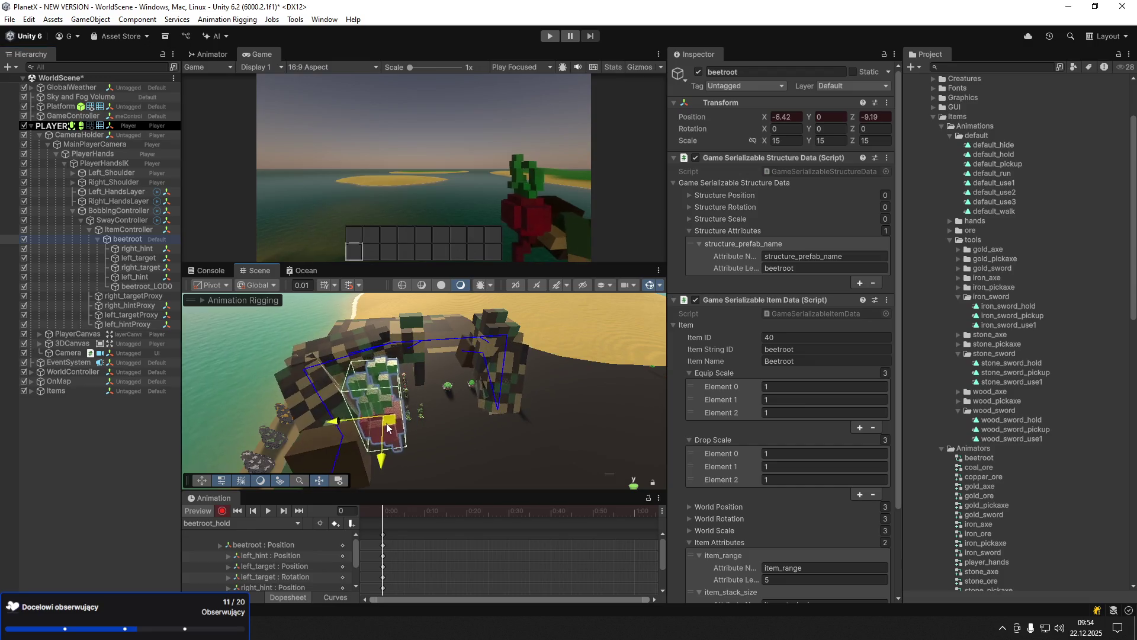
- Move the right hand target across the plane and lower the right elbow hint
left_click(146, 267)
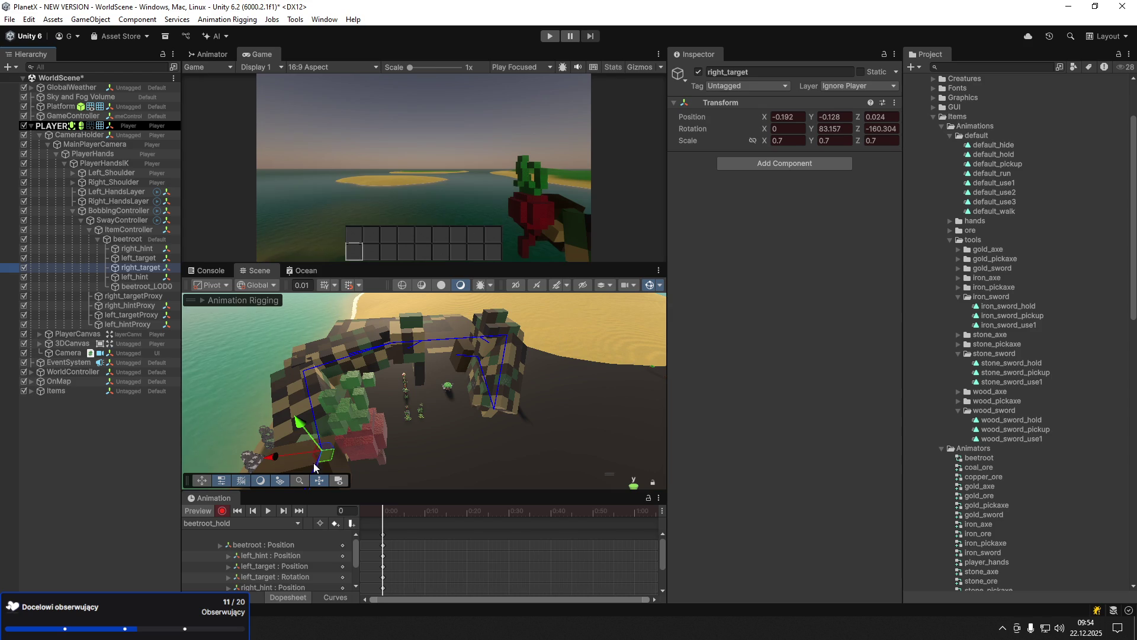
mouse_move(327, 453)
left_mouse_down()
mouse_move(355, 415)
mouse_move(372, 421)
mouse_move(358, 379)
left_mouse_up()
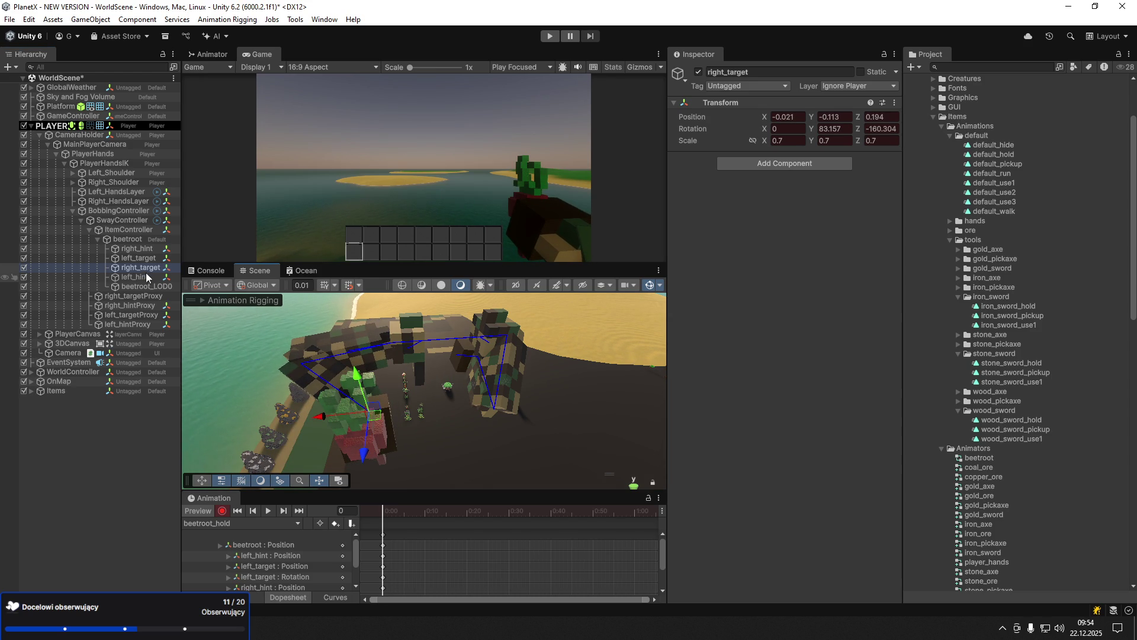
left_click(150, 251)
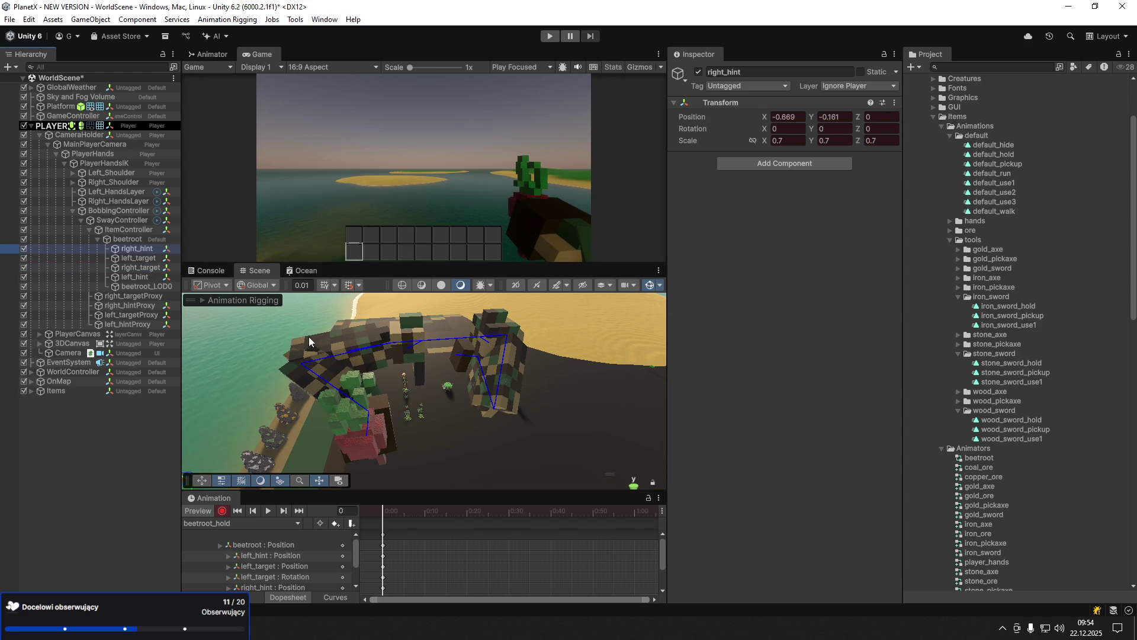
key("f")
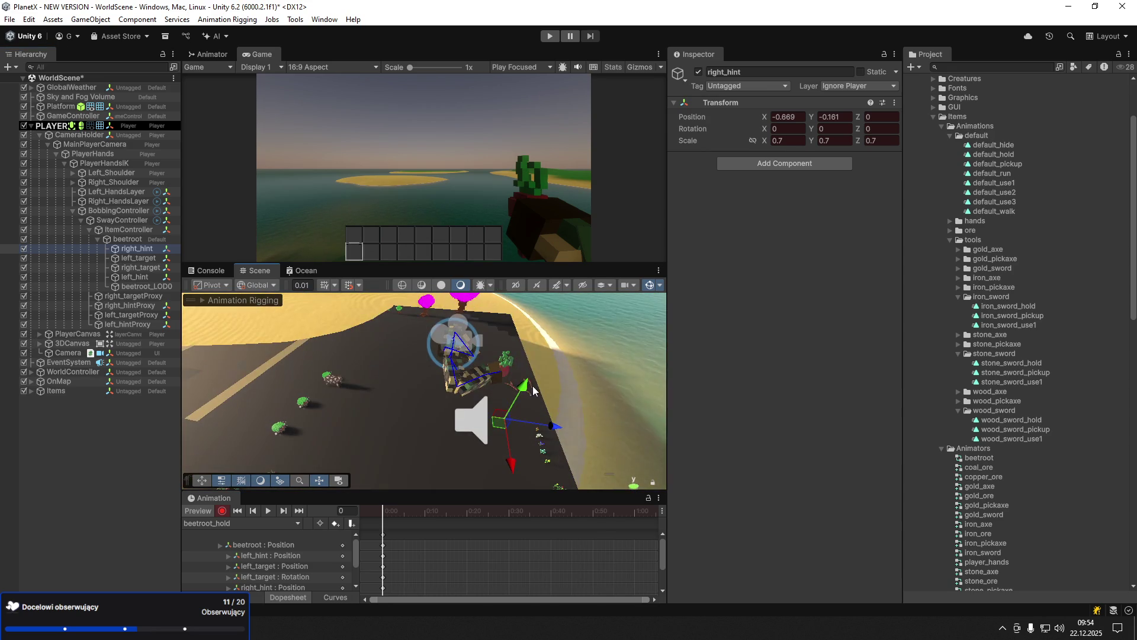
mouse_move(524, 395)
left_mouse_down()
mouse_move(504, 409)
mouse_move(505, 432)
mouse_move(515, 431)
left_mouse_up()
- Undo the last four pose changes to restore the earlier target positions
key("ctrl+z")
key("ctrl+z")
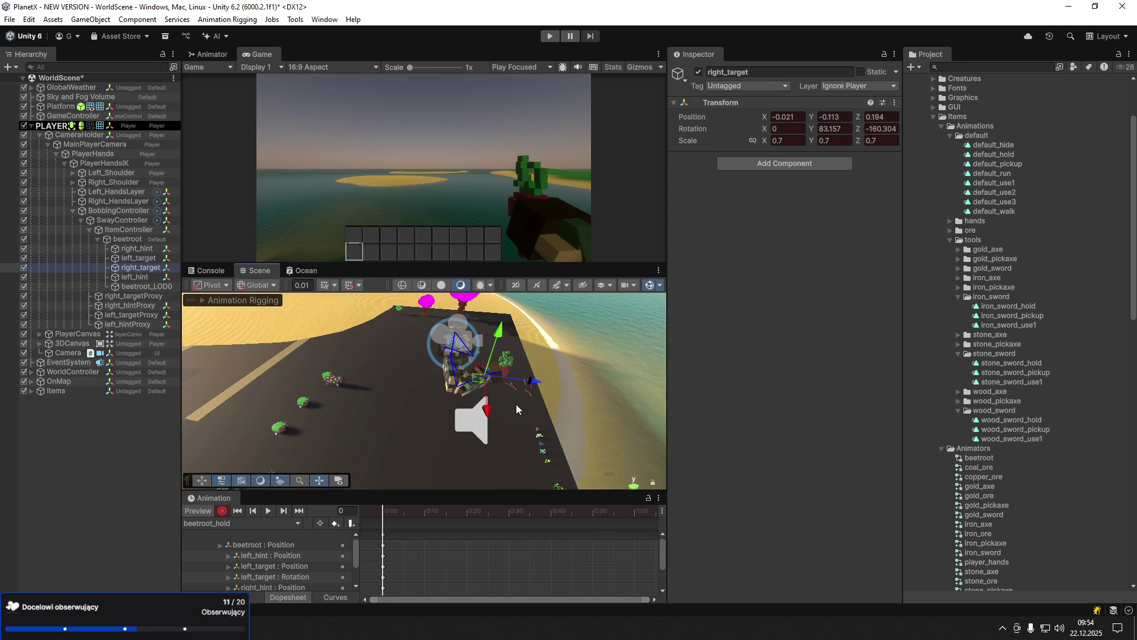
key("ctrl+z")
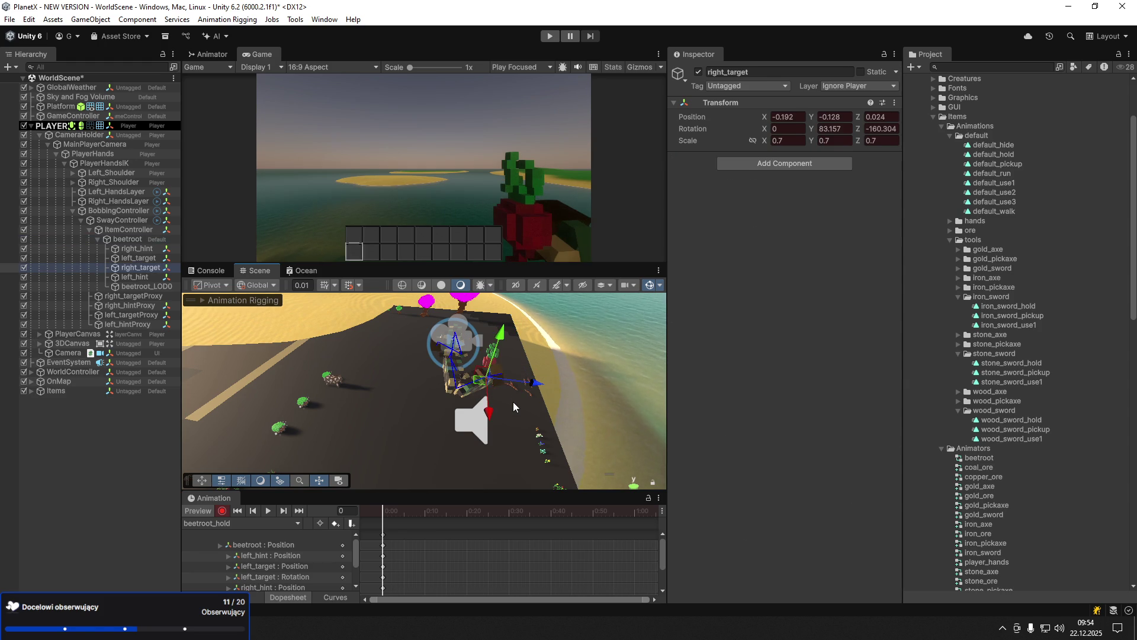
key("ctrl+z")
key("ctrl+z")
key("ctrl+z")
key("ctrl+z")
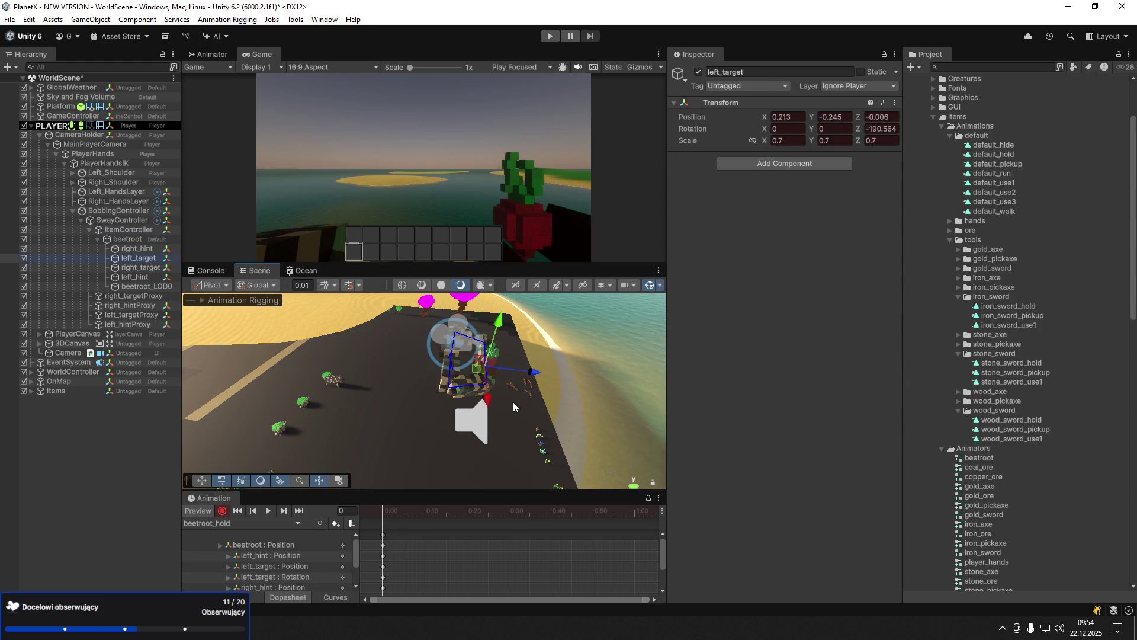
key("ctrl+z")
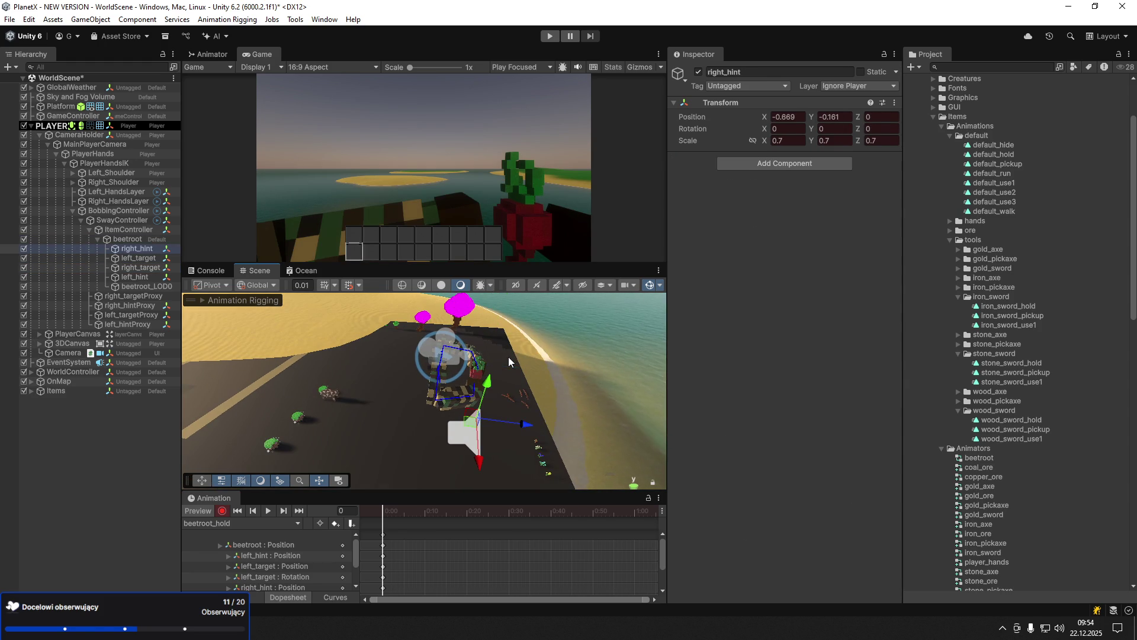
mouse_move(508, 367)
left_mouse_down()
mouse_move(293, 413)
mouse_move(279, 379)
mouse_move(237, 343)
left_mouse_up()
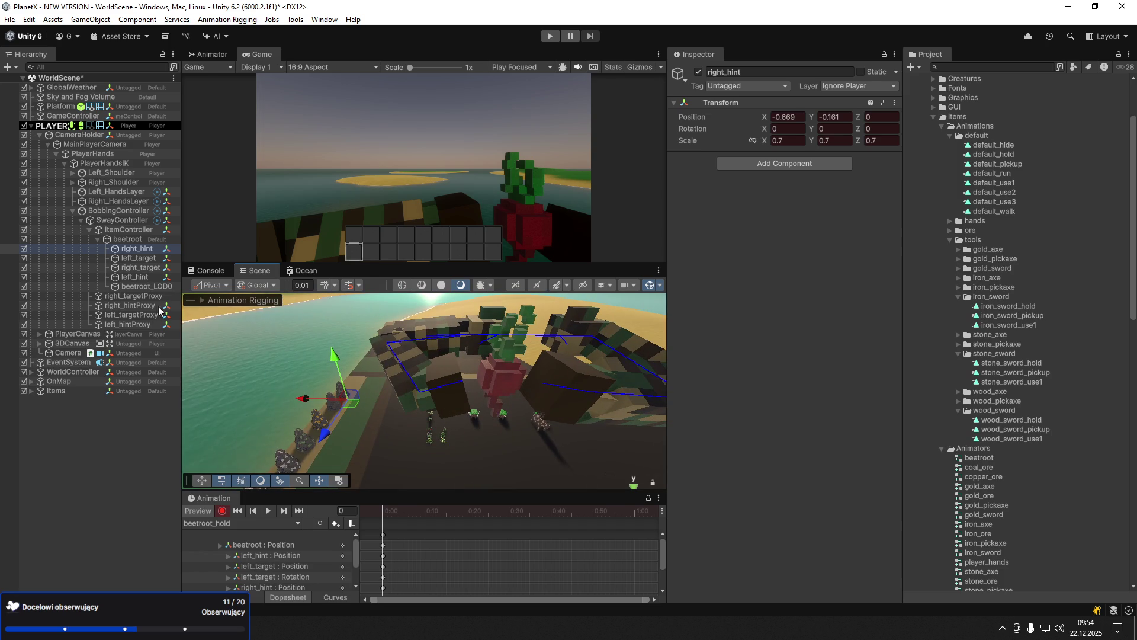
- Nudge left_target slightly left; shift right_target right and slightly up
left_click(147, 258)
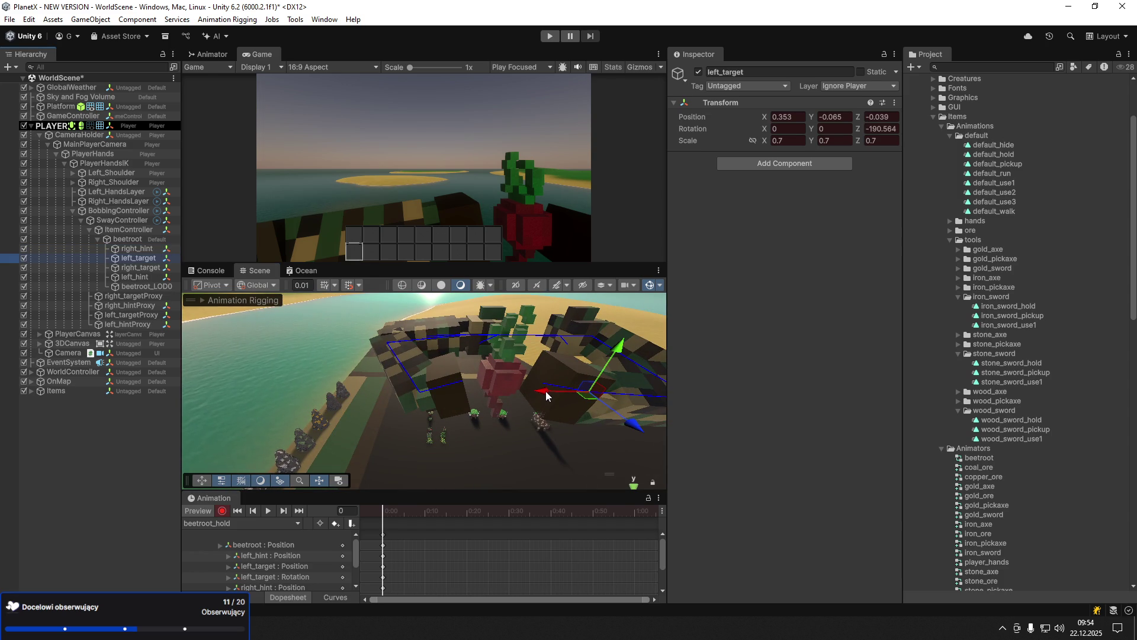
left_click_drag(548, 391, 520, 390)
left_click(145, 267)
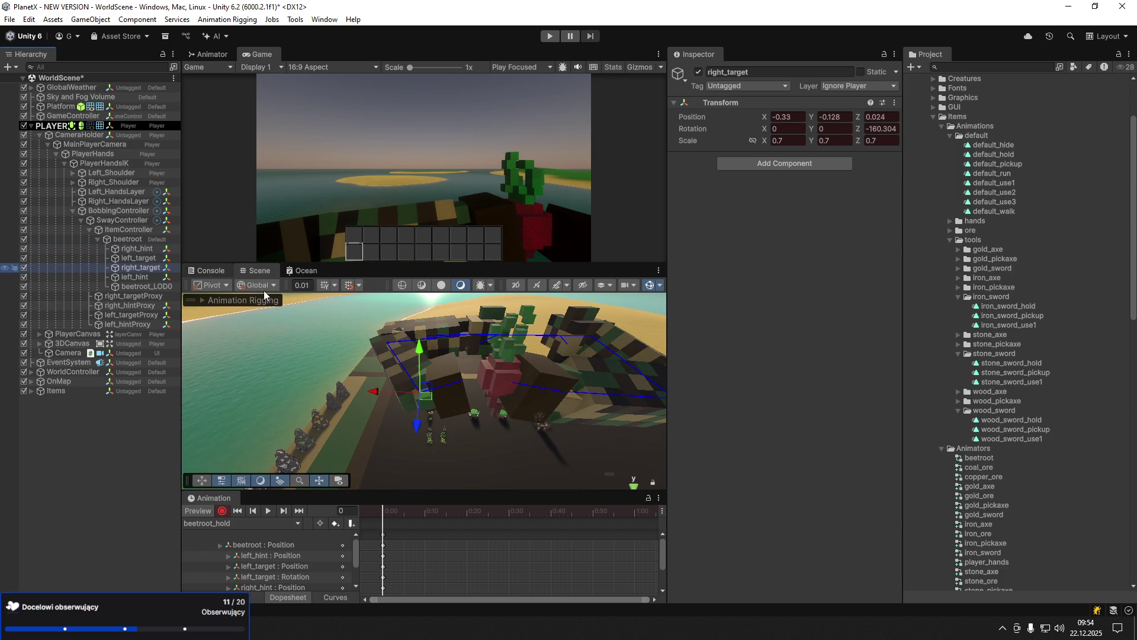
left_click_drag(381, 395, 412, 394)
left_click_drag(452, 356, 453, 349)
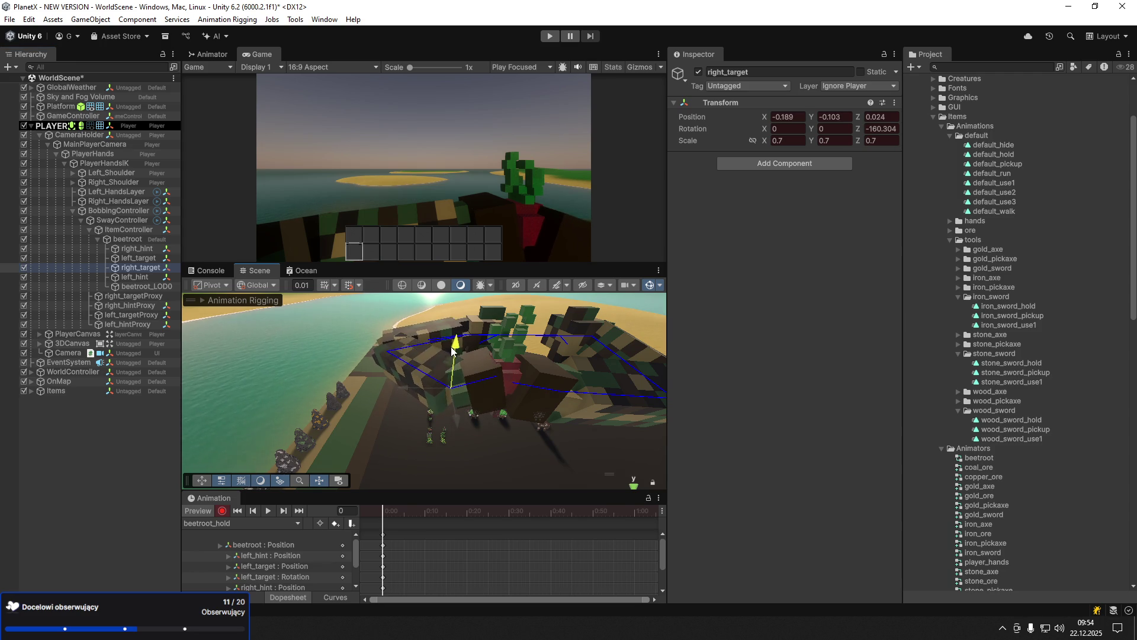
left_click_drag(414, 384, 410, 385)
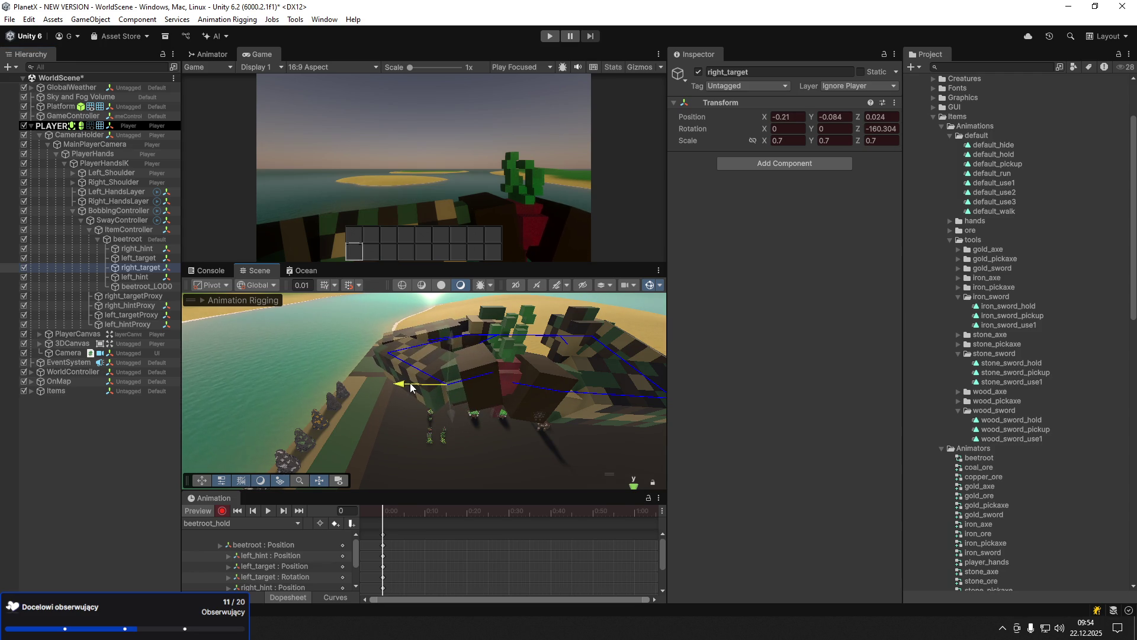
- Place the beetroot between the hands and lower left_hint to Y -0.392
left_click(131, 239)
mouse_move(488, 379)
left_mouse_down()
mouse_move(473, 377)
mouse_move(480, 395)
left_mouse_up()
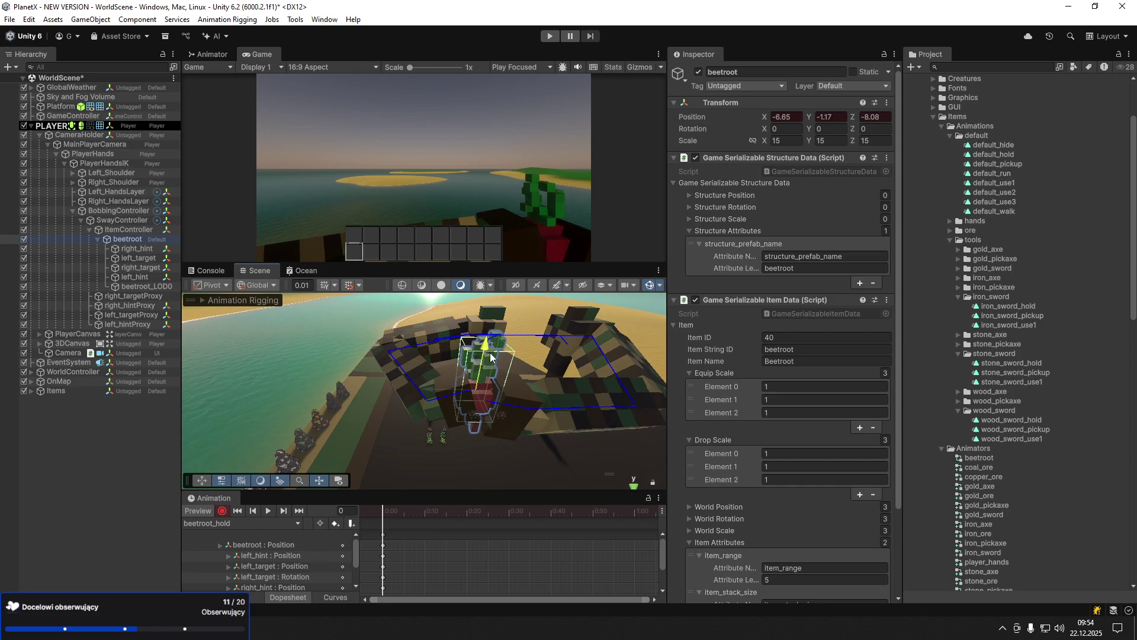
left_click(140, 276)
mouse_move(661, 402)
left_mouse_down()
mouse_move(613, 454)
mouse_move(625, 442)
mouse_move(137, 442)
mouse_move(101, 474)
left_mouse_up()
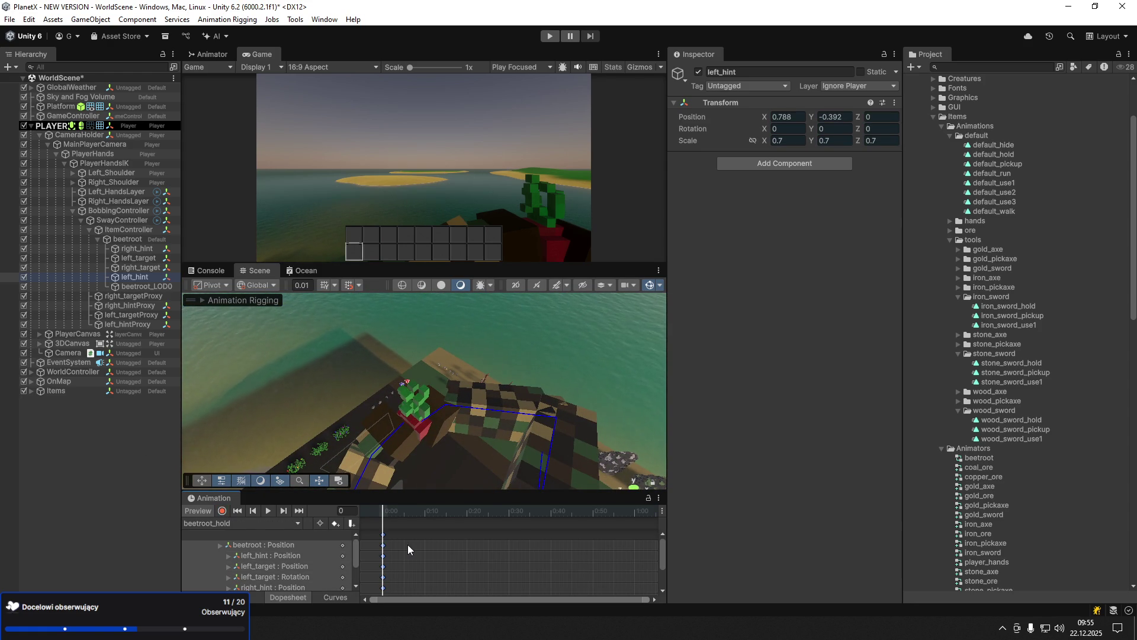
- Create a new clip named beetroot_use1 in Assets from the Animation clip dropdown
left_click(235, 524)
left_click(231, 551)
type("beetro")
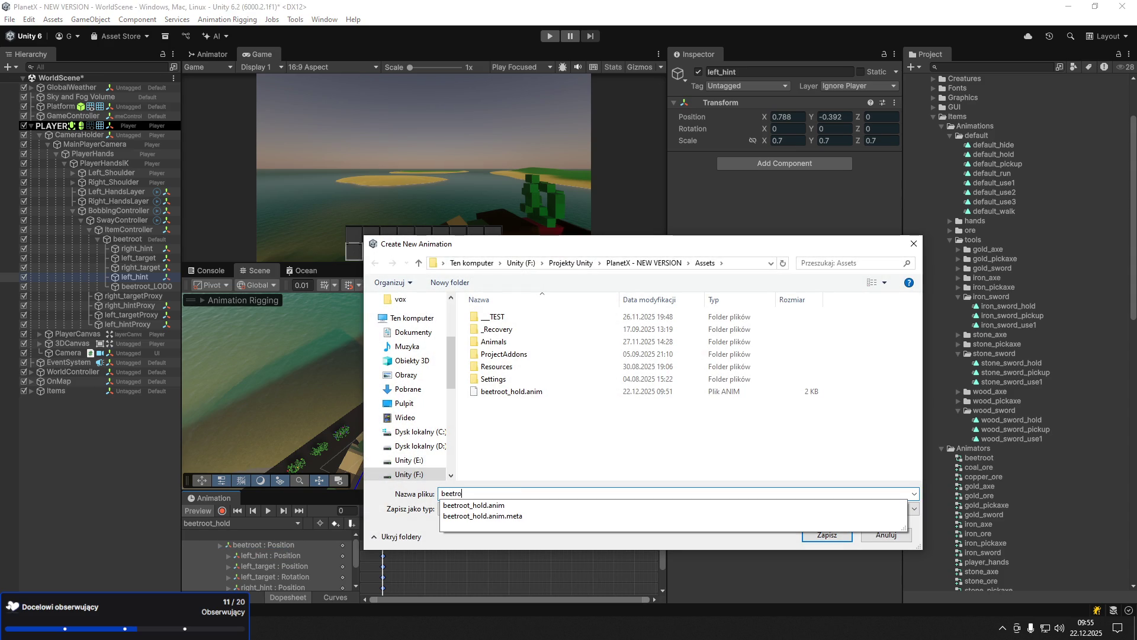
type("ot_use1.anim")
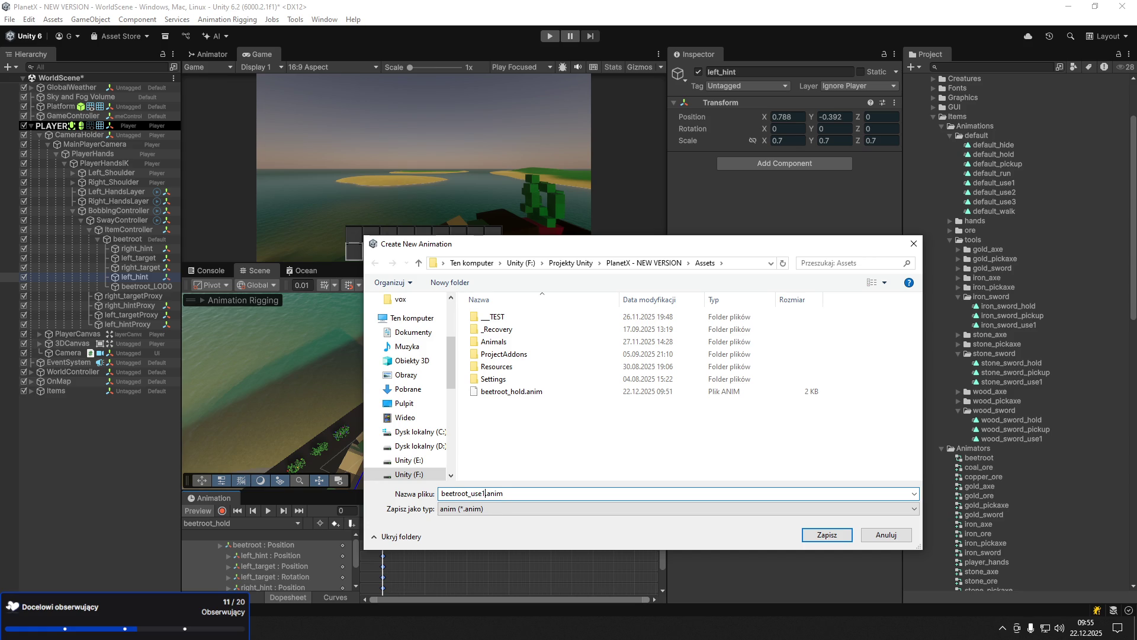
key("Return")
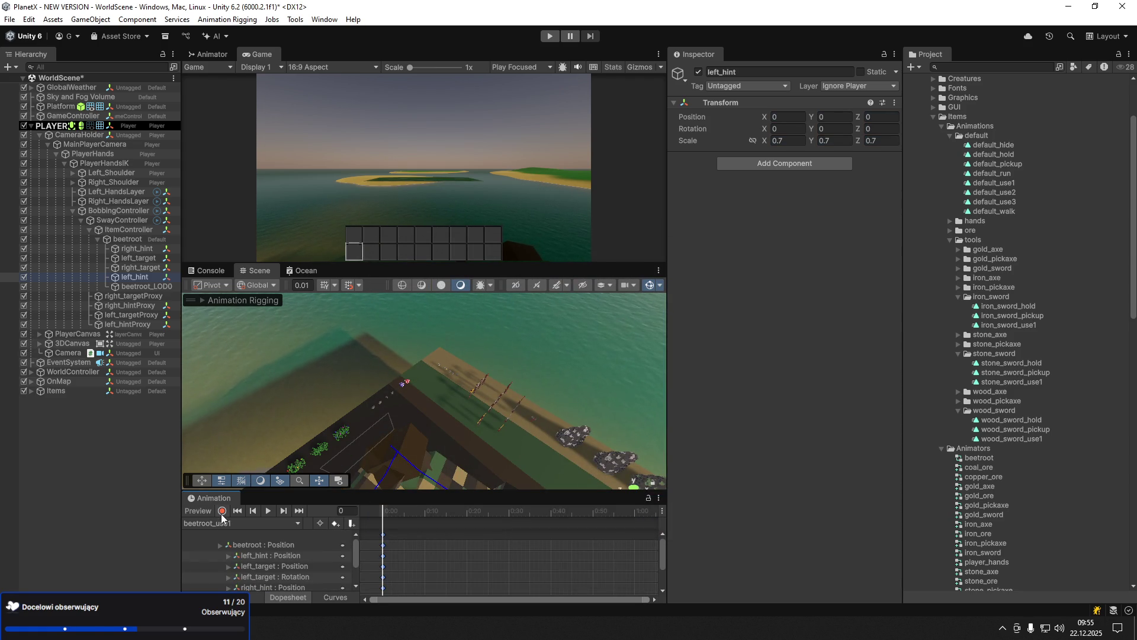
- In record mode, key the beetroot moved along Z at frames 21 and 9
left_click(222, 511)
mouse_move(474, 450)
left_mouse_down()
mouse_move(472, 432)
mouse_move(508, 444)
left_mouse_up()
mouse_move(423, 510)
left_mouse_down()
mouse_move(470, 511)
mouse_move(452, 417)
left_mouse_up()
left_click(130, 238)
mouse_move(379, 379)
left_mouse_down()
mouse_move(322, 371)
mouse_move(361, 379)
left_mouse_up()
mouse_move(382, 513)
left_mouse_down()
mouse_move(450, 520)
mouse_move(421, 508)
left_mouse_up()
left_click_drag(365, 378, 388, 380)
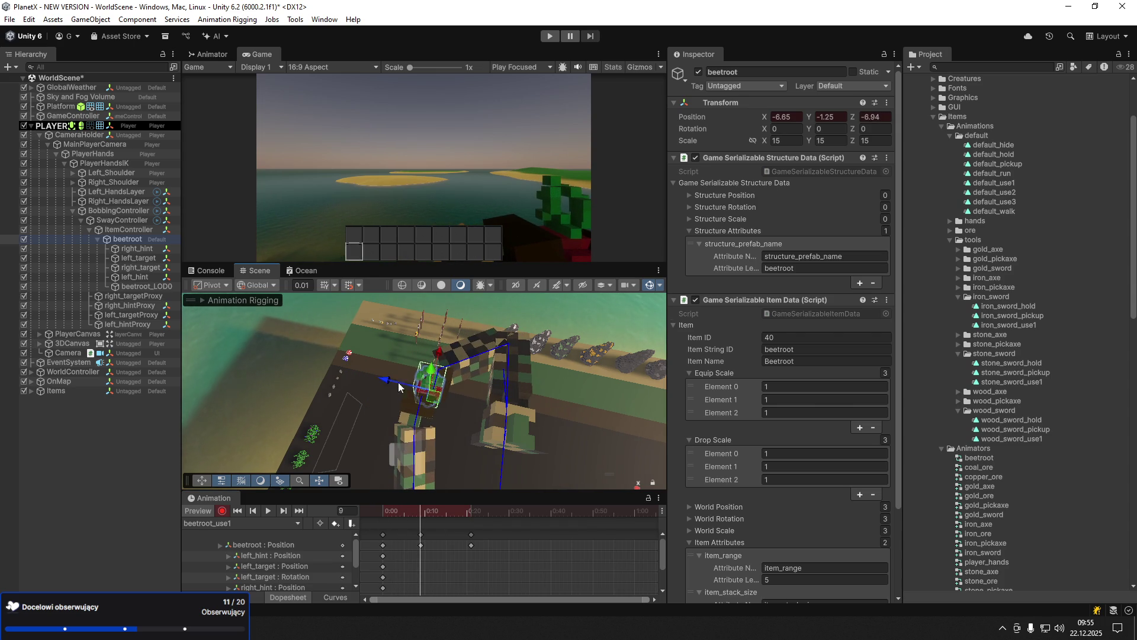
- Scrub and play the clip to preview the beetroot motion, then stop recording
mouse_move(395, 511)
left_mouse_down()
mouse_move(382, 510)
mouse_move(472, 511)
mouse_move(382, 519)
left_mouse_up()
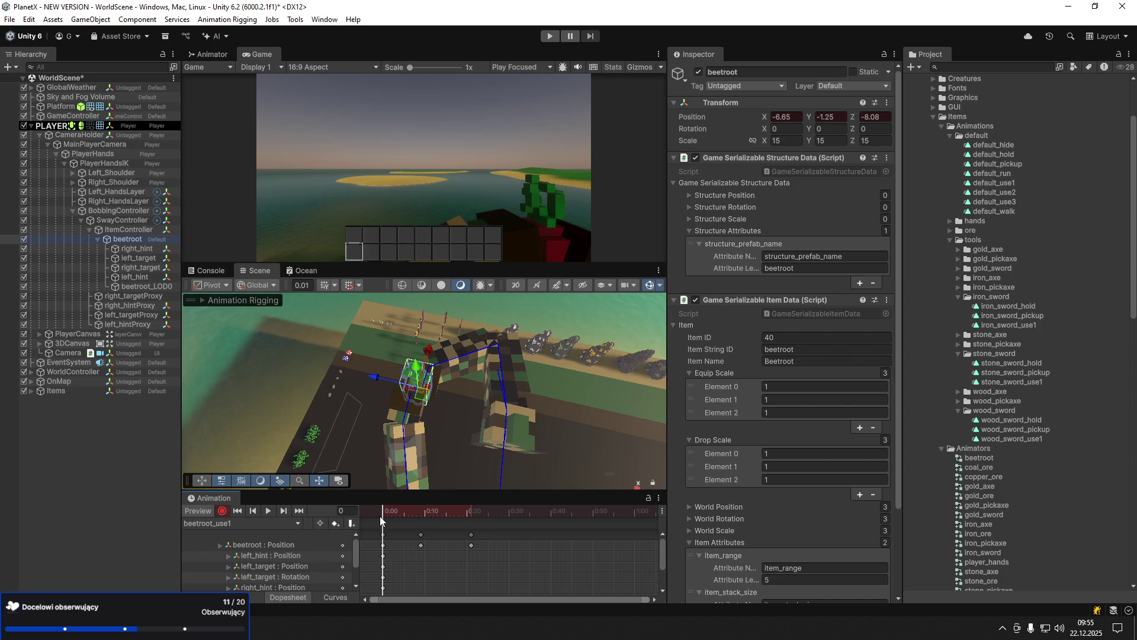
mouse_move(382, 511)
left_mouse_down()
mouse_move(463, 511)
mouse_move(281, 519)
left_mouse_up()
left_click(268, 509)
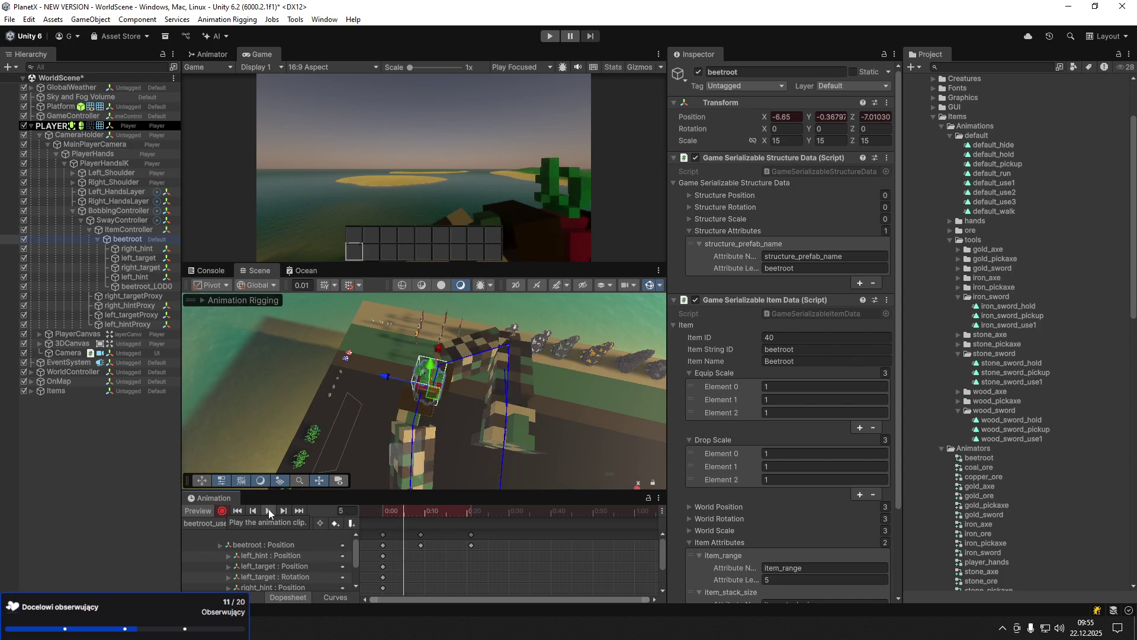
left_click(268, 509)
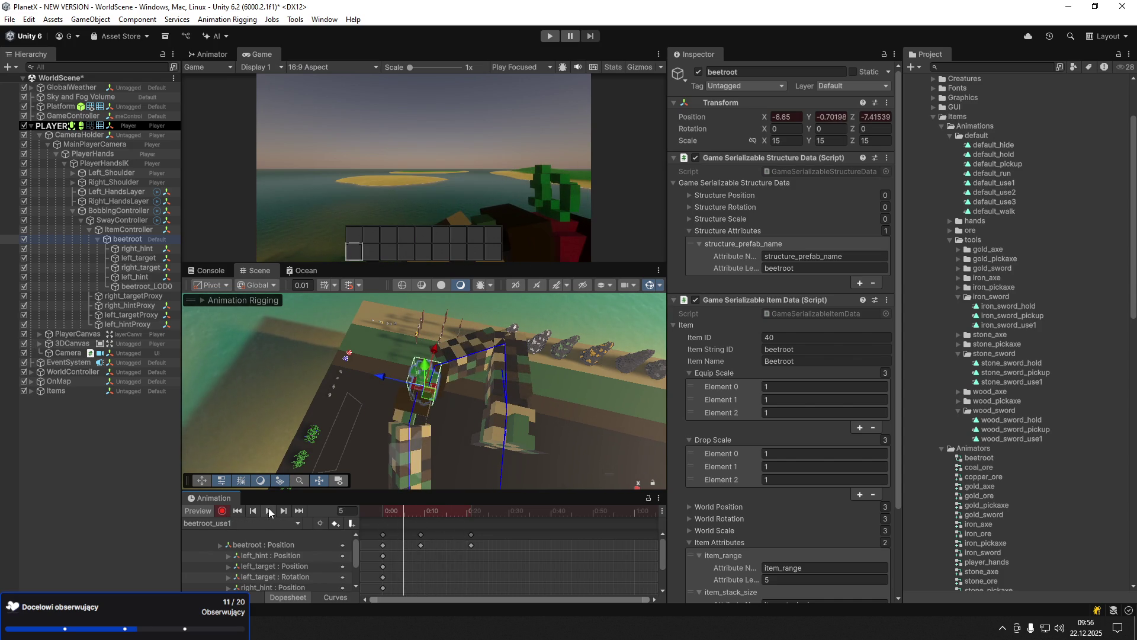
left_click(222, 509)
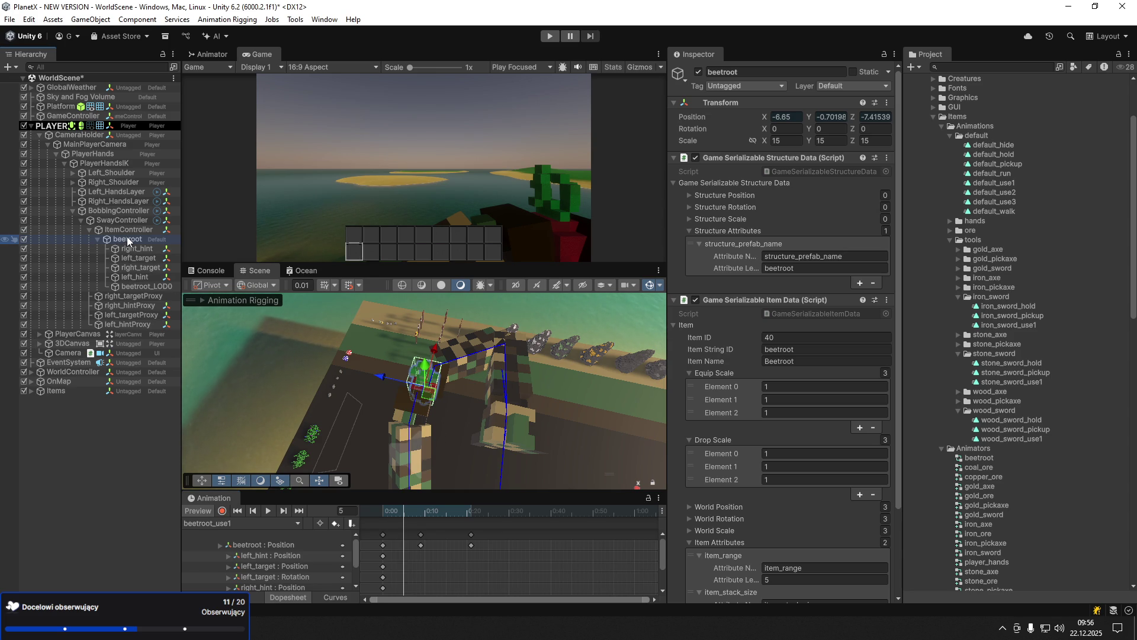
- Replace the beetroot with the asparagus prefab, fully unpacked, under ItemController
key("Delete")
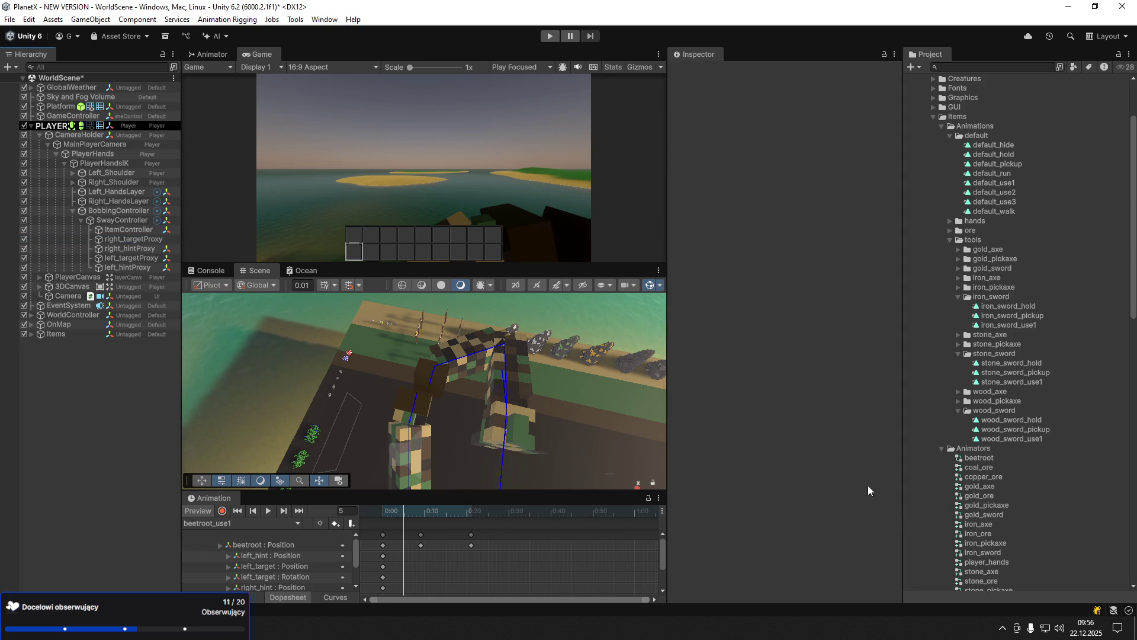
scroll(940, 482, "down", 10)
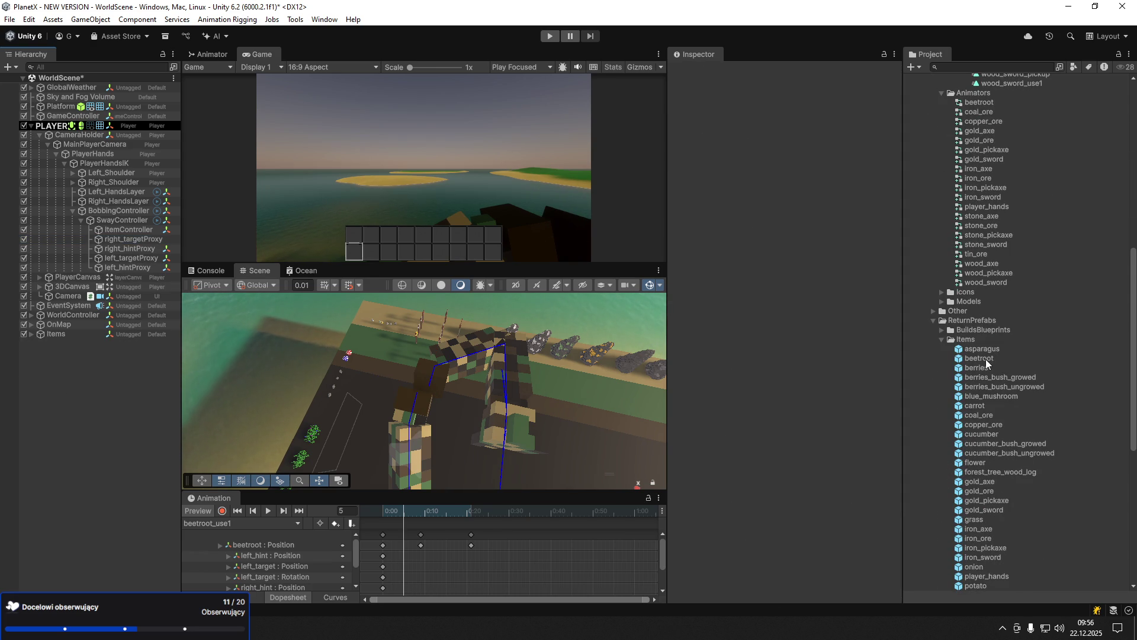
mouse_move(990, 348)
left_mouse_down()
mouse_move(118, 199)
mouse_move(118, 224)
left_mouse_up()
left_click_drag(118, 224, 122, 232)
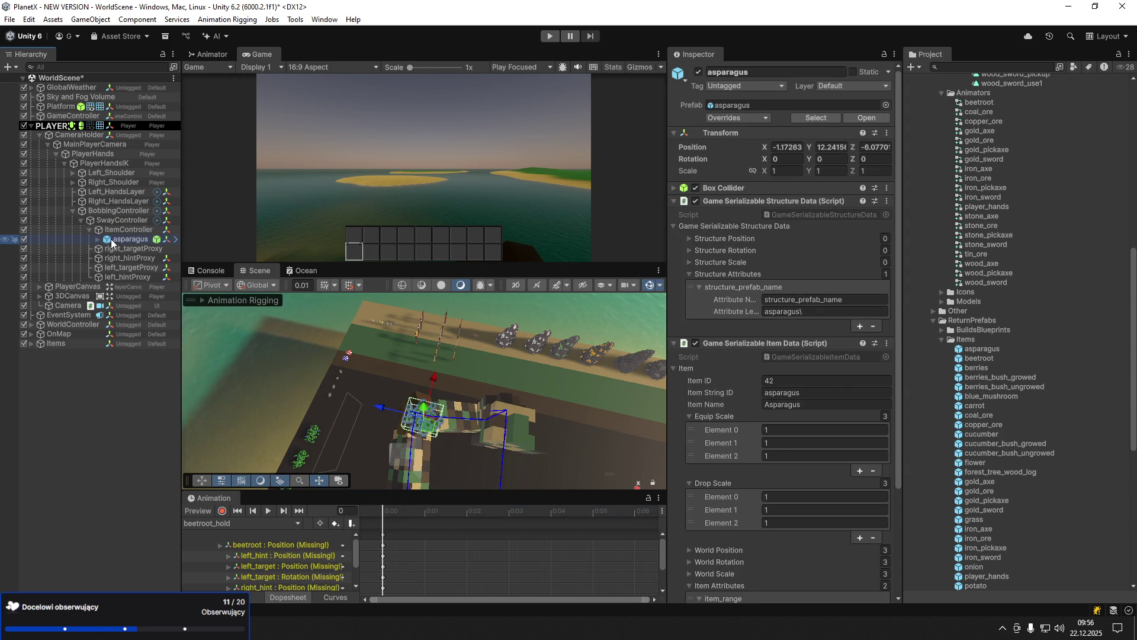
right_click(112, 240)
mouse_move(203, 322)
left_click(368, 431)
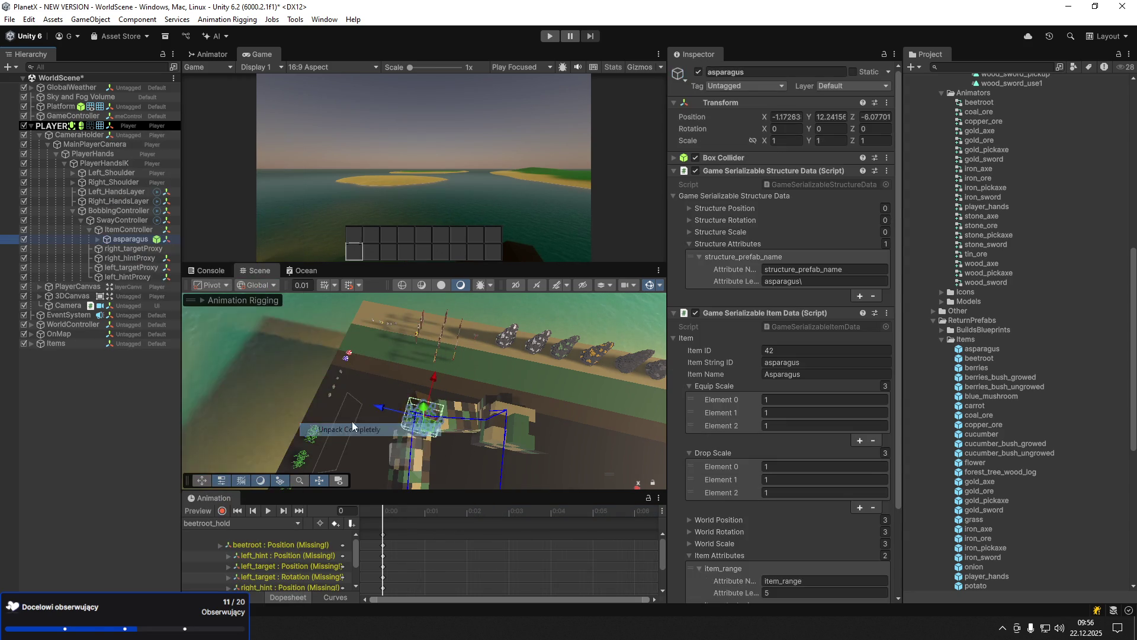
left_click(98, 240)
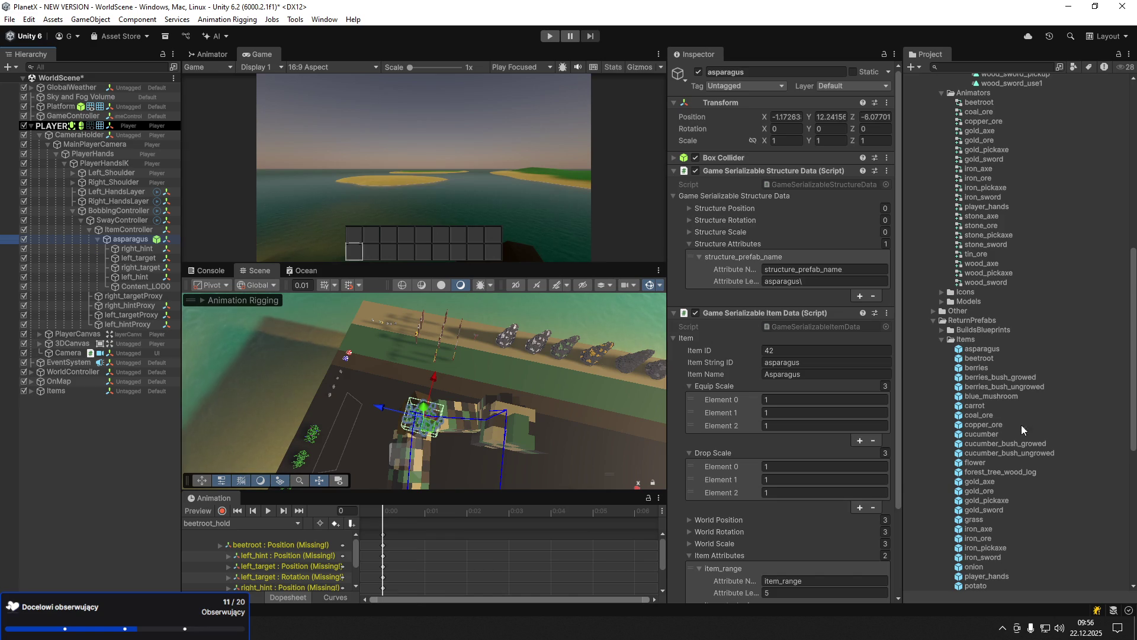
- Create a new animator controller in the Animators folder and start naming it asparagus
scroll(1046, 464, "up", 5)
right_click(971, 274)
mouse_move(984, 278)
mouse_move(897, 350)
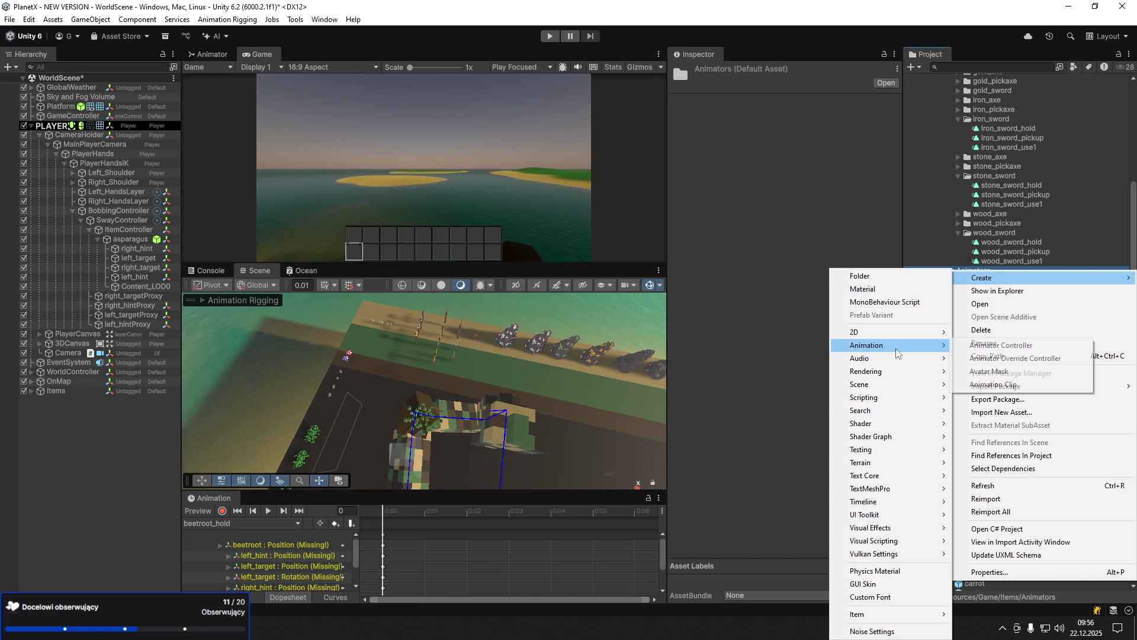
left_click(1002, 348)
type("ar")
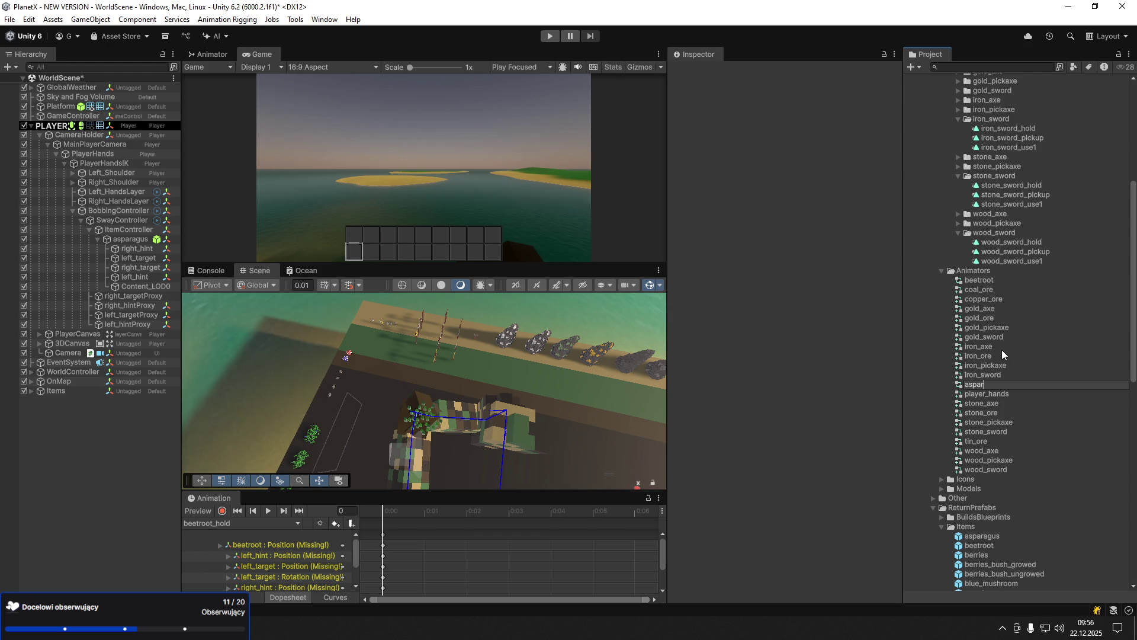
type("agus")
- Confirm the asparagus controller name and assign it to PlayerHandsIK's Animator Controller
key("Return")
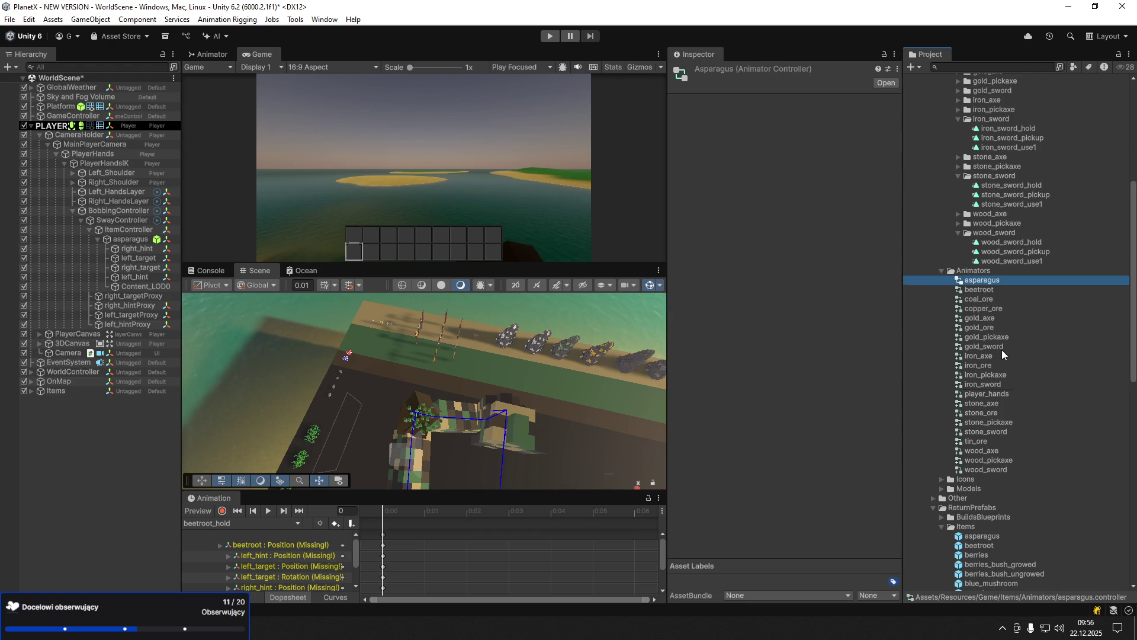
left_click(94, 165)
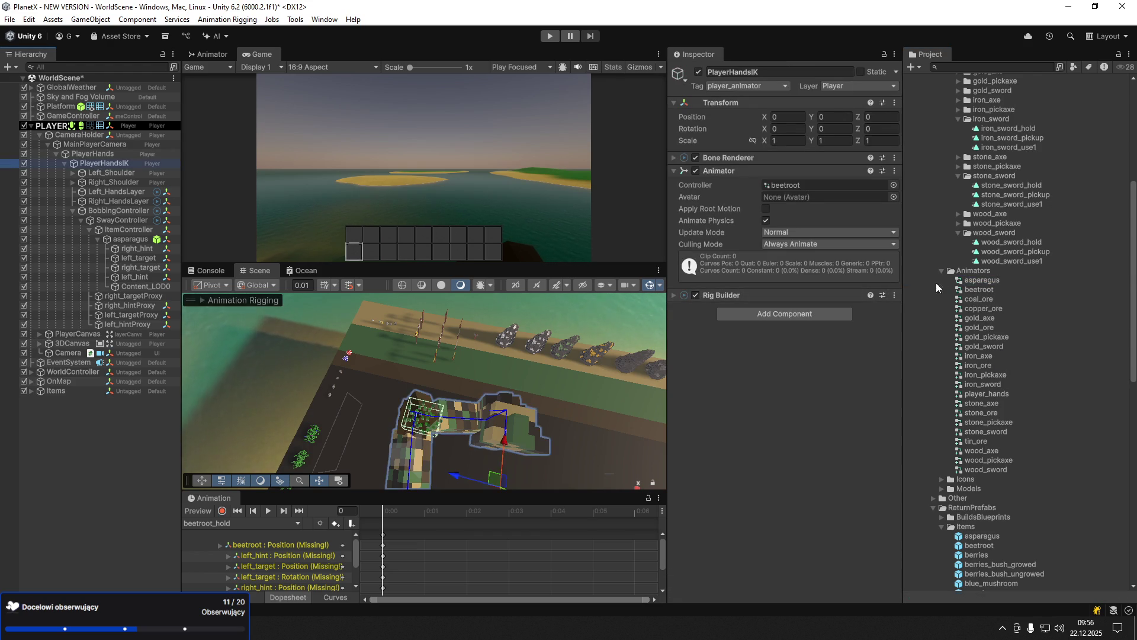
left_click_drag(981, 281, 820, 189)
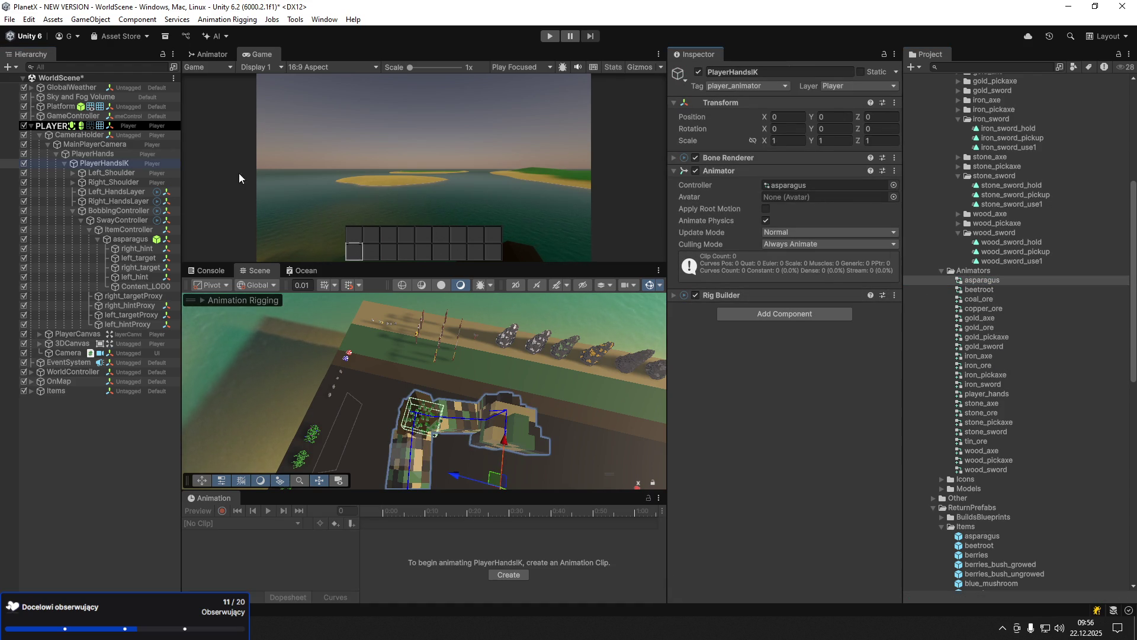
left_click(141, 240)
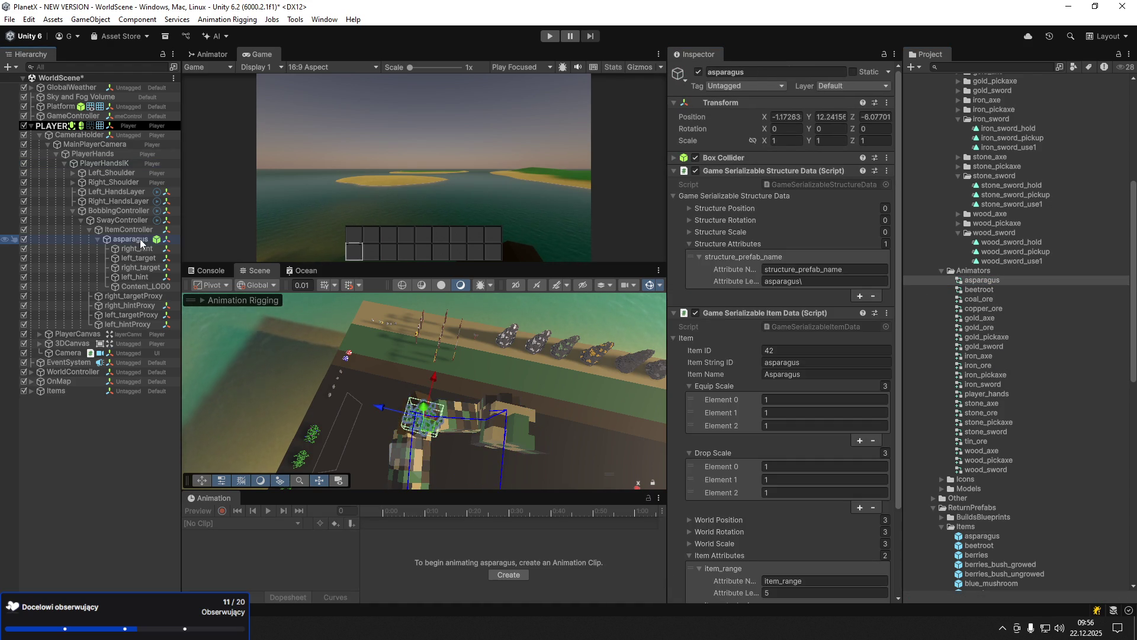
- Set Right_HandsLayer IK to right_target/right_hint and Left_HandsLayer IK to right_target/left_hint
left_click(127, 202)
mouse_move(141, 268)
left_mouse_down()
mouse_move(769, 286)
mouse_move(787, 281)
mouse_move(782, 267)
left_mouse_up()
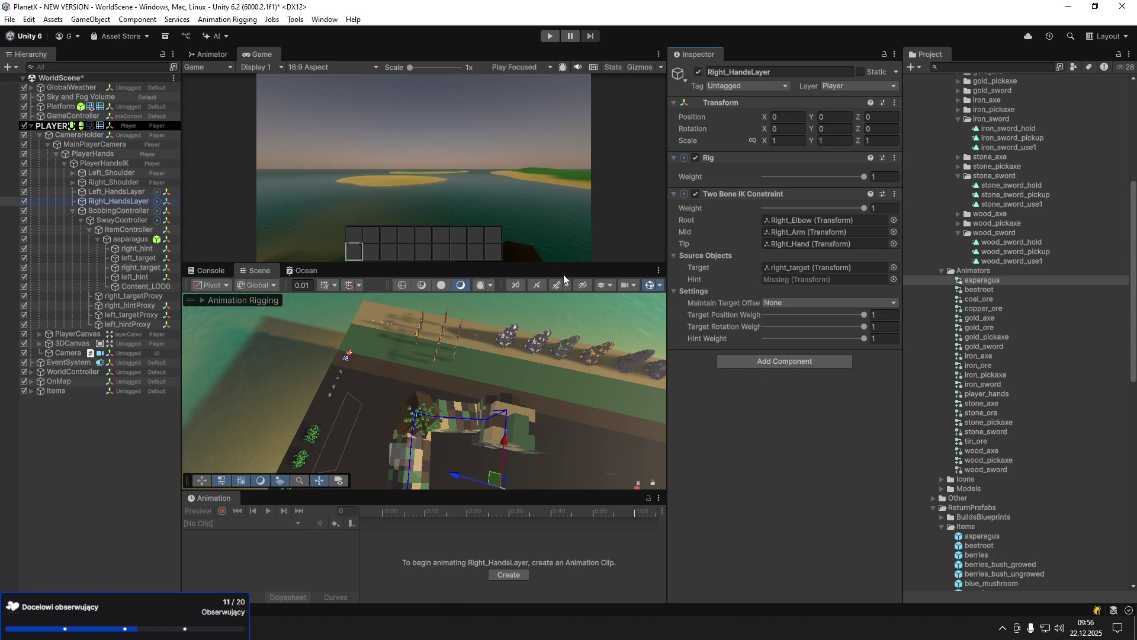
mouse_move(137, 249)
left_mouse_down()
mouse_move(690, 315)
mouse_move(798, 286)
left_mouse_up()
left_click(117, 191)
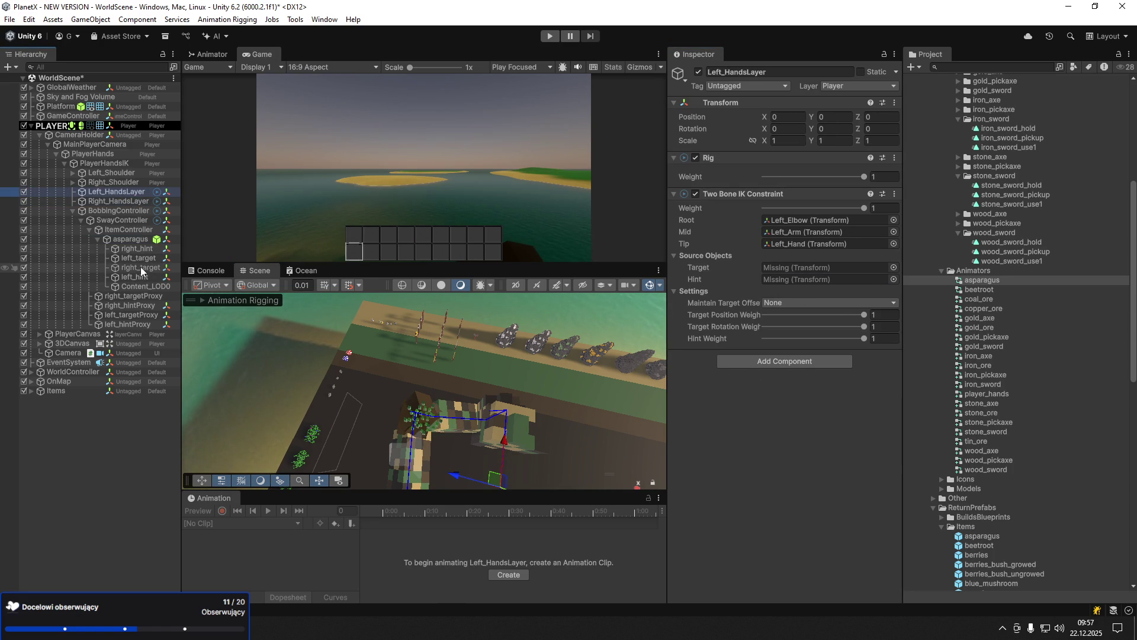
mouse_move(141, 259)
left_mouse_down()
mouse_move(267, 256)
mouse_move(140, 278)
mouse_move(794, 280)
left_mouse_up()
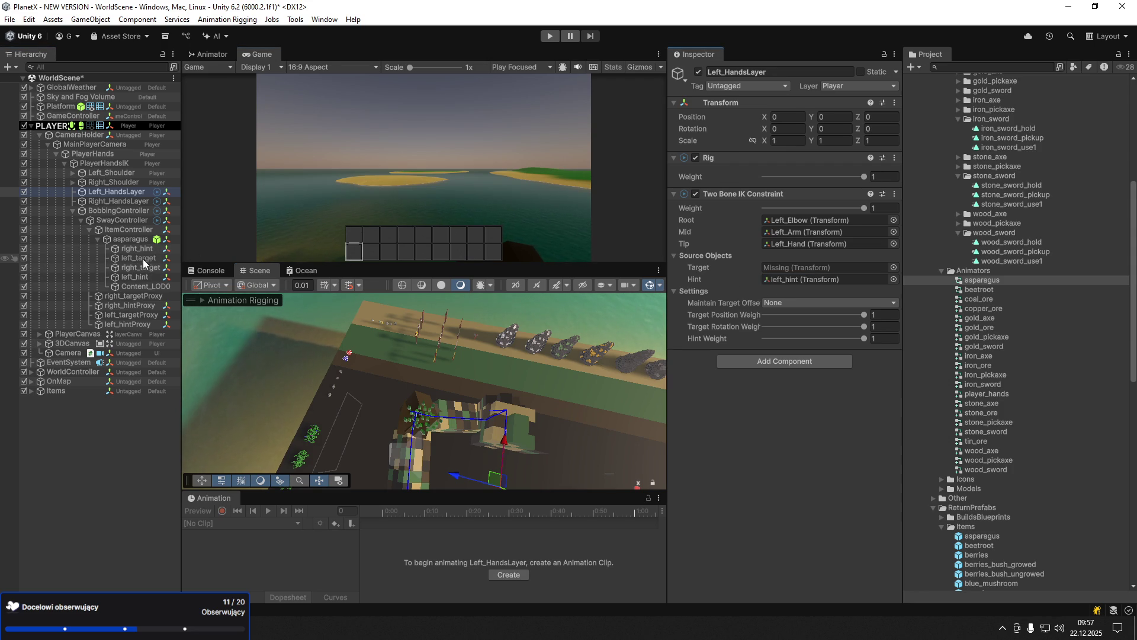
mouse_move(146, 259)
left_mouse_down()
mouse_move(744, 320)
mouse_move(775, 273)
left_mouse_up()
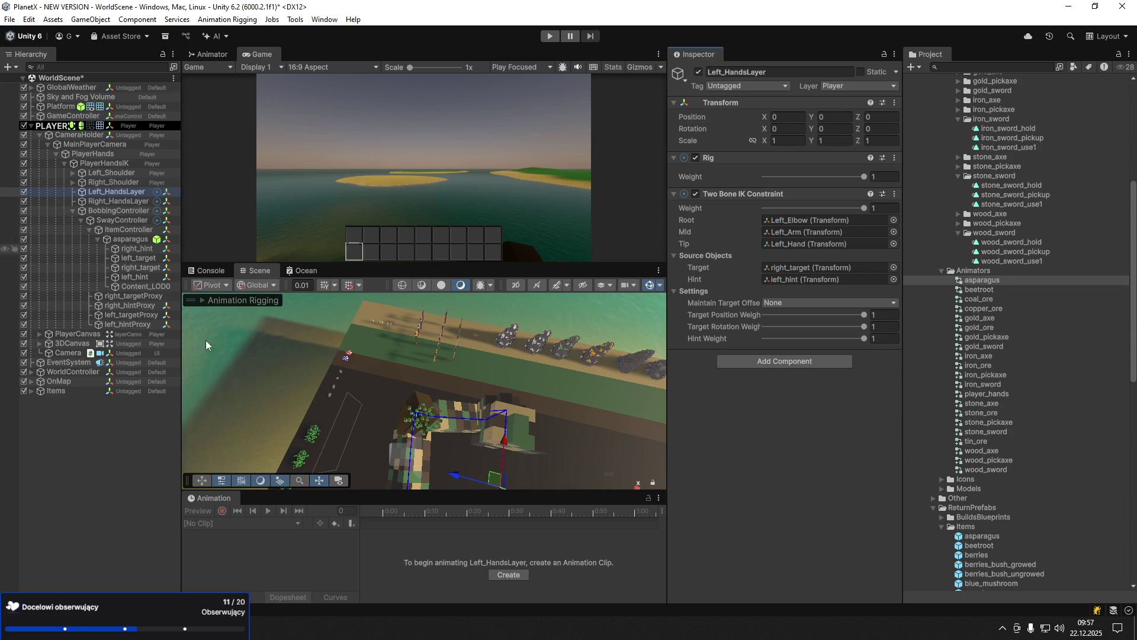
left_click(130, 239)
- Create and save the asparagus_hold clip and paste the copied keyframes into it
left_click(508, 574)
type("aspar")
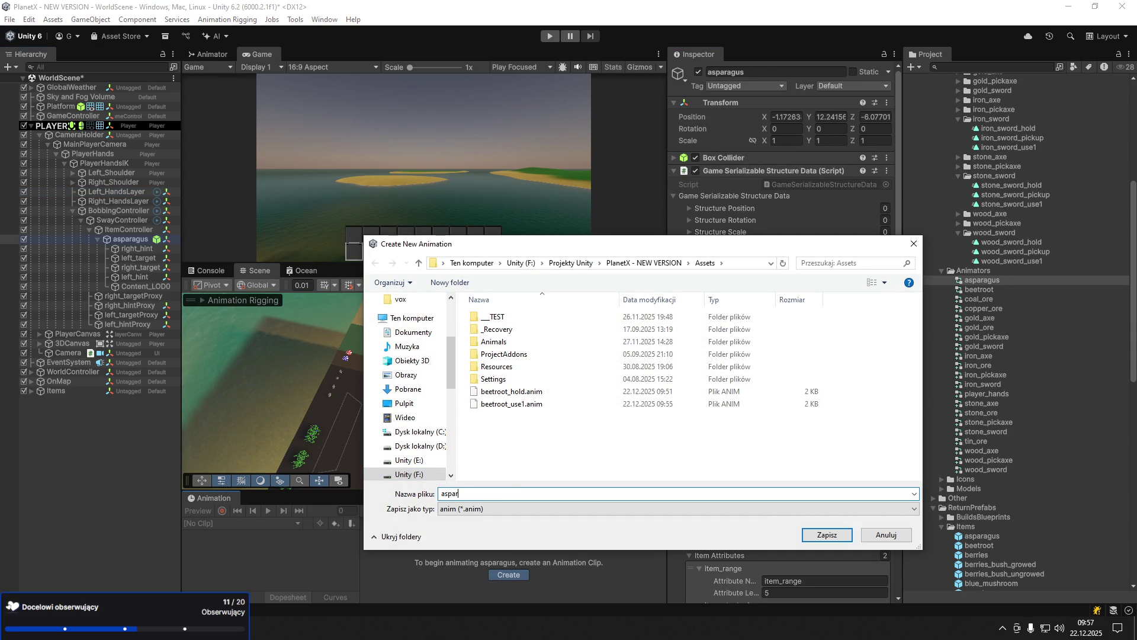
type("_")
type("m")
key("Return")
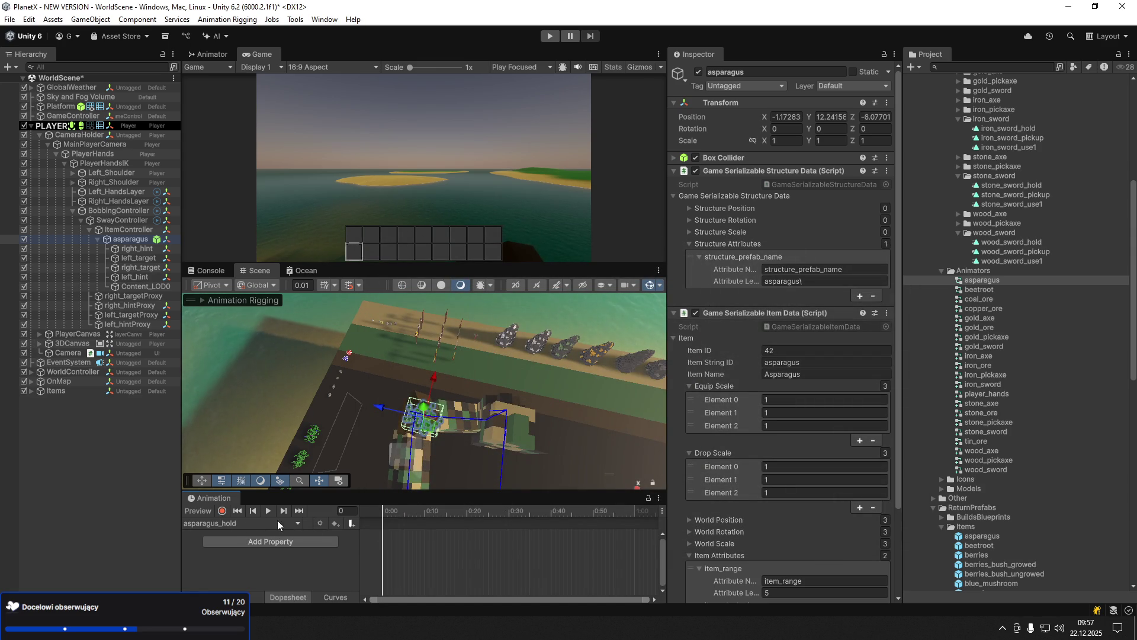
key("ctrl+v")
scroll(386, 533, "down", 2)
left_click_drag(406, 485, 414, 429)
- Reset the four hand targets and hints to position 0 and scale 1, then save the scene
left_click_drag(523, 380, 335, 439)
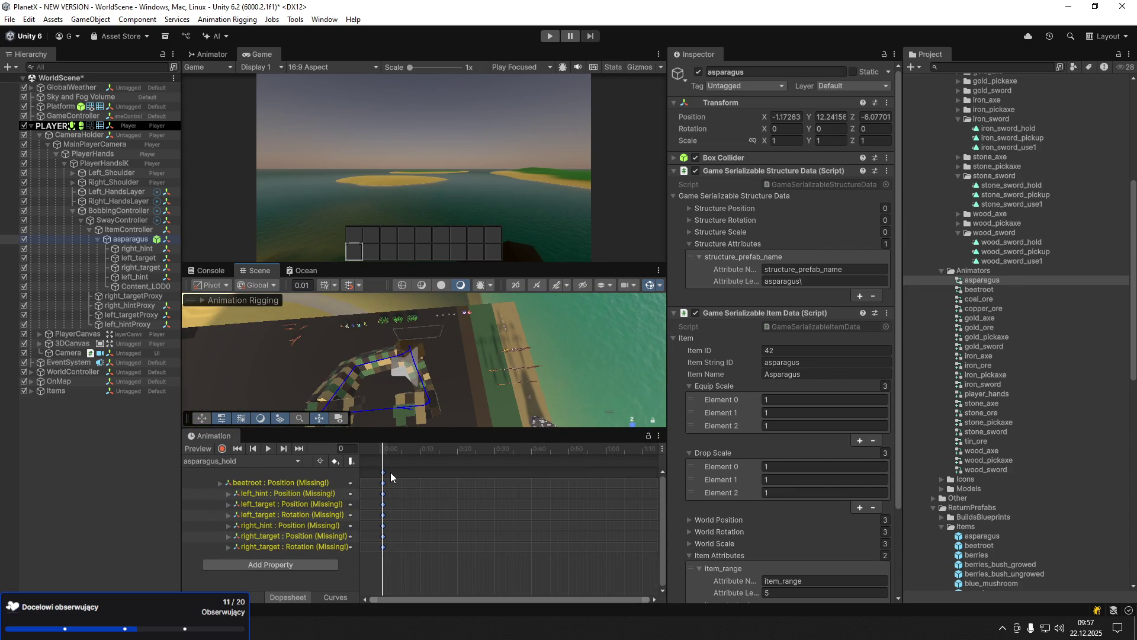
scroll(383, 472, "up", 1)
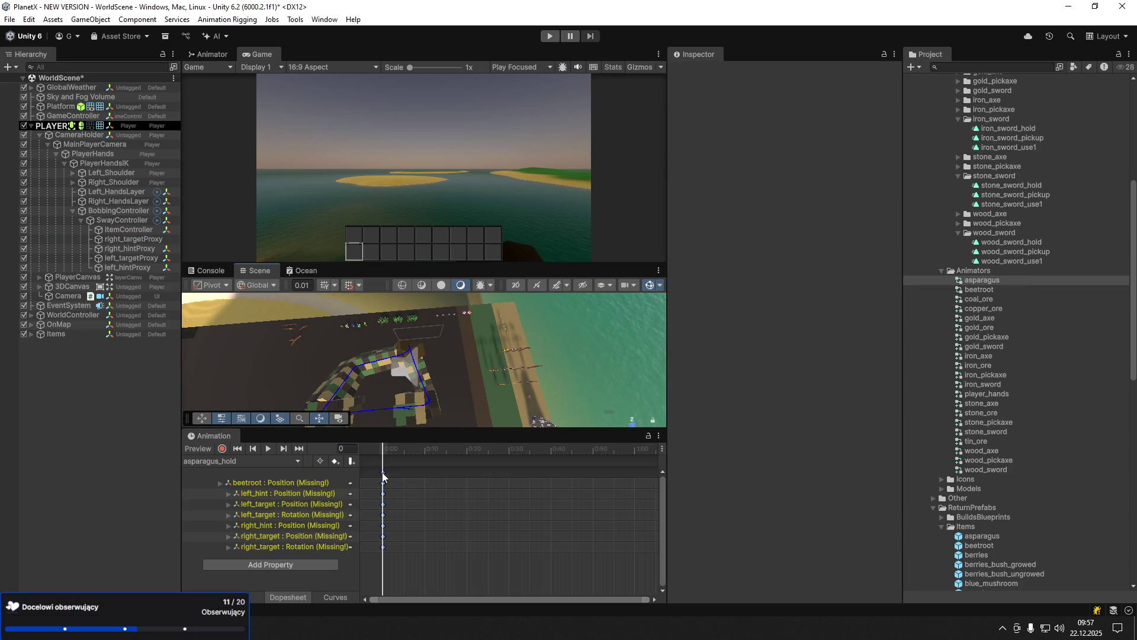
left_click(383, 473)
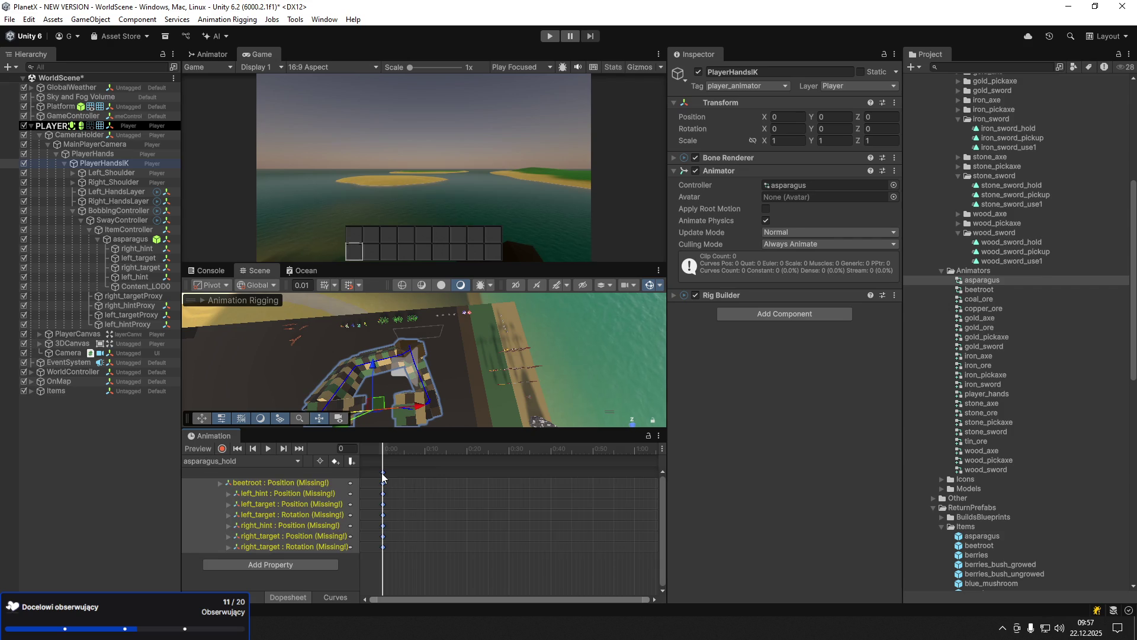
key("f")
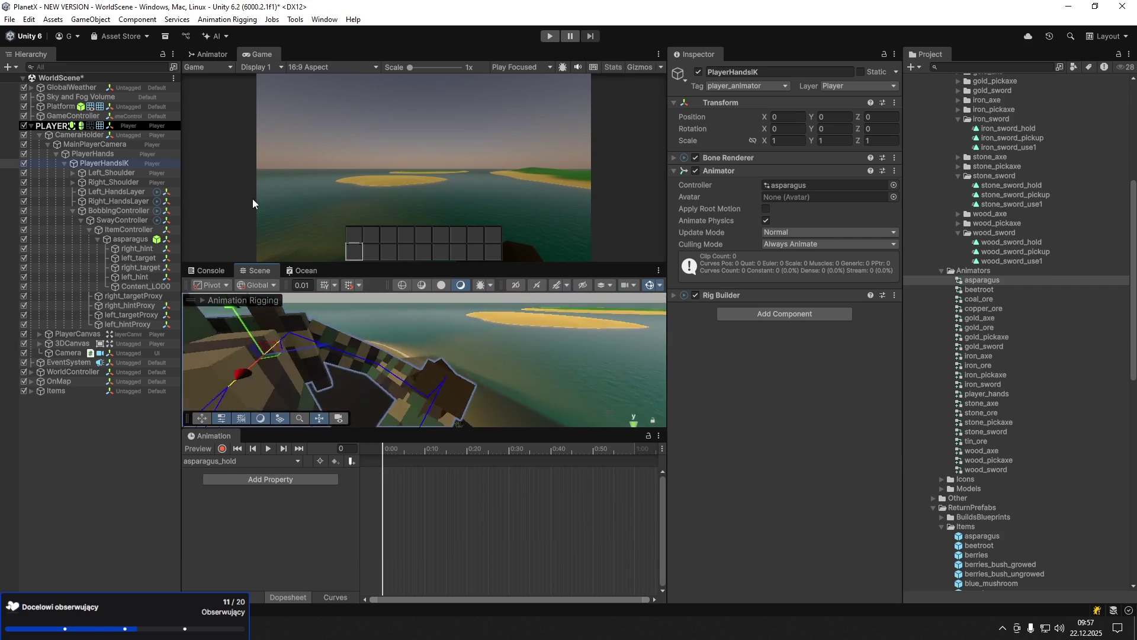
left_click(130, 248)
left_click(130, 276, "shift")
left_click(788, 117)
type("0")
key("Tab")
type("0")
key("Tab")
- Zero the asparagus position, then push it along Z to -8.3
type("0")
left_click(882, 140)
type("1")
key("Tab")
key("ctrl+s")
left_click(122, 240)
left_click(788, 116)
type("0")
key("Tab")
type("0")
key("Tab")
key("BackSpace")
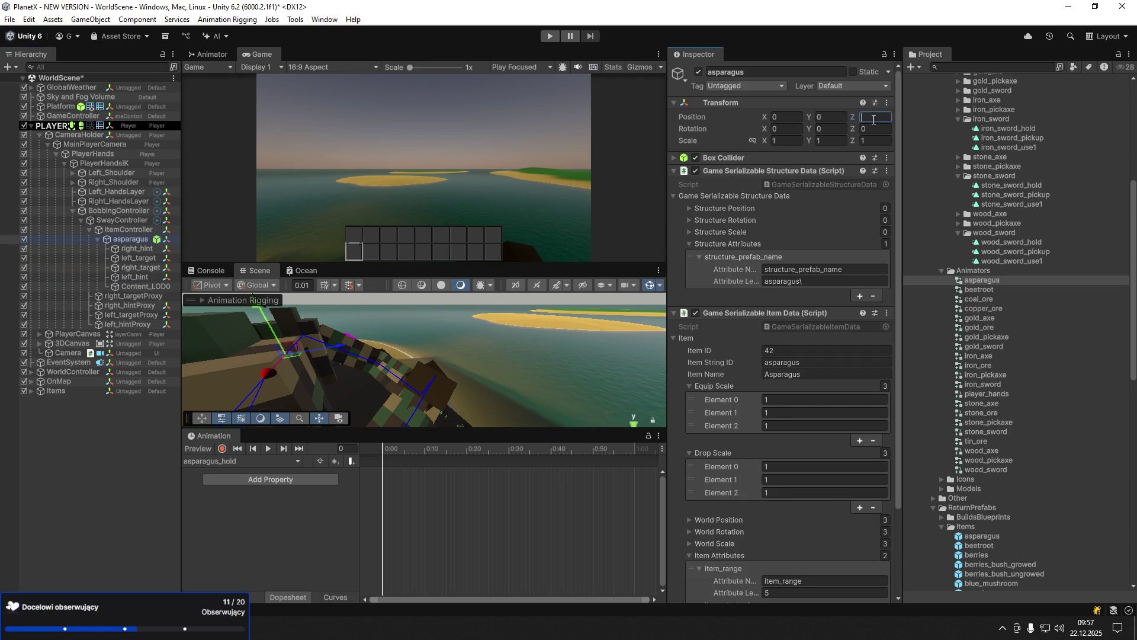
type("0")
key("Return")
key("f")
left_click_drag(437, 357, 477, 357)
- Scale the asparagus to 15 on all axes and key right_hint at X -1.264, Y -0.529
left_click(793, 140)
type("15")
key("Tab")
type("15")
key("Tab")
type("15")
mouse_move(480, 370)
left_mouse_down()
mouse_move(389, 384)
mouse_move(350, 405)
left_mouse_up()
mouse_move(461, 395)
left_mouse_down()
mouse_move(517, 509)
mouse_move(698, 538)
mouse_move(900, 519)
mouse_move(817, 525)
mouse_move(838, 456)
mouse_move(859, 436)
mouse_move(744, 322)
mouse_move(457, 378)
mouse_move(320, 385)
left_mouse_up()
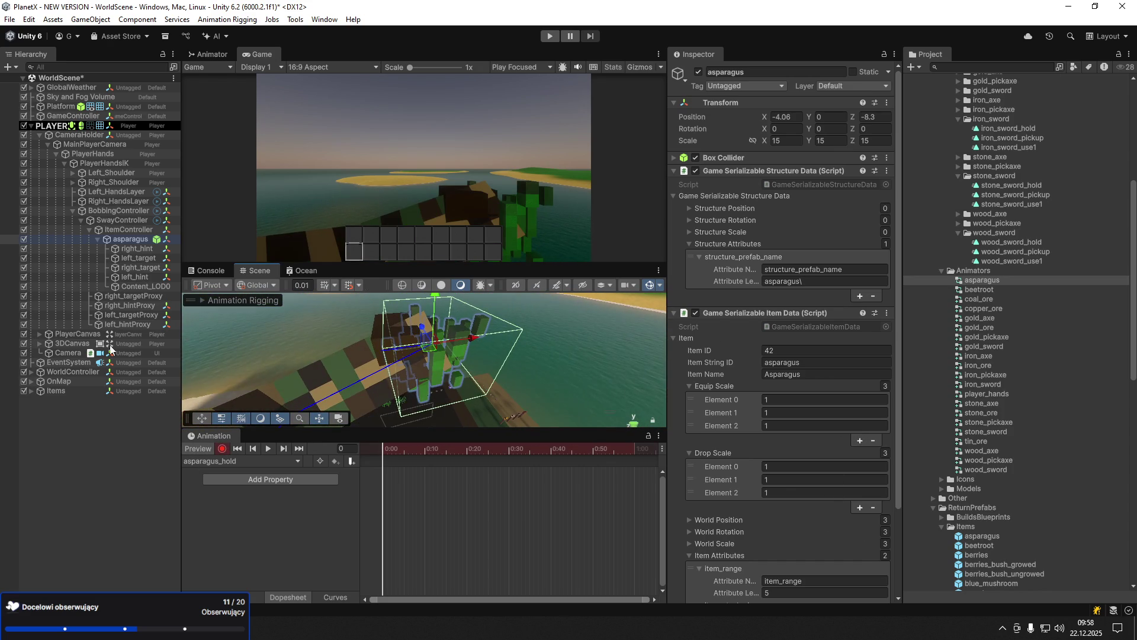
left_click(137, 249)
mouse_move(474, 340)
left_mouse_down()
mouse_move(625, 317)
mouse_move(419, 376)
left_mouse_up()
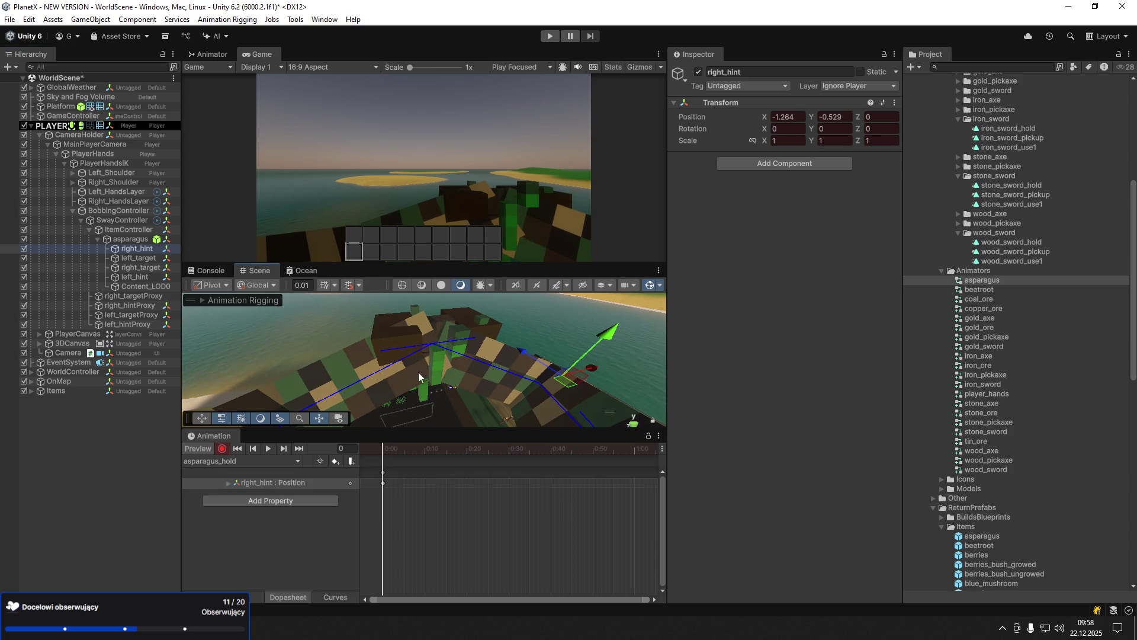
- Key left_hint and right_target moved along X in asparagus_hold
left_click(144, 277)
left_click_drag(476, 341, 241, 358)
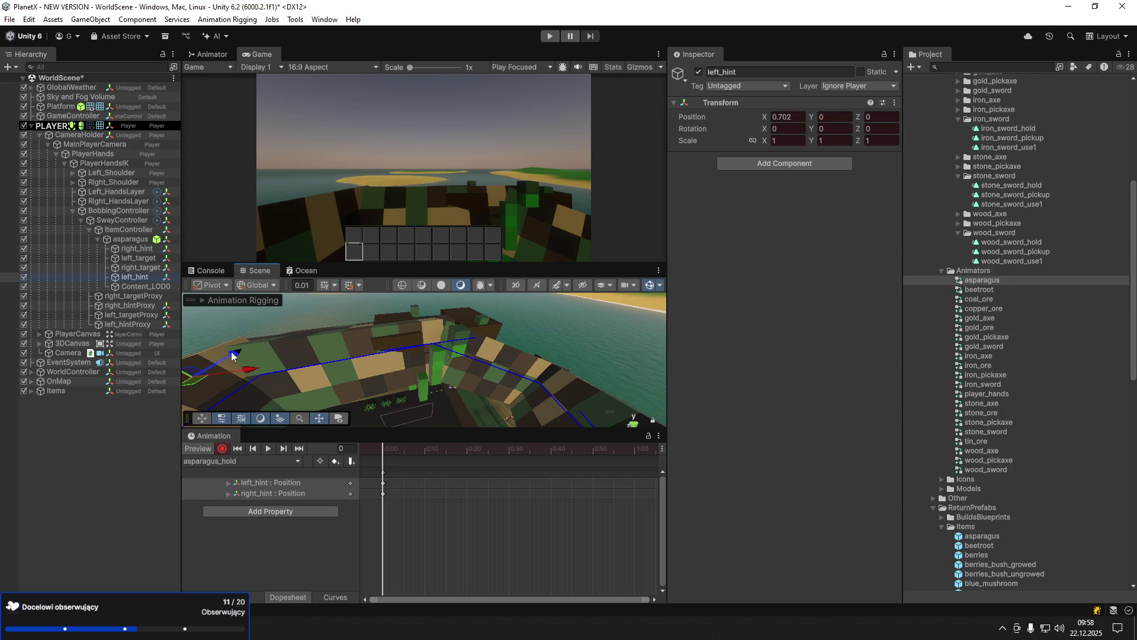
left_click(140, 267)
left_click_drag(481, 348, 449, 359)
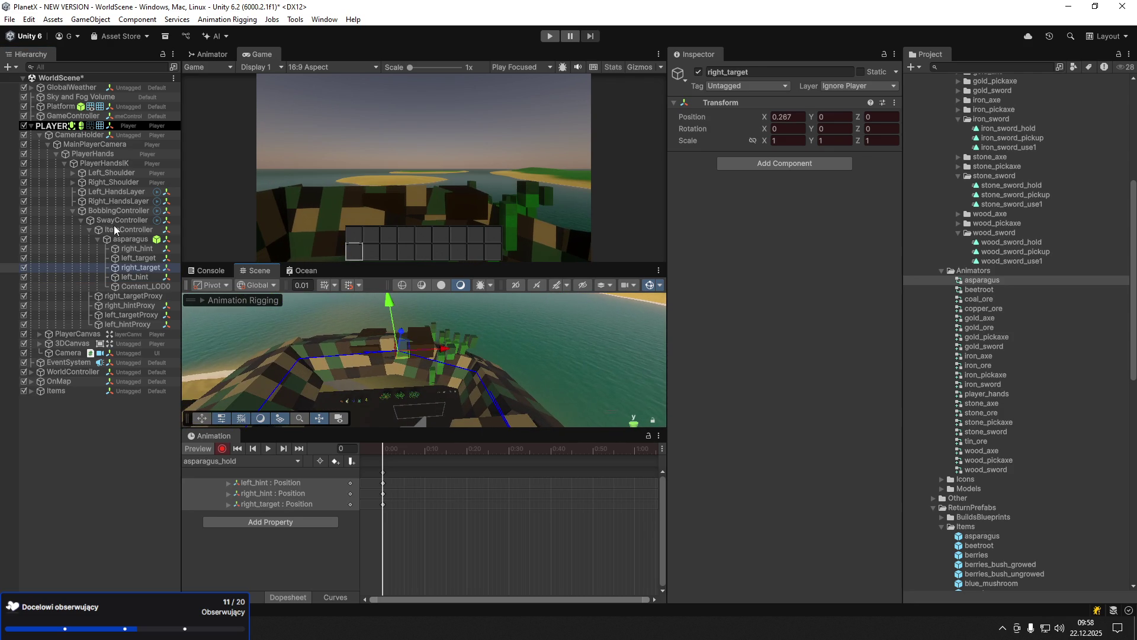
- Stop recording and set left_target as Left_HandsLayer's IK target
left_click(221, 449)
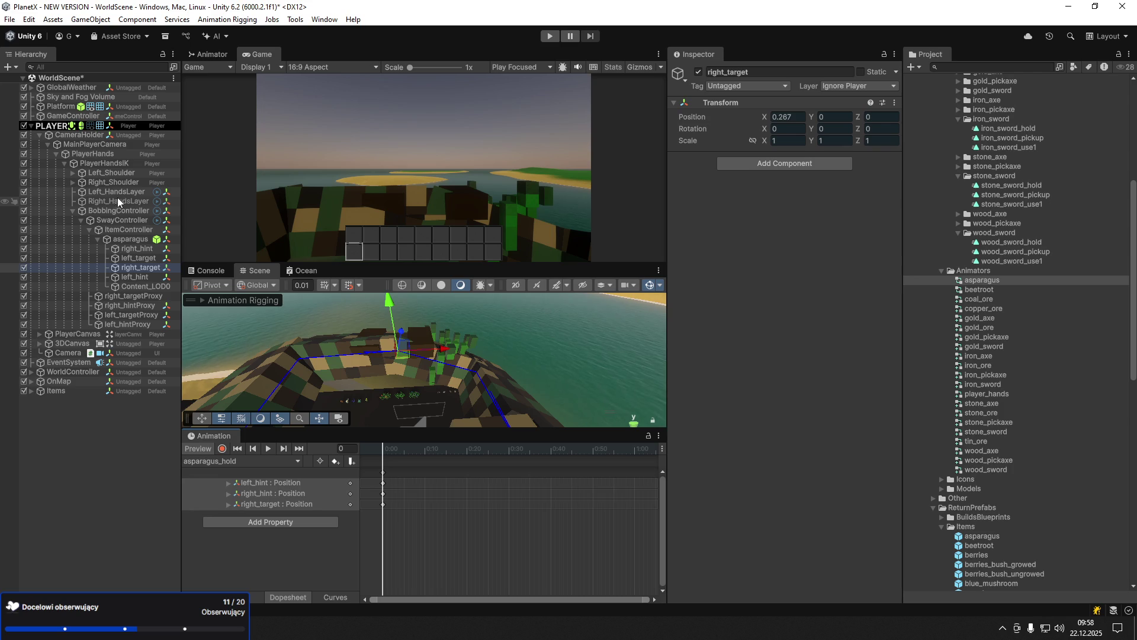
left_click(122, 192)
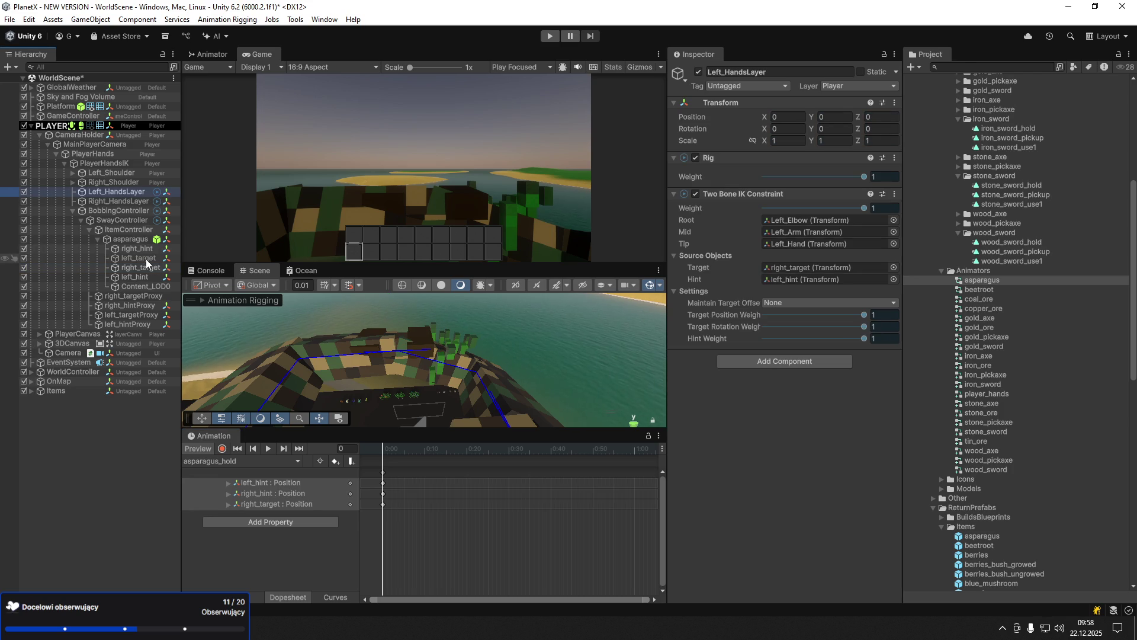
left_click_drag(283, 279, 815, 268)
- Key the asparagus position and shift right_target along X toward the asparagus
left_click(138, 239)
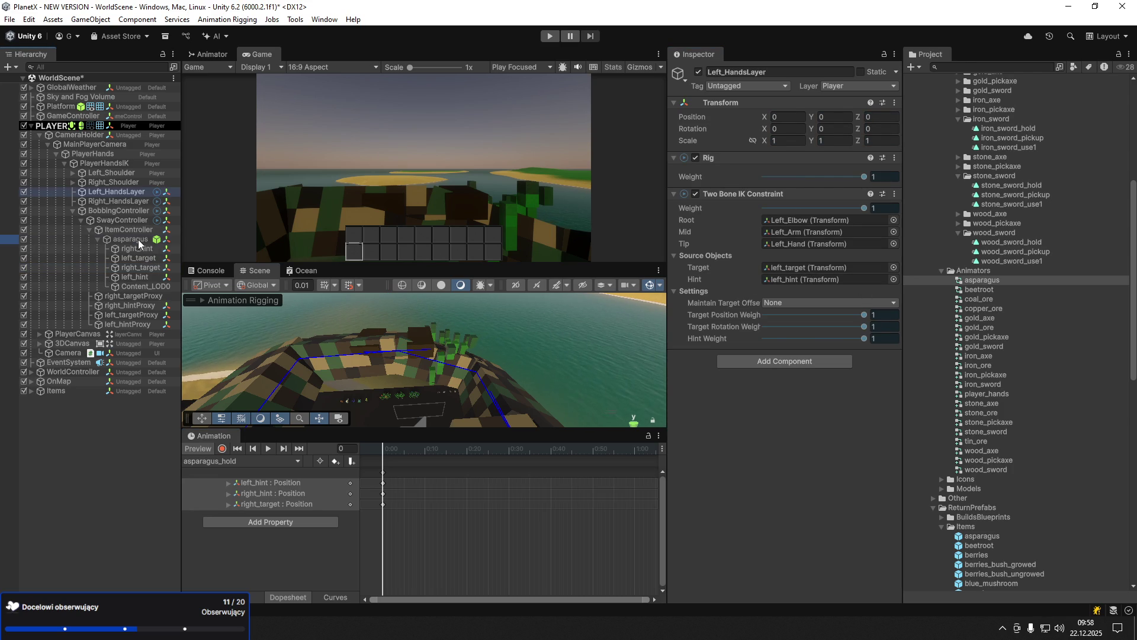
left_click_drag(488, 353, 474, 352)
left_click(143, 249)
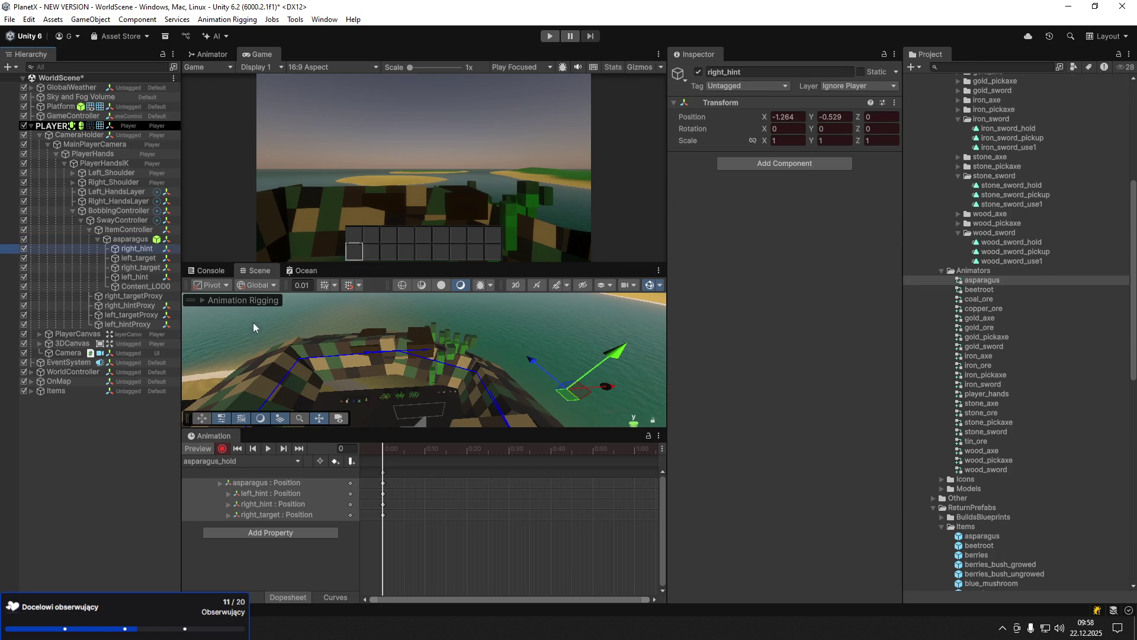
left_click(142, 268)
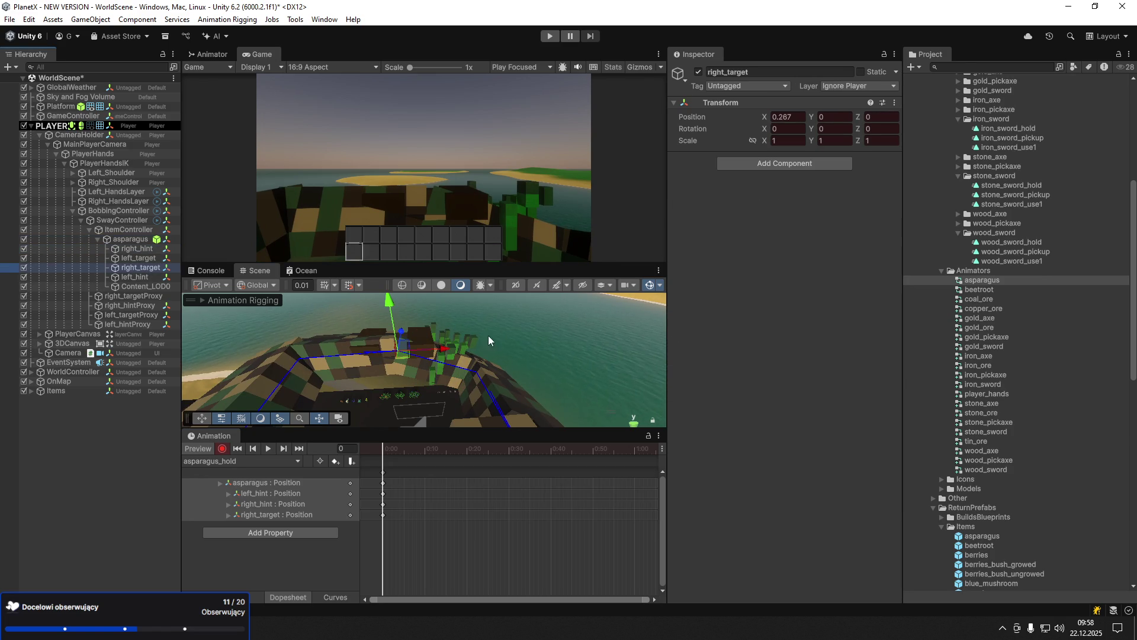
mouse_move(442, 352)
left_mouse_down()
mouse_move(487, 353)
mouse_move(457, 350)
mouse_move(468, 357)
left_mouse_up()
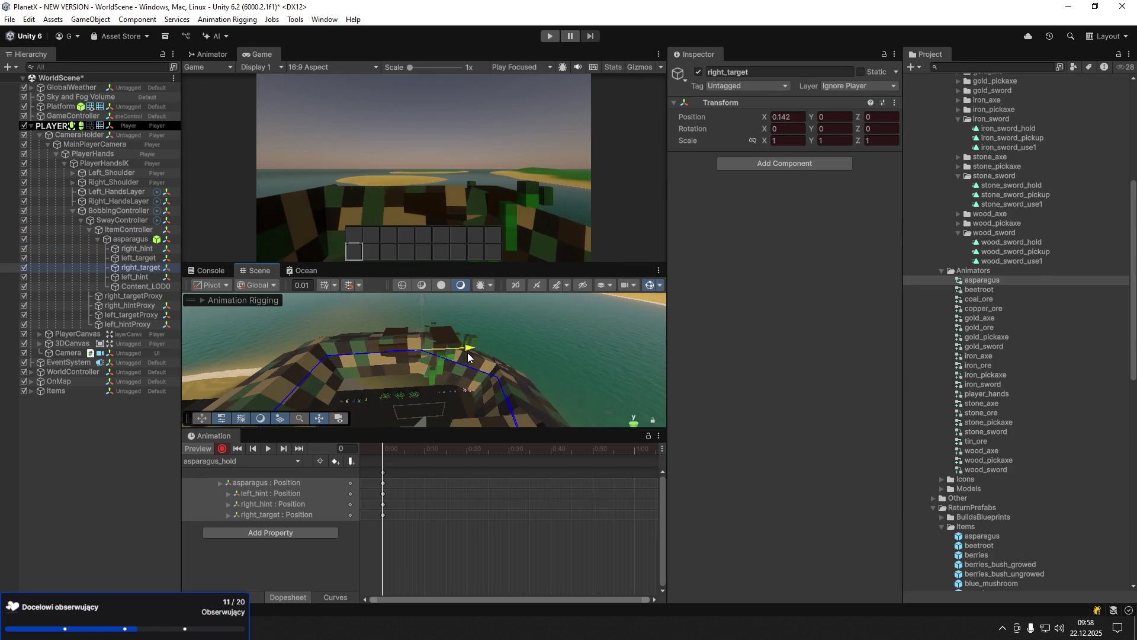
- Check both arms' IK constraints, key left_target moved along X, and toggle the preview
left_click(125, 200)
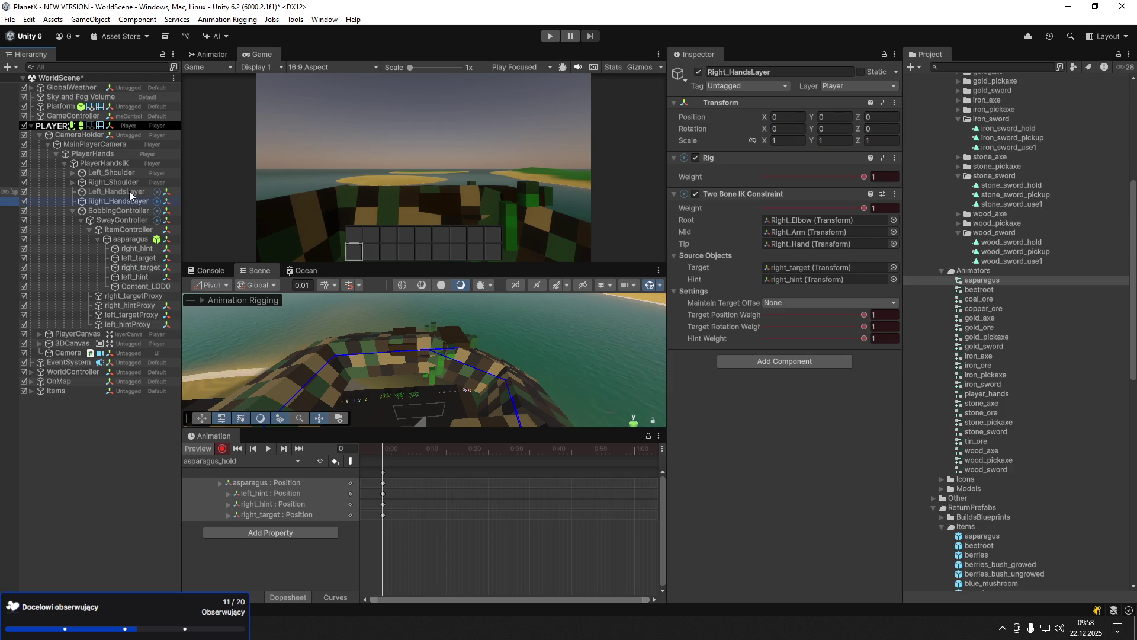
left_click(129, 191)
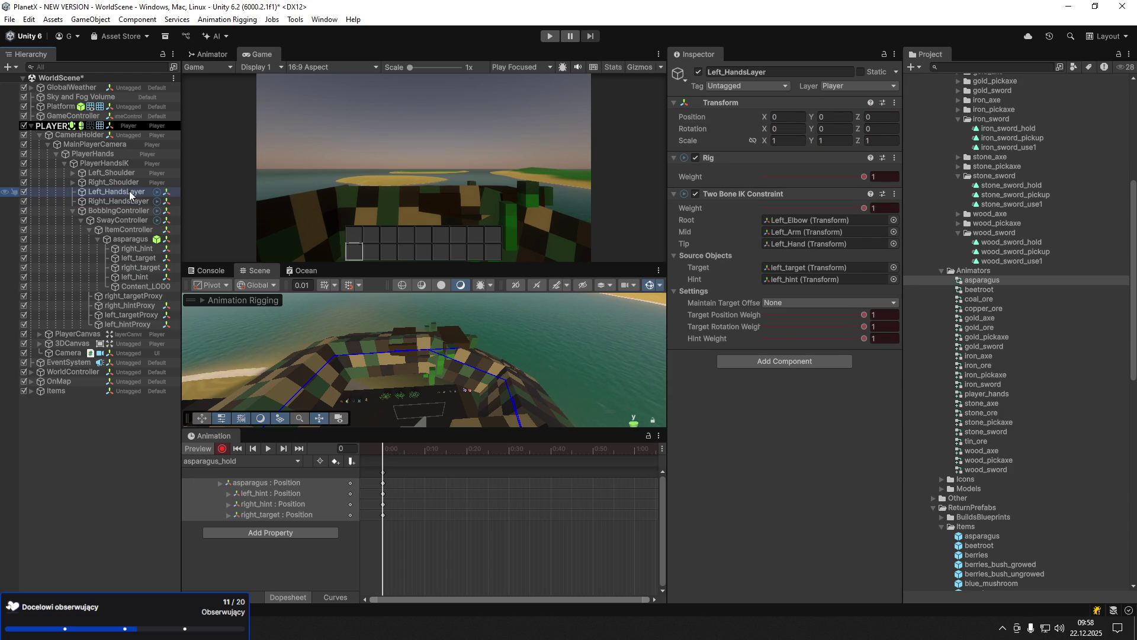
left_click(141, 258)
mouse_move(485, 353)
left_mouse_down()
mouse_move(418, 354)
mouse_move(554, 345)
left_mouse_up()
left_click(201, 449)
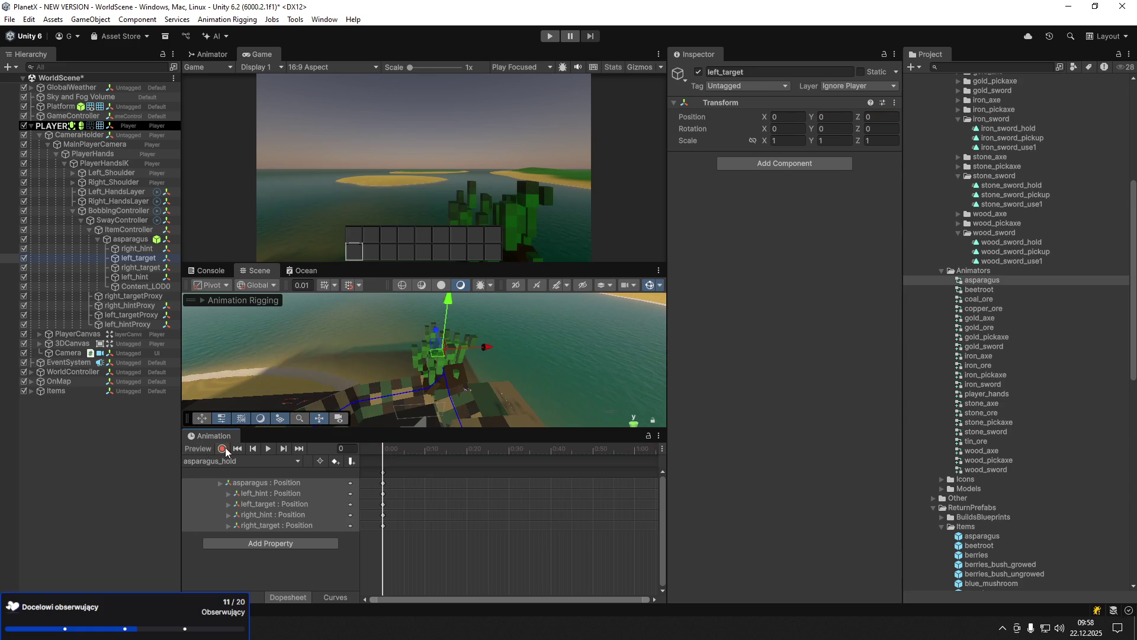
- Move and tilt the left hand target toward the asparagus, then lower left_hint slightly
left_click(200, 449)
mouse_move(560, 346)
left_mouse_down()
mouse_move(462, 355)
mouse_move(435, 382)
mouse_move(333, 392)
left_mouse_up()
left_click_drag(423, 311, 418, 342)
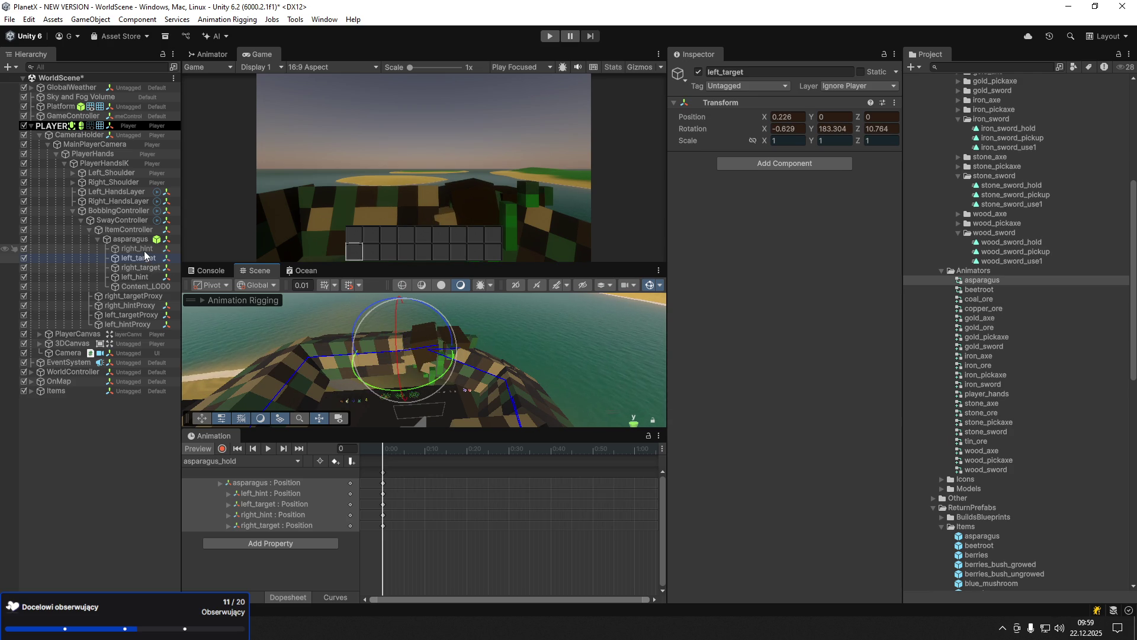
left_click(144, 277)
key("w")
left_click_drag(295, 325, 305, 343)
- Reset the preview pose and re-place the left hand target beside the asparagus, lowering left_hint
left_click(148, 260)
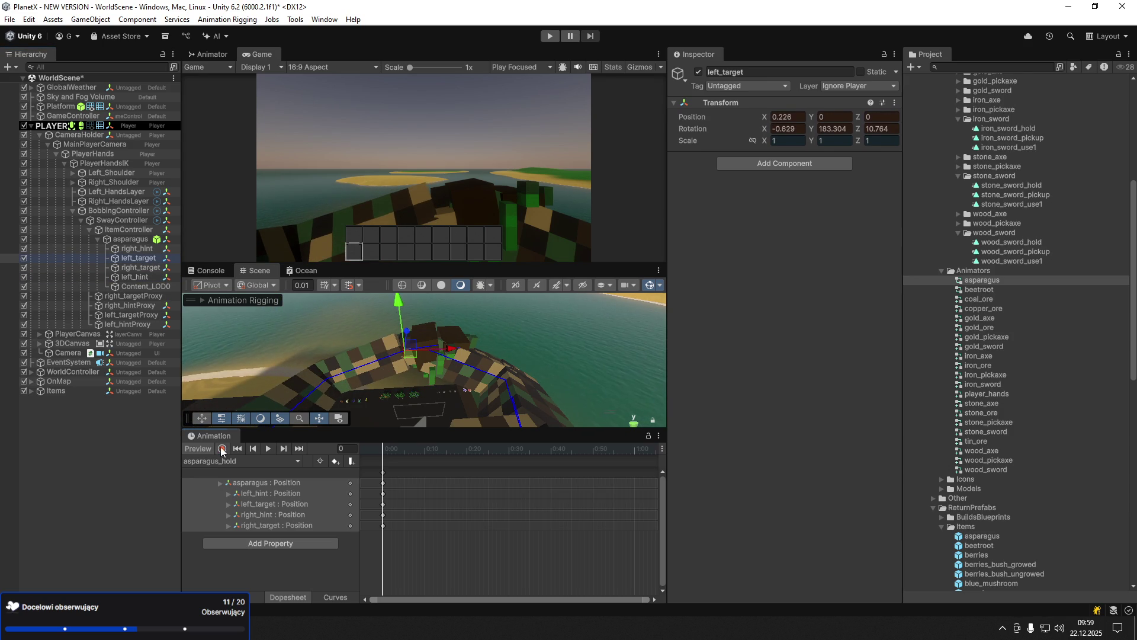
left_click(197, 449)
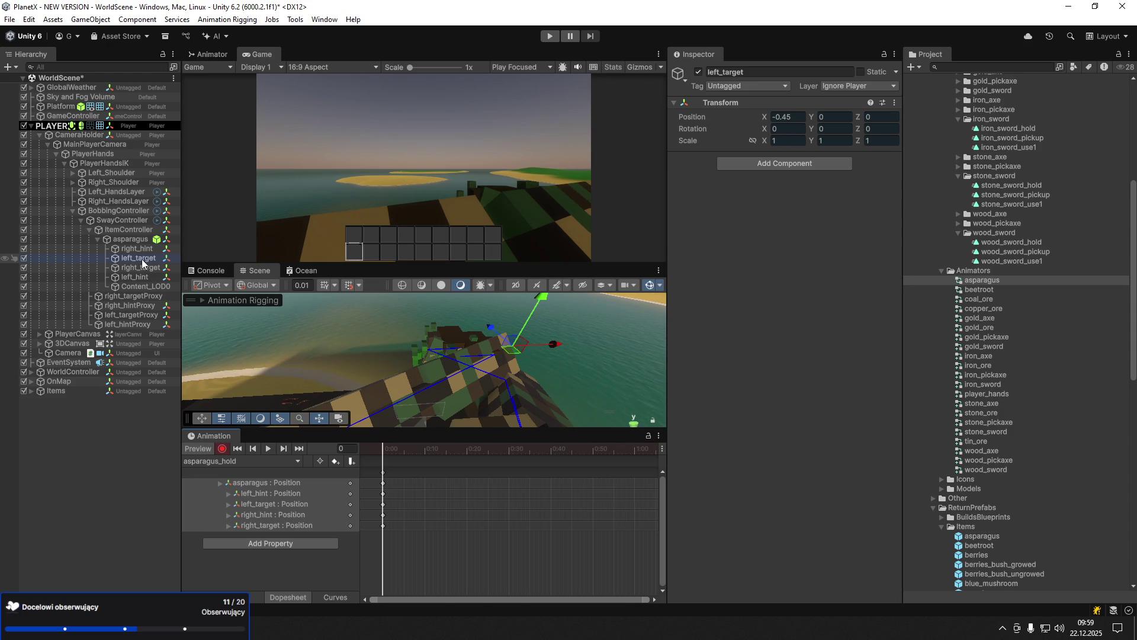
mouse_move(553, 347)
left_mouse_down()
mouse_move(444, 356)
mouse_move(403, 389)
mouse_move(436, 379)
mouse_move(415, 356)
left_mouse_up()
key("e")
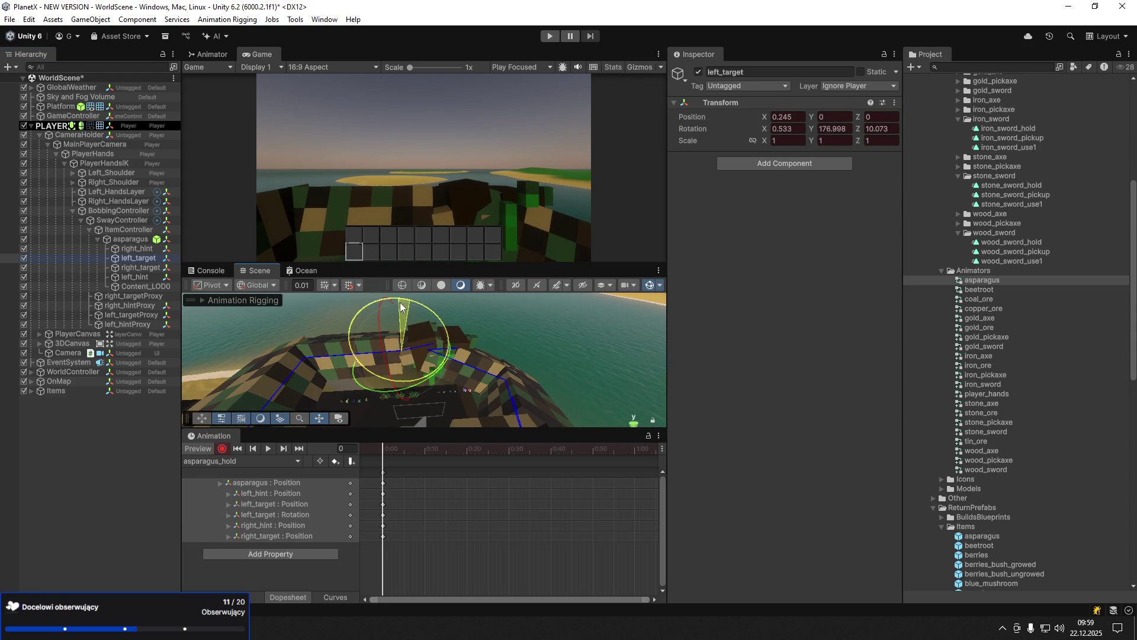
left_click(140, 279)
key("w")
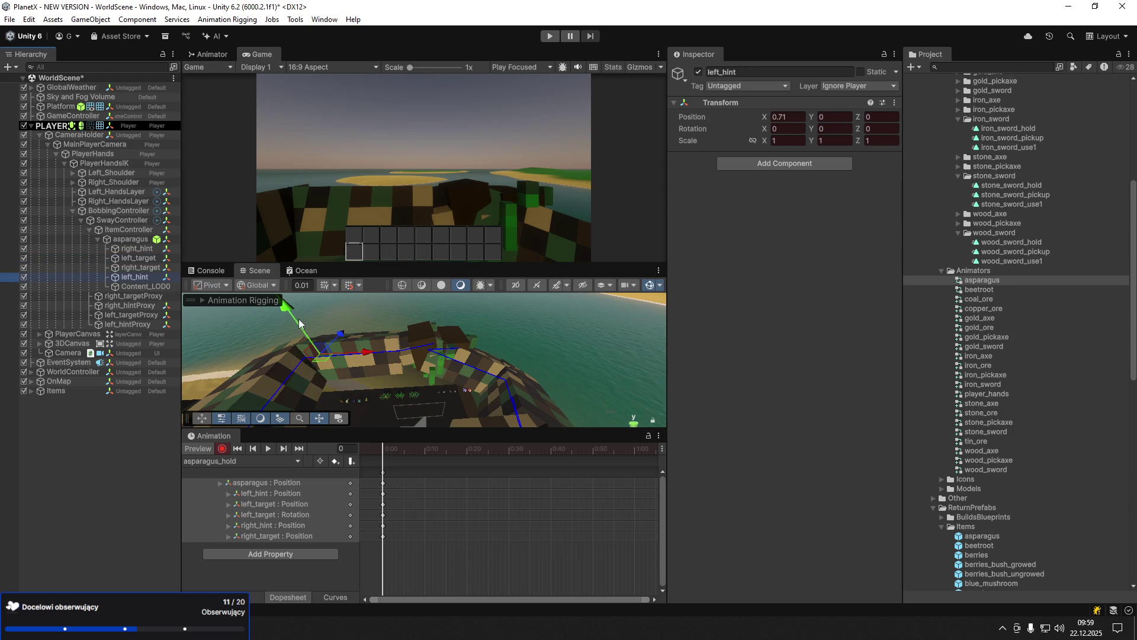
left_click_drag(302, 331, 313, 347)
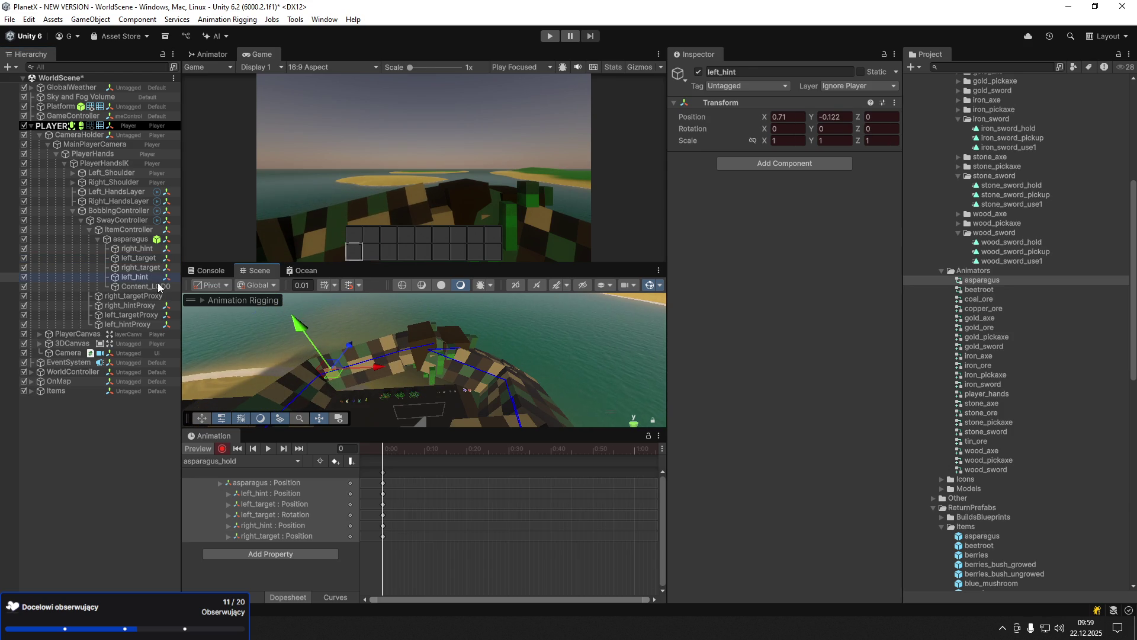
left_click(141, 258)
left_click_drag(396, 319, 397, 326)
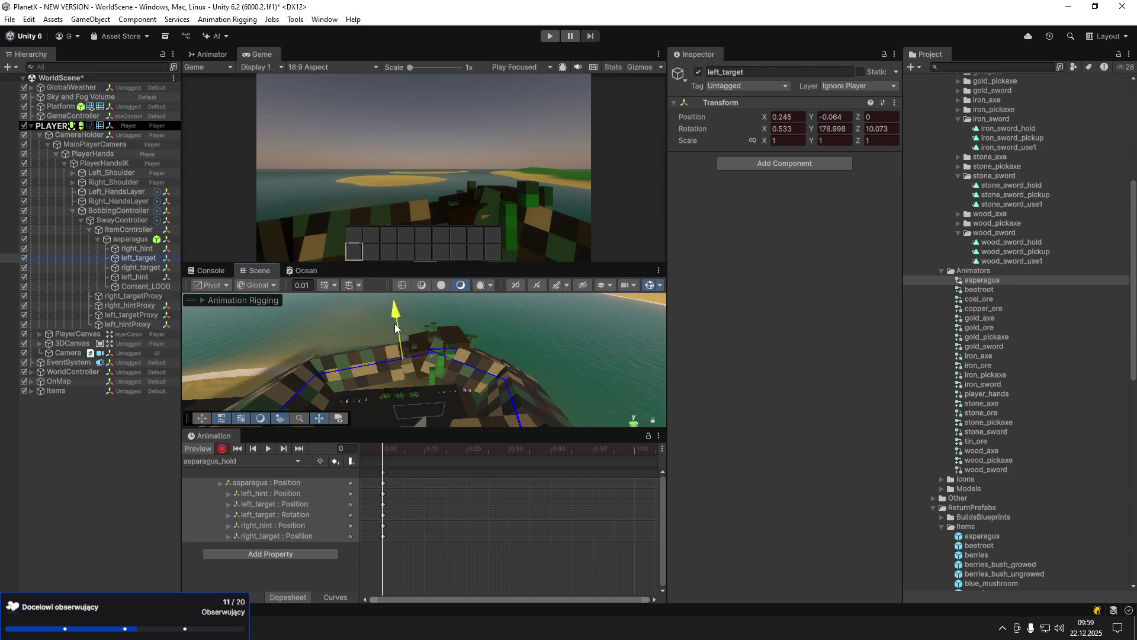
- Flip the right hand target around Z, shift it along X and tilt it slightly
left_click(136, 268)
key("e")
mouse_move(542, 355)
left_mouse_down()
mouse_move(356, 371)
mouse_move(446, 364)
mouse_move(438, 357)
mouse_move(478, 338)
mouse_move(439, 369)
left_mouse_up()
key("w")
mouse_move(483, 417)
left_mouse_down()
mouse_move(513, 363)
mouse_move(445, 351)
mouse_move(492, 418)
left_mouse_up()
key("e")
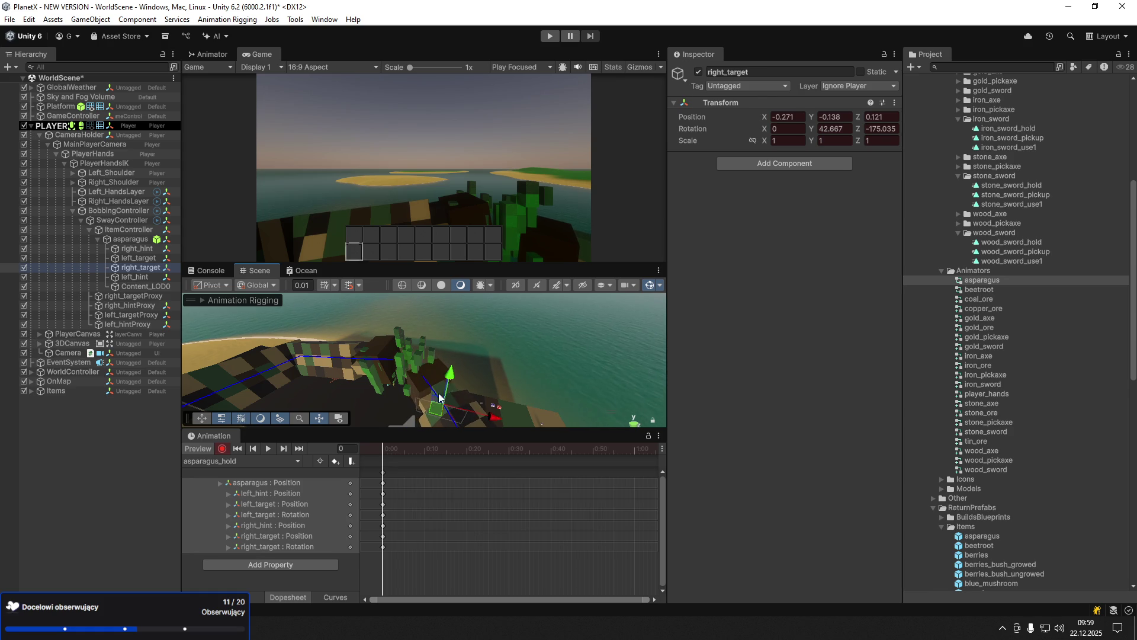
mouse_move(442, 378)
left_mouse_down()
mouse_move(496, 419)
mouse_move(471, 406)
left_mouse_up()
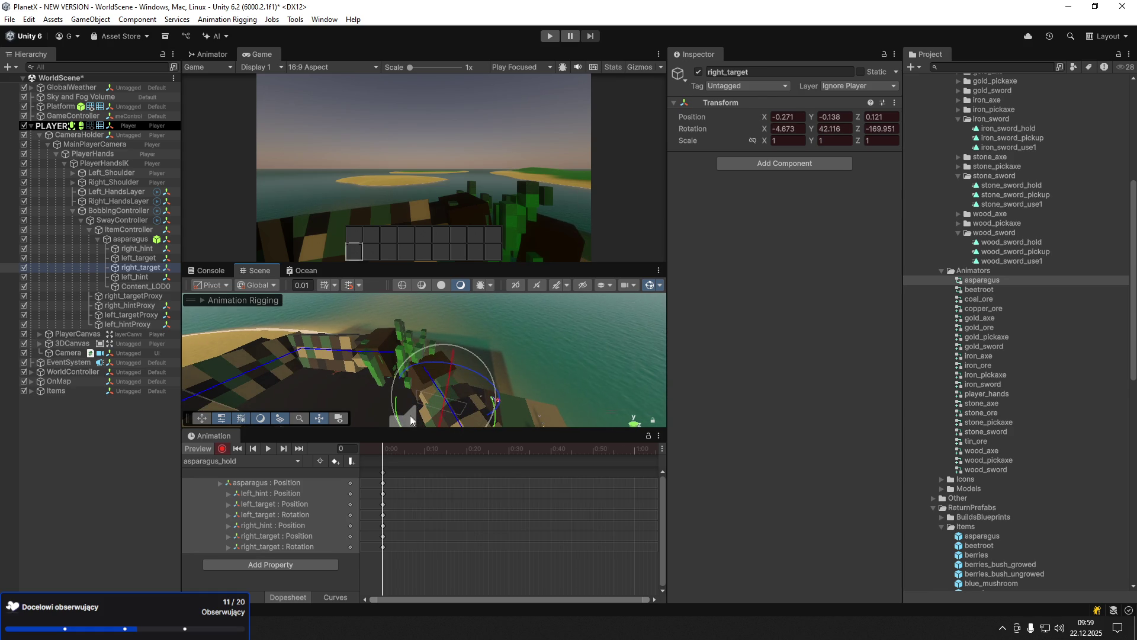
- Lower left_hint further, move the asparagus to X -6.29, Y -1.72, and lower the left target
left_click(144, 250)
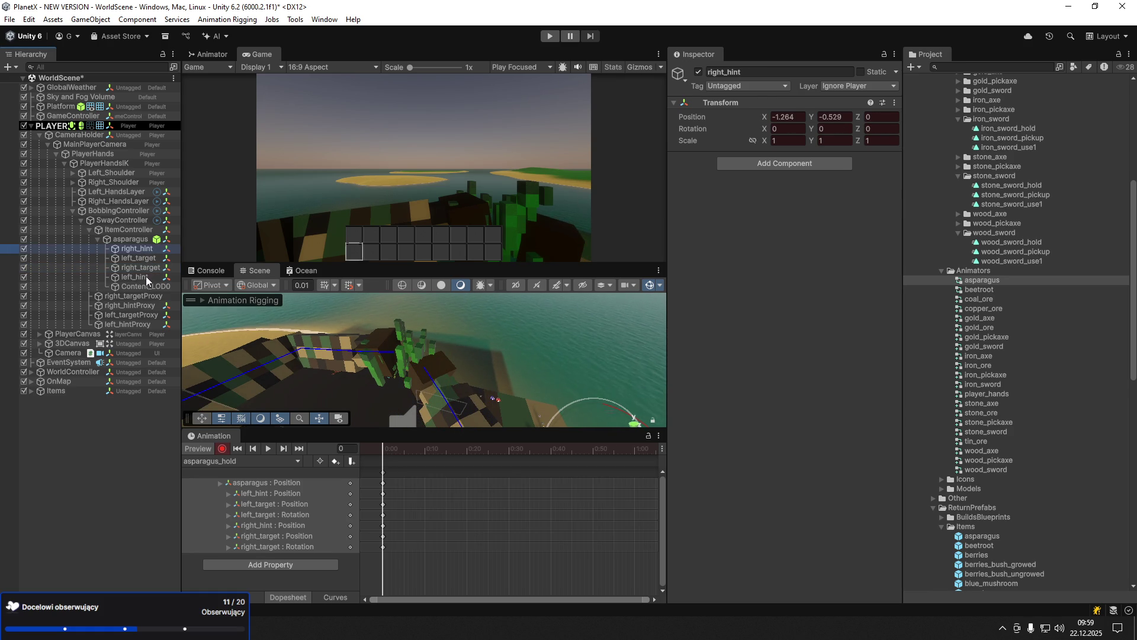
left_click(148, 259)
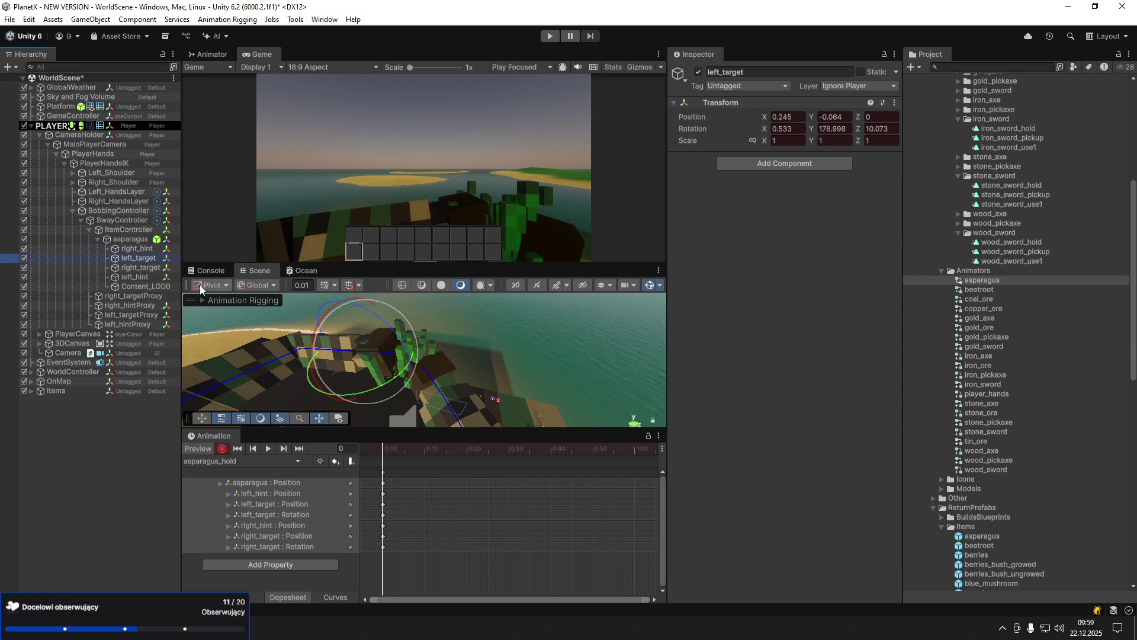
left_click(147, 277)
left_click_drag(294, 325, 299, 348)
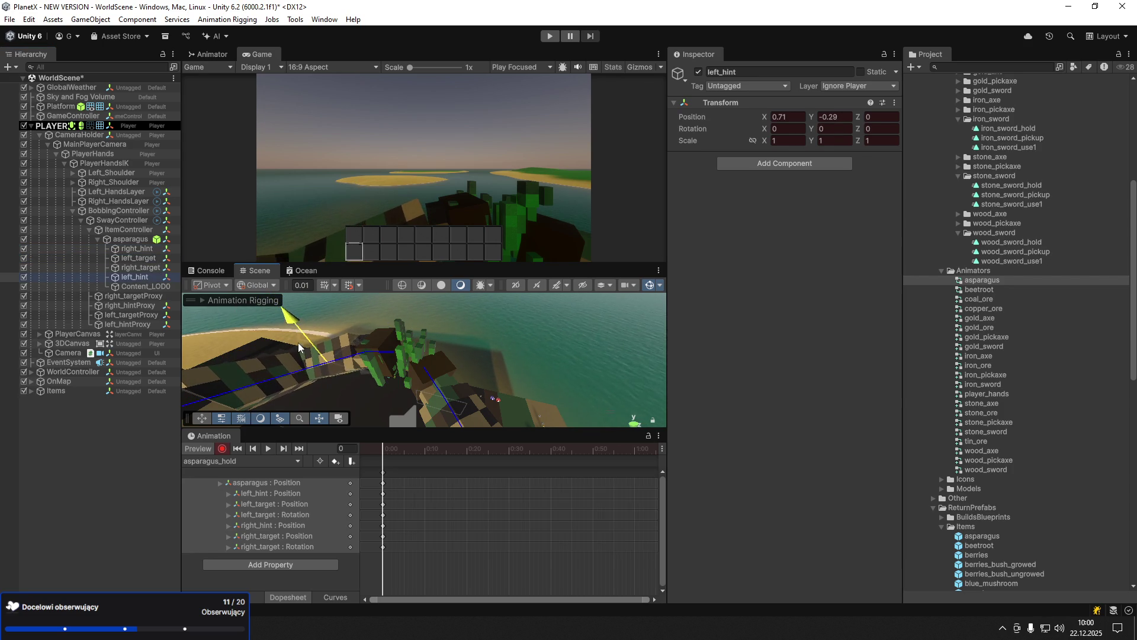
left_click(434, 377)
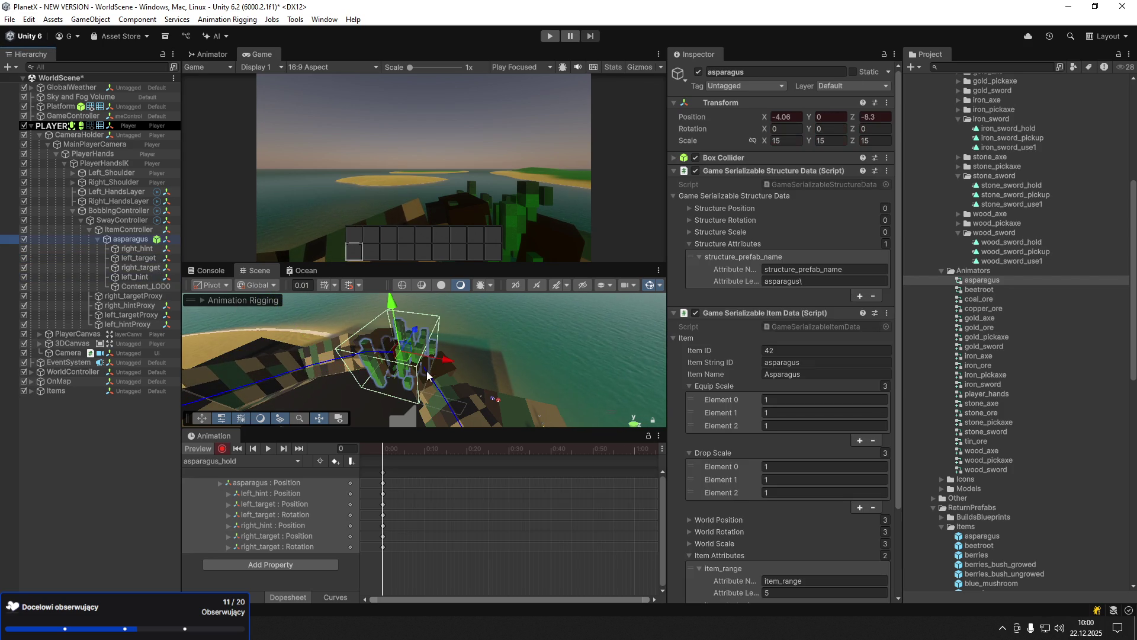
mouse_move(397, 326)
left_mouse_down()
mouse_move(398, 355)
mouse_move(479, 385)
left_mouse_up()
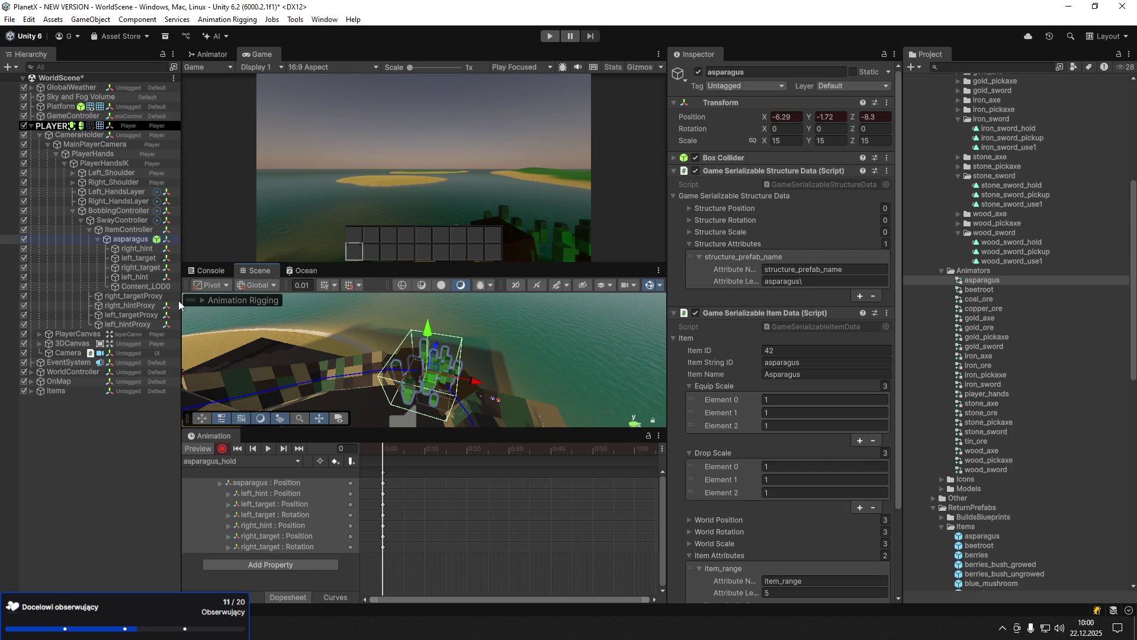
left_click(147, 258)
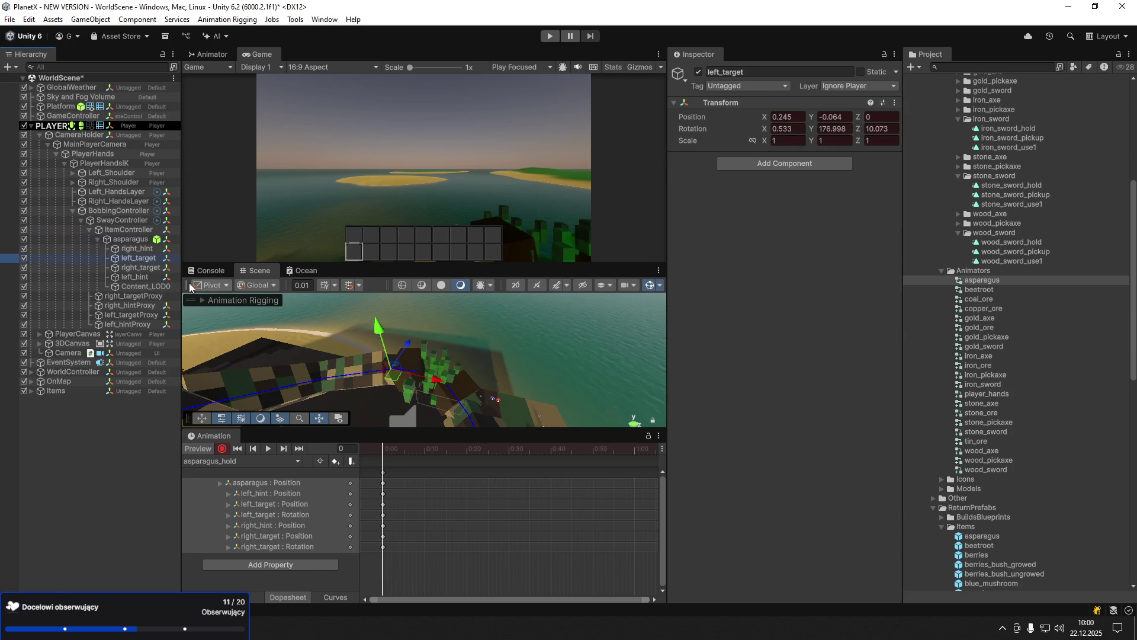
left_click_drag(380, 337, 385, 346)
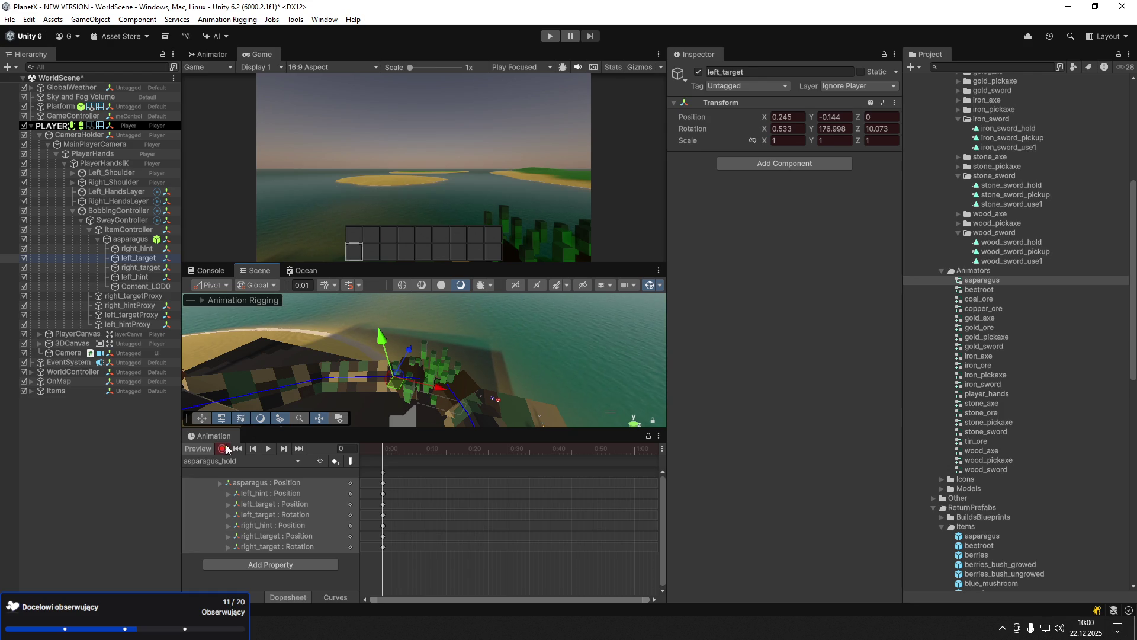
key("ctrl+a")
- Create a new animation clip saved as asparagus_use1 and turn on recording
left_click(245, 465)
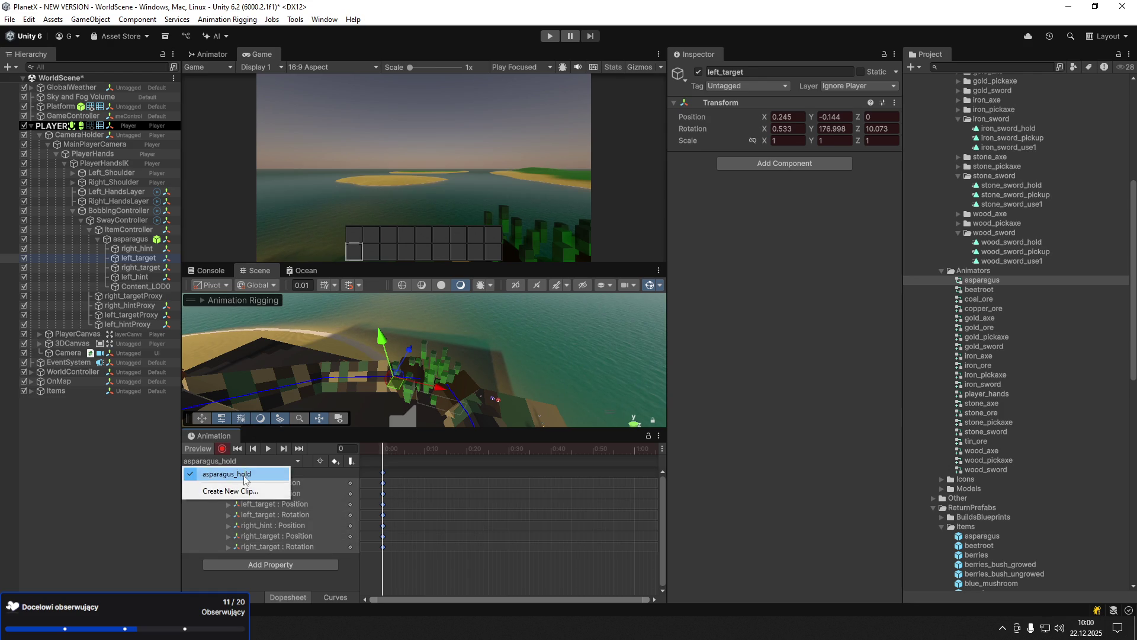
left_click(279, 489)
type("a")
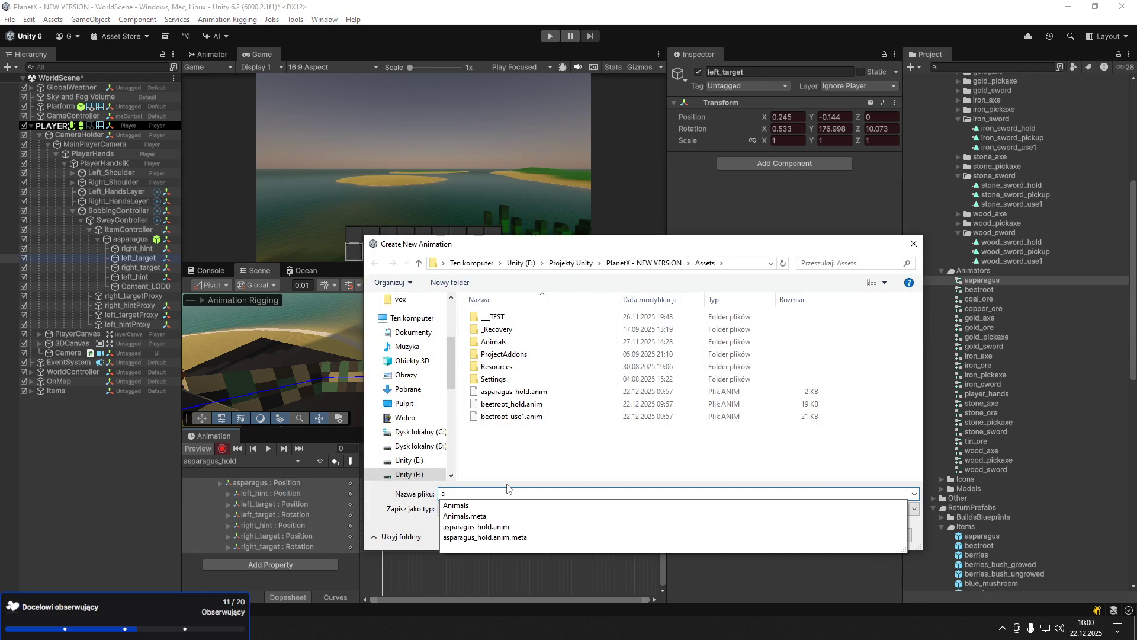
type("sparagus_")
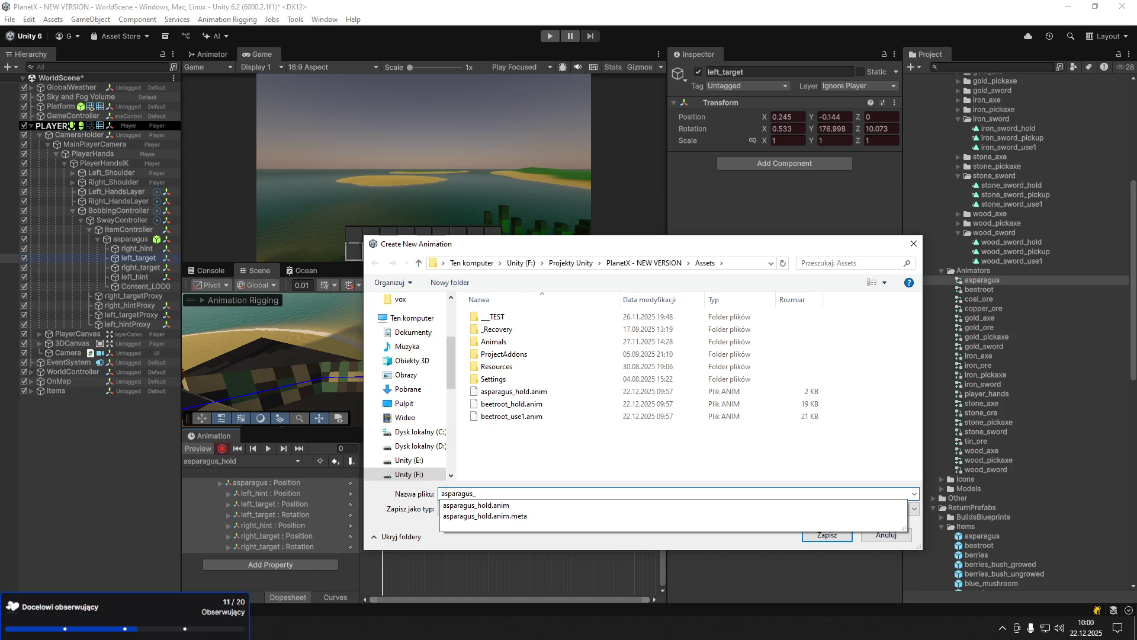
type("us")
type("im")
key("Return")
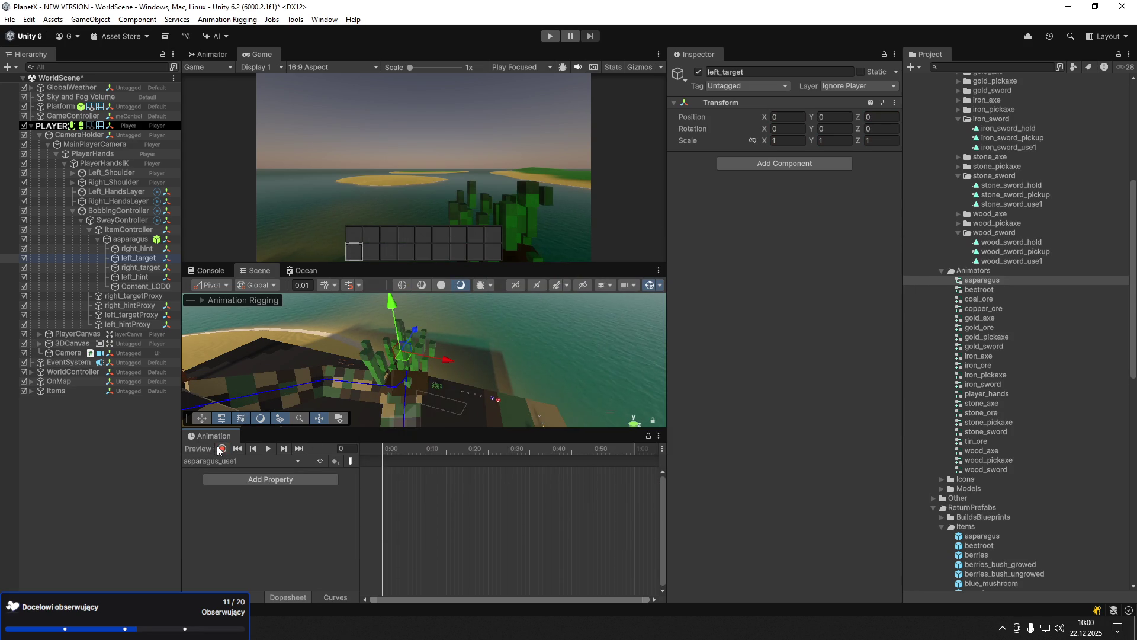
left_click(223, 449)
- Remove an accidental left-target keyframe at frame 9 and return the playhead there
left_click(423, 448)
left_click_drag(410, 369, 409, 363)
left_click(480, 448)
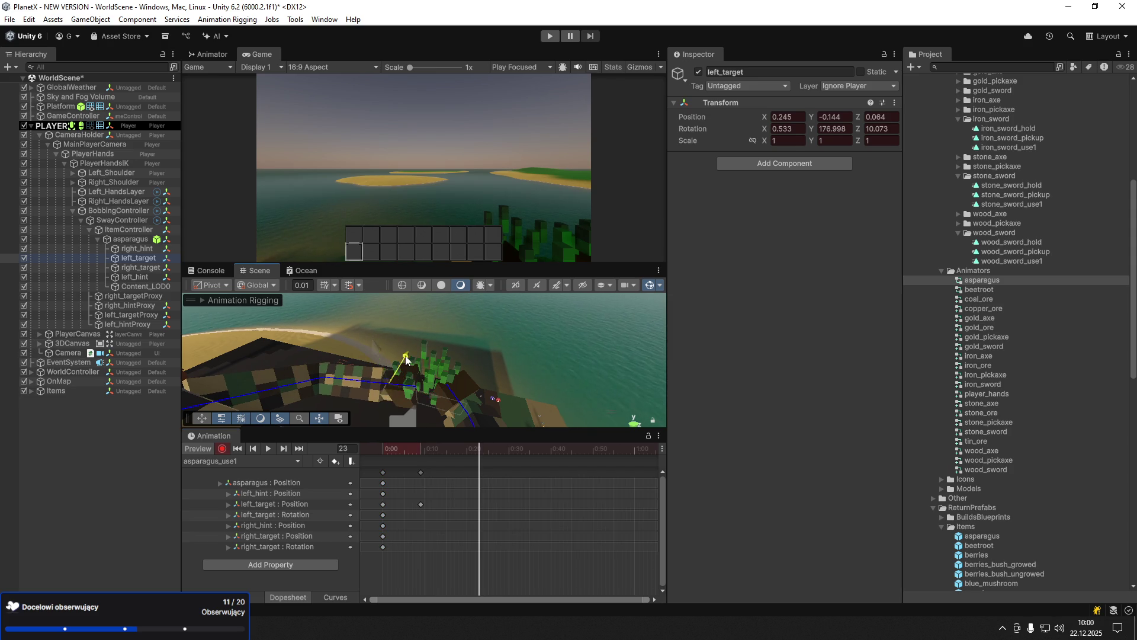
left_click(421, 472)
key("Delete")
left_click_drag(411, 448, 421, 448)
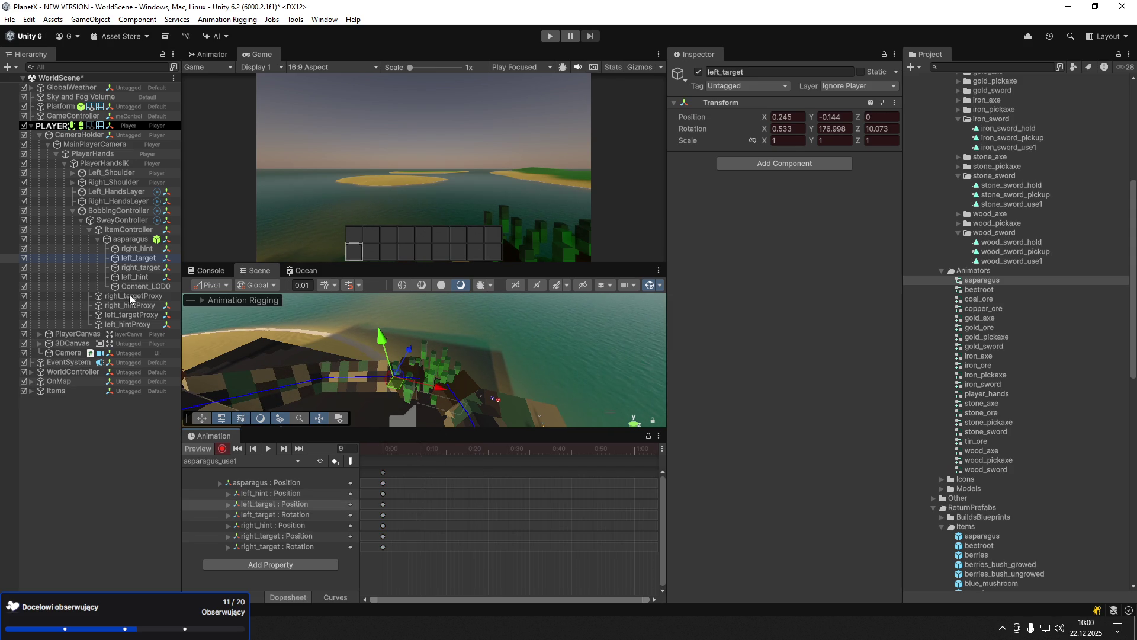
- Key the asparagus pushing forward along Z at frames 9 and 17, then stop recording
left_click(124, 239)
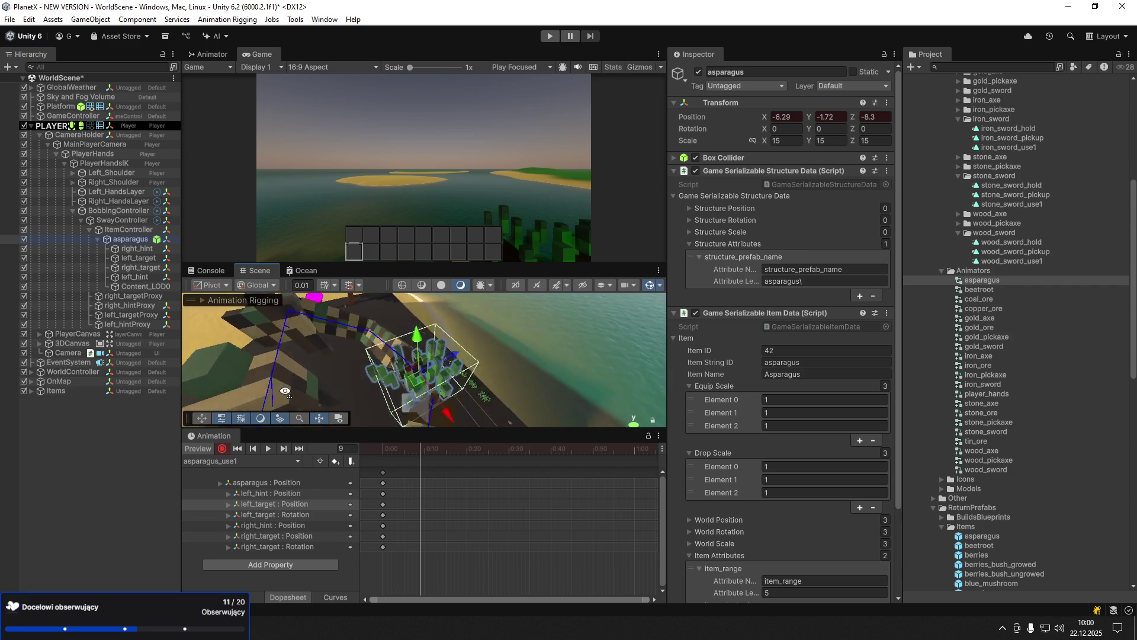
left_click_drag(448, 361, 415, 360)
left_click_drag(432, 448, 454, 448)
left_click_drag(436, 365, 459, 368)
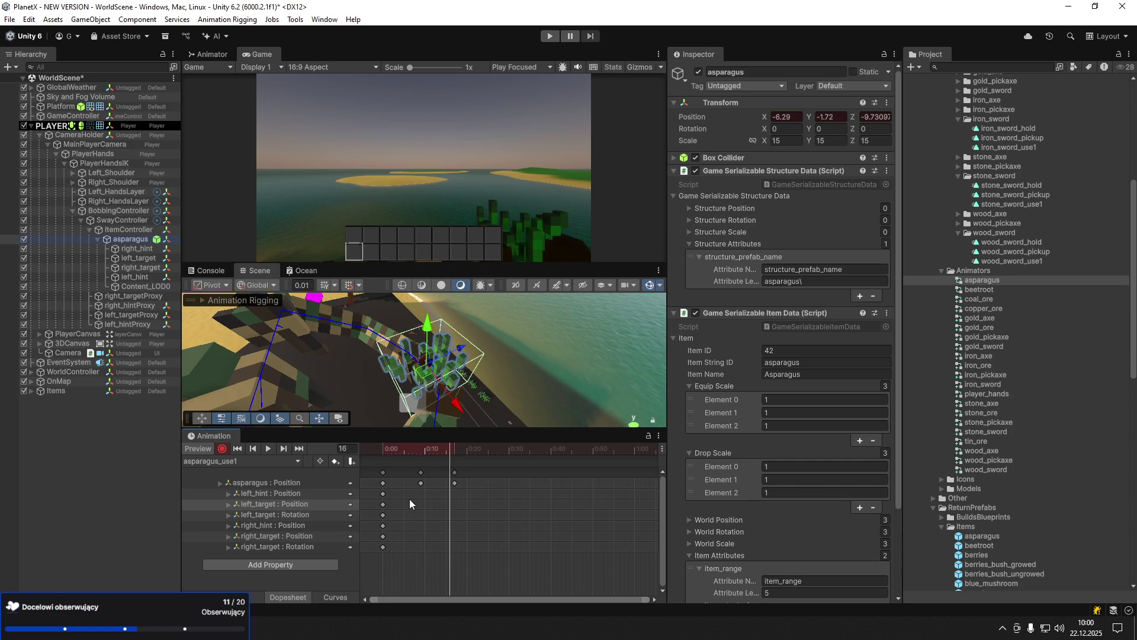
left_click(221, 449)
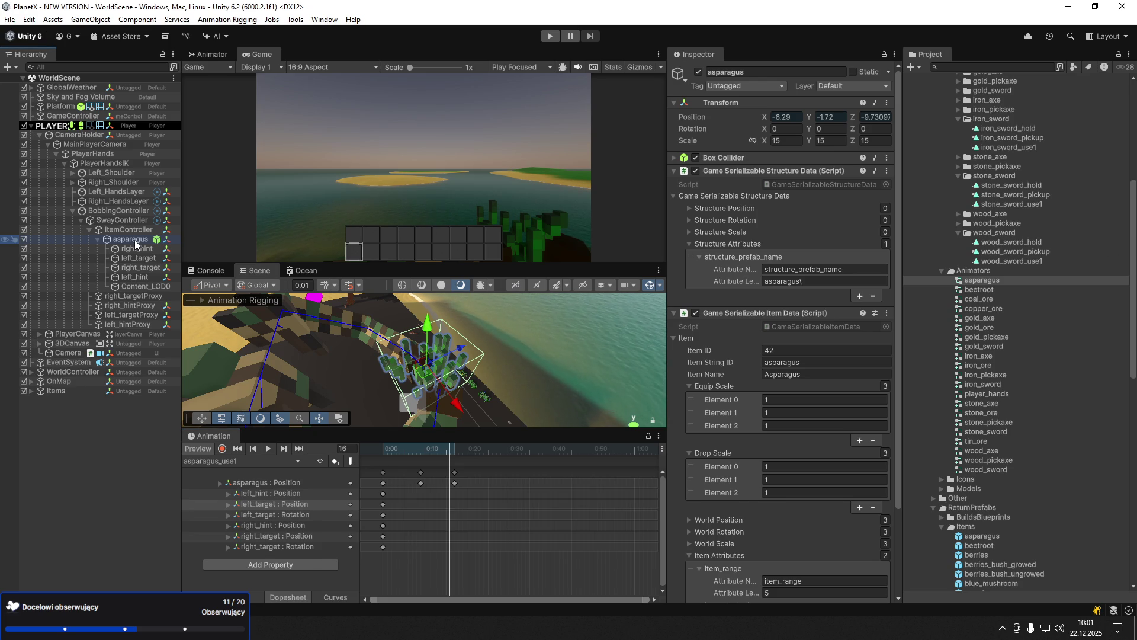
- Delete the asparagus from the scene and add an animator controller named berries in Animators
key("Delete")
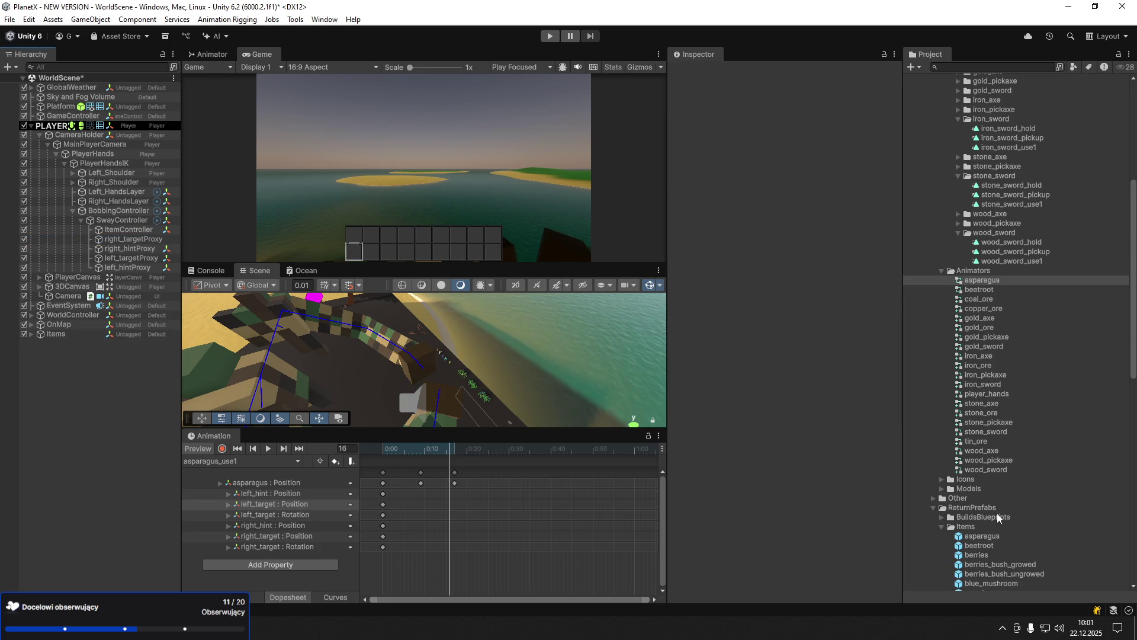
right_click(964, 280)
mouse_move(975, 278)
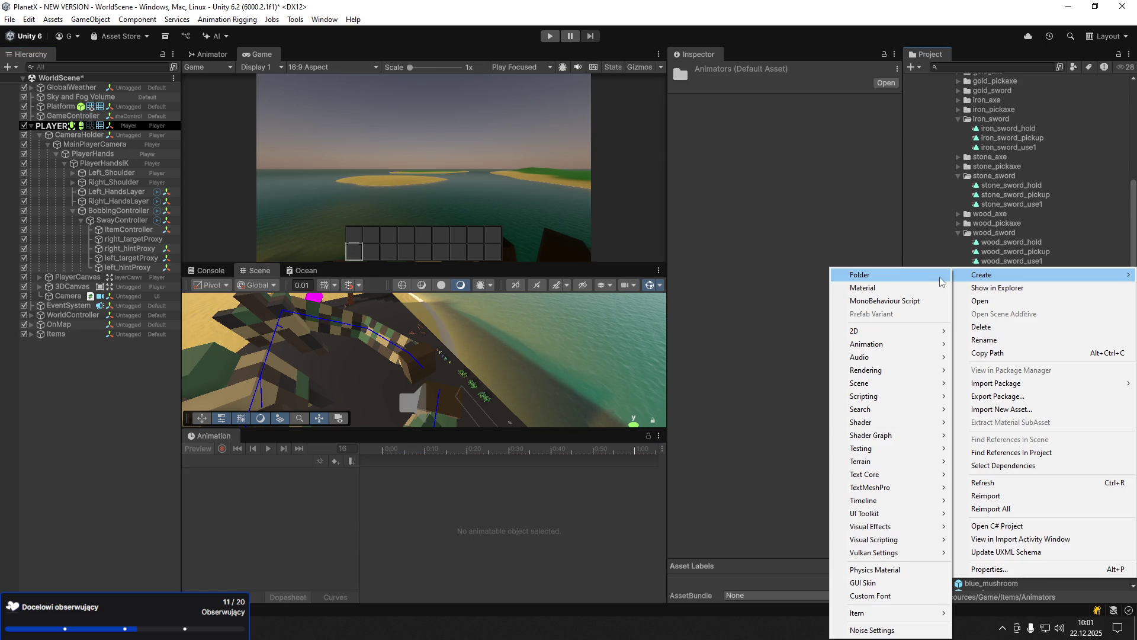
mouse_move(895, 344)
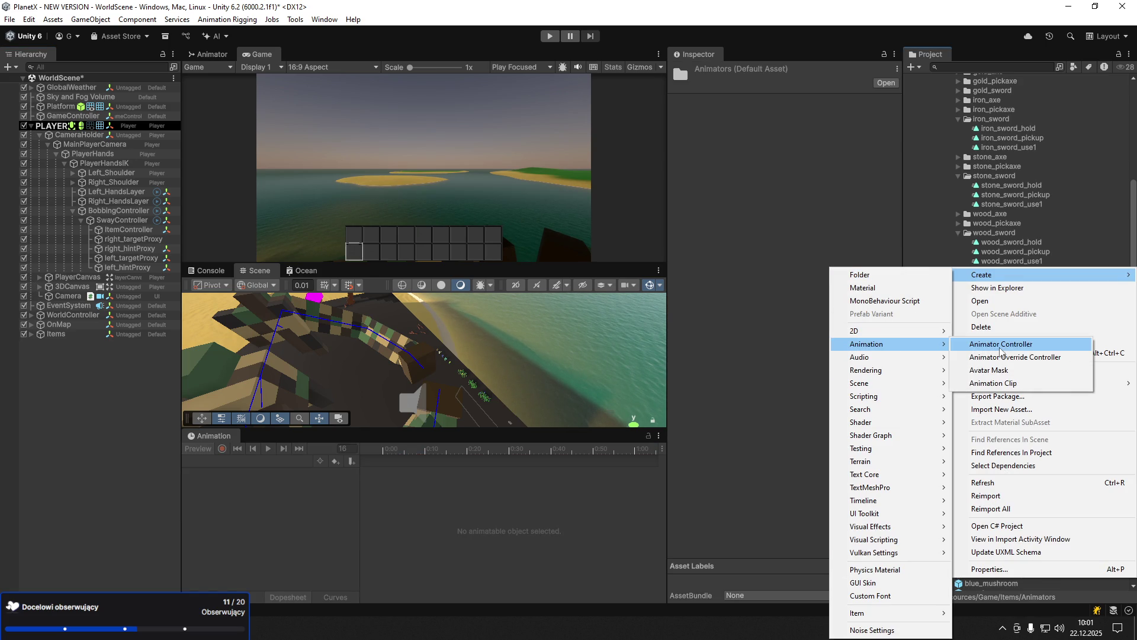
left_click(1000, 344)
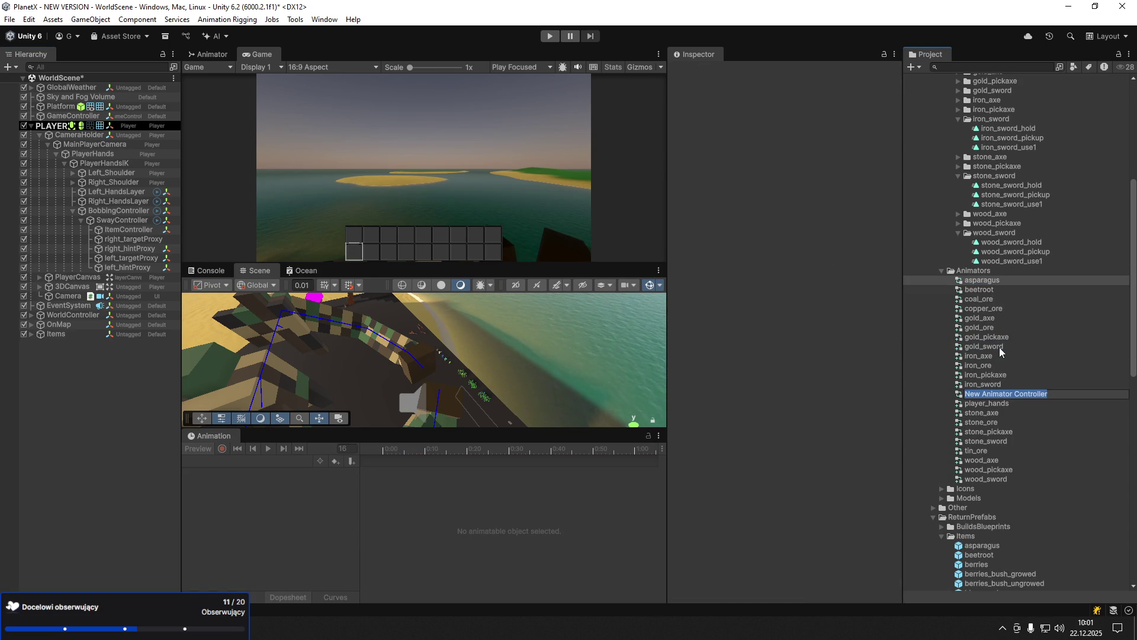
type("berries")
key("Return")
left_click(108, 164)
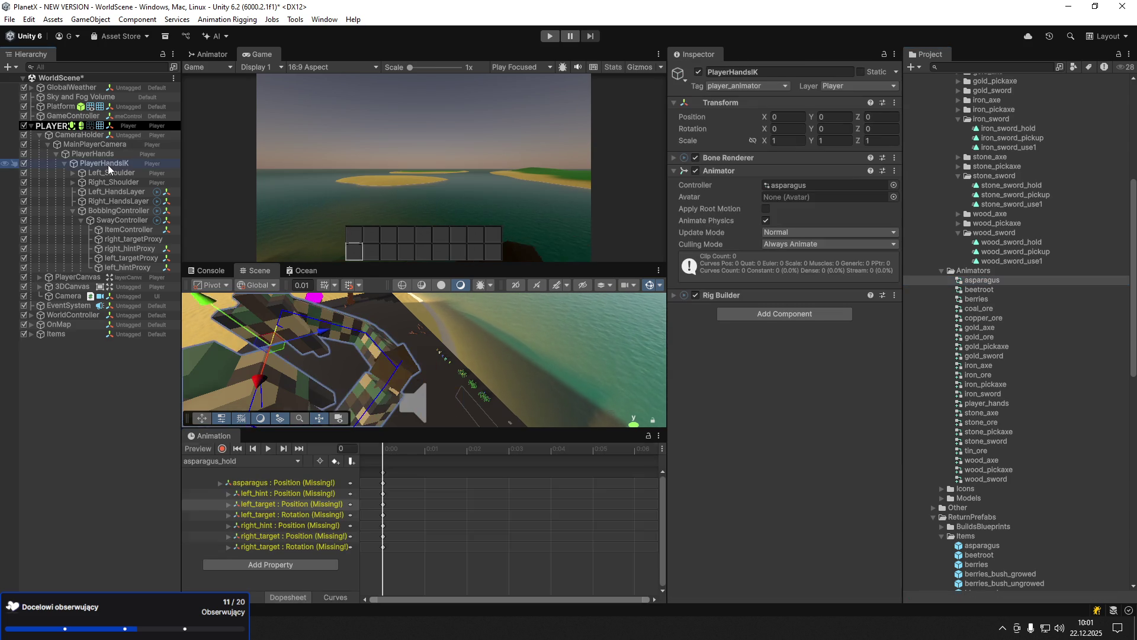
- Assign the berries controller to PlayerHandsIK's Animator and drop the berries prefab under ItemController
left_click(895, 184)
type("berr")
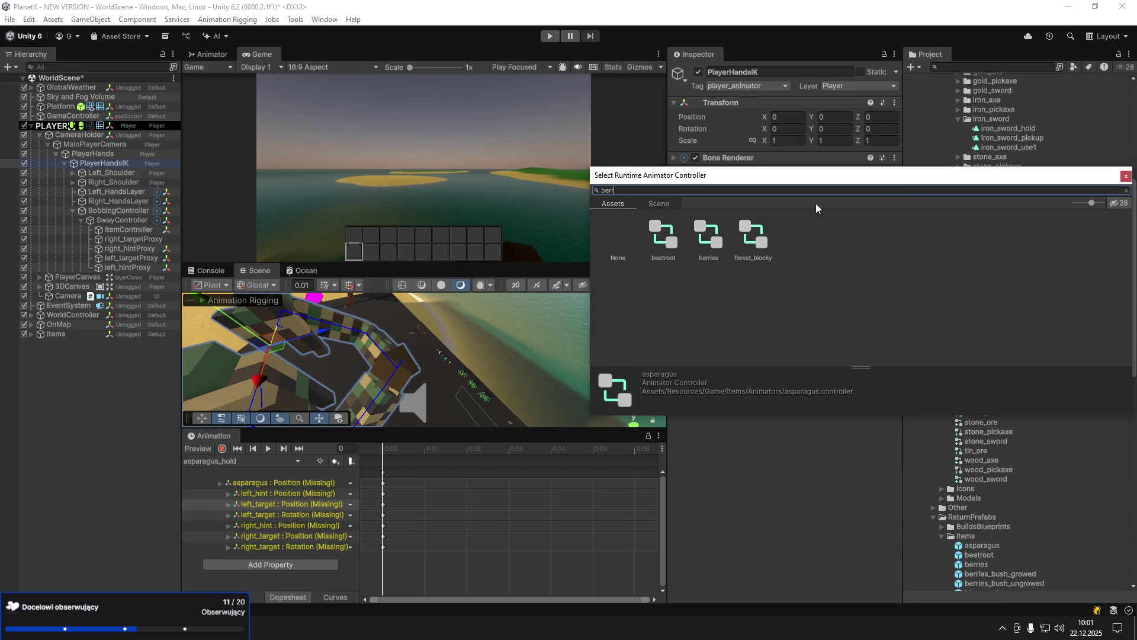
key("Return")
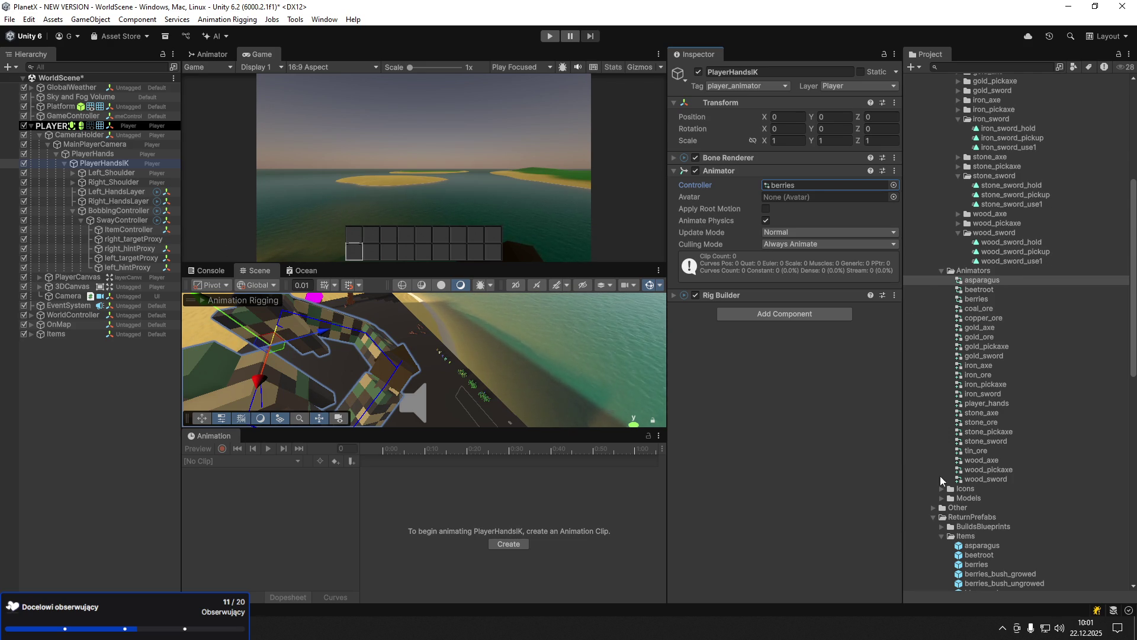
mouse_move(987, 570)
left_mouse_down()
mouse_move(211, 300)
mouse_move(136, 255)
mouse_move(134, 228)
left_mouse_up()
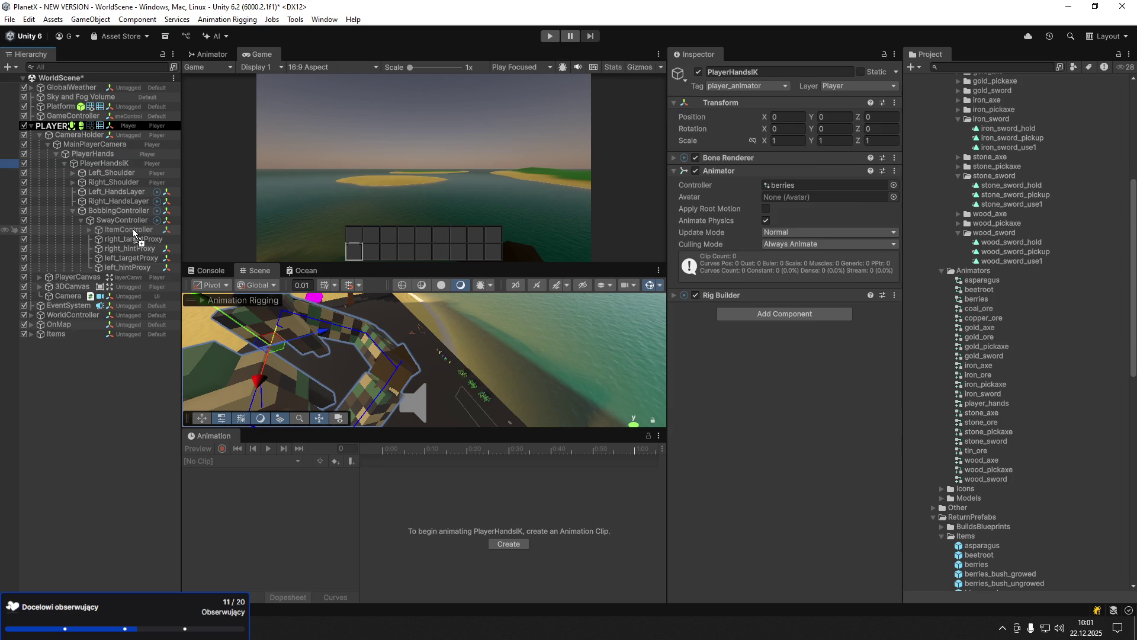
right_click(119, 239)
- Unpack the berries prefab completely and zero its four hand targets and hints at scale 1
mouse_move(216, 325)
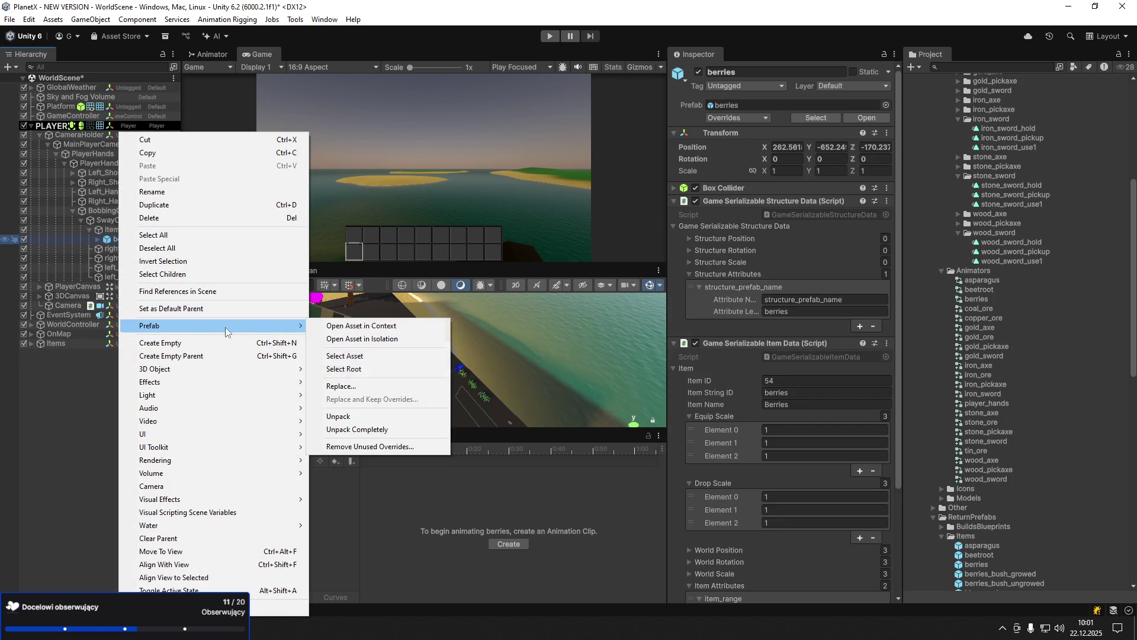
left_click(357, 430)
left_click(97, 239)
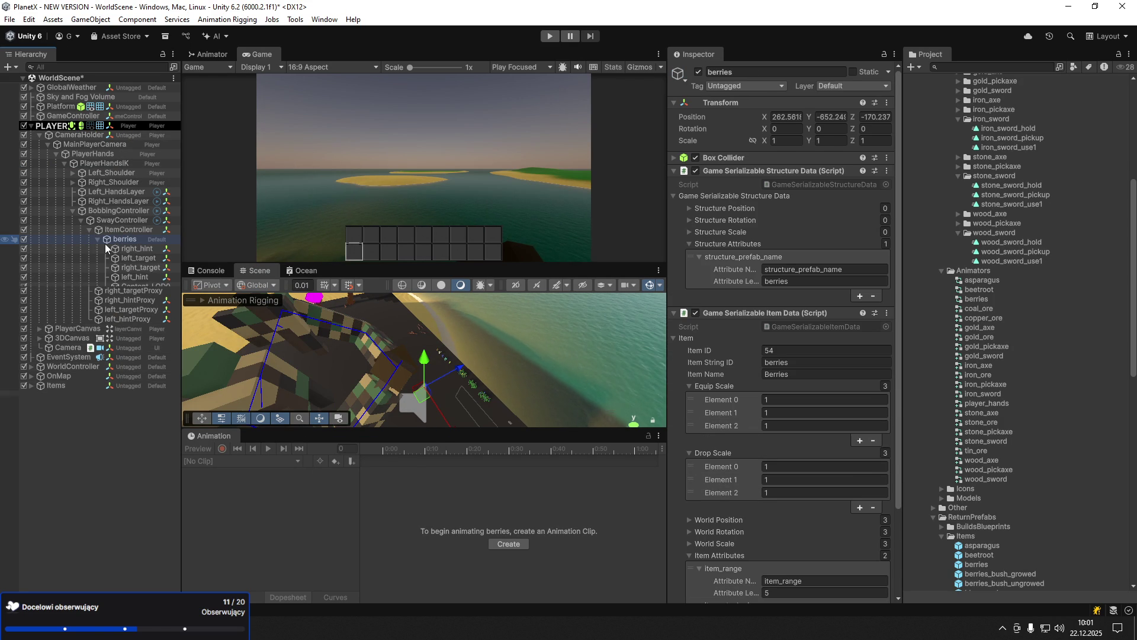
left_click(137, 250)
left_click(145, 277, "shift")
left_click(788, 116)
type("0")
key("Tab")
type("0")
key("Tab")
type("0")
left_click(878, 140)
type("1")
key("Return")
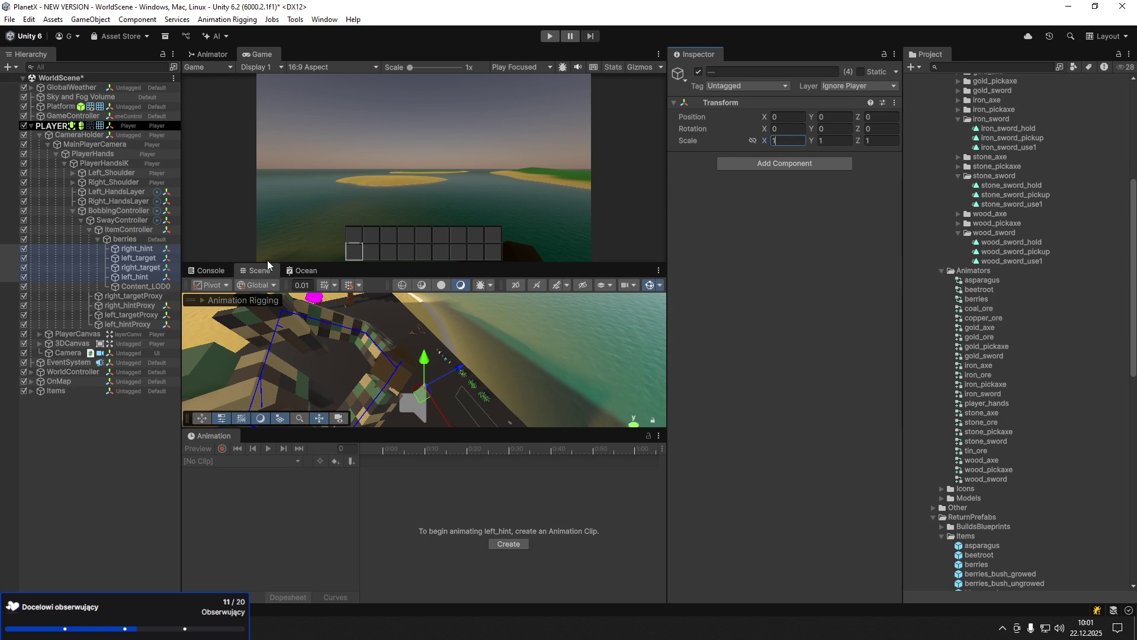
- Set the berries object to position 0,0,0 with scale 15
left_click(125, 240)
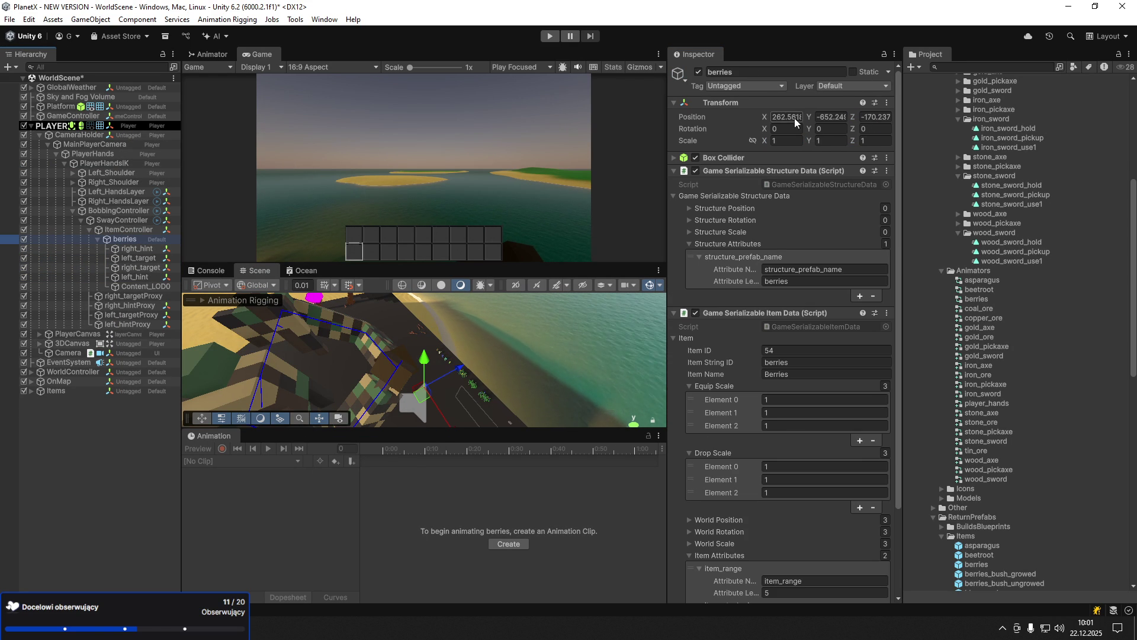
left_click(839, 118)
type("0")
left_click(861, 122)
key("BackSpace")
left_click(874, 141)
type("15")
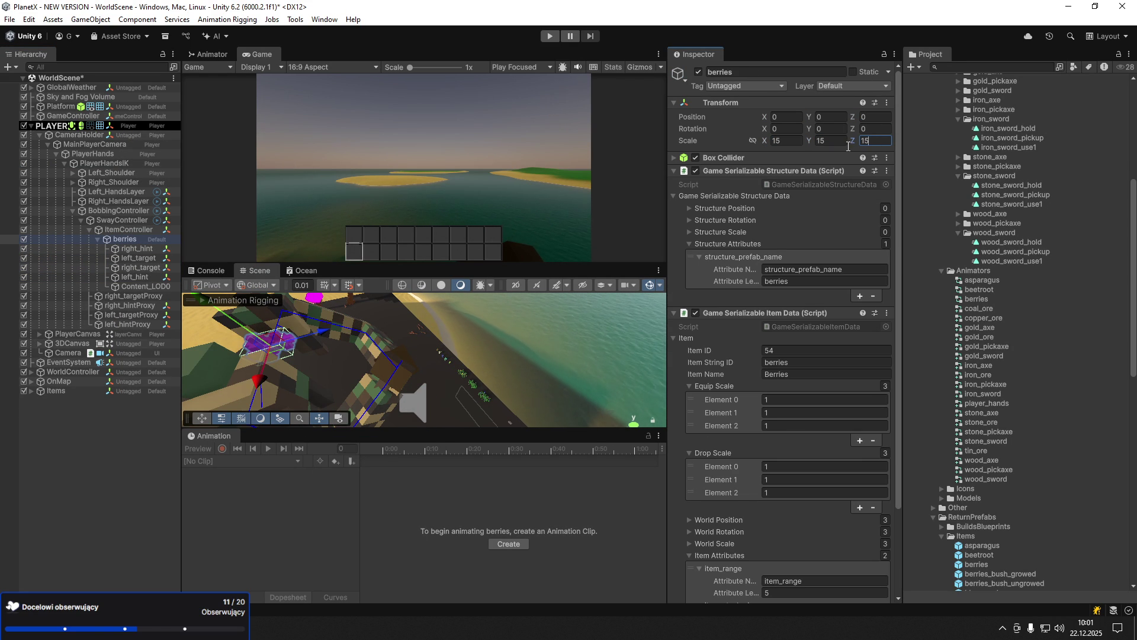
key("Return")
- Link right_target/right_hint and left_target/left_hint into the Right and Left HandsLayer Two Bone IK fields
left_click(127, 201)
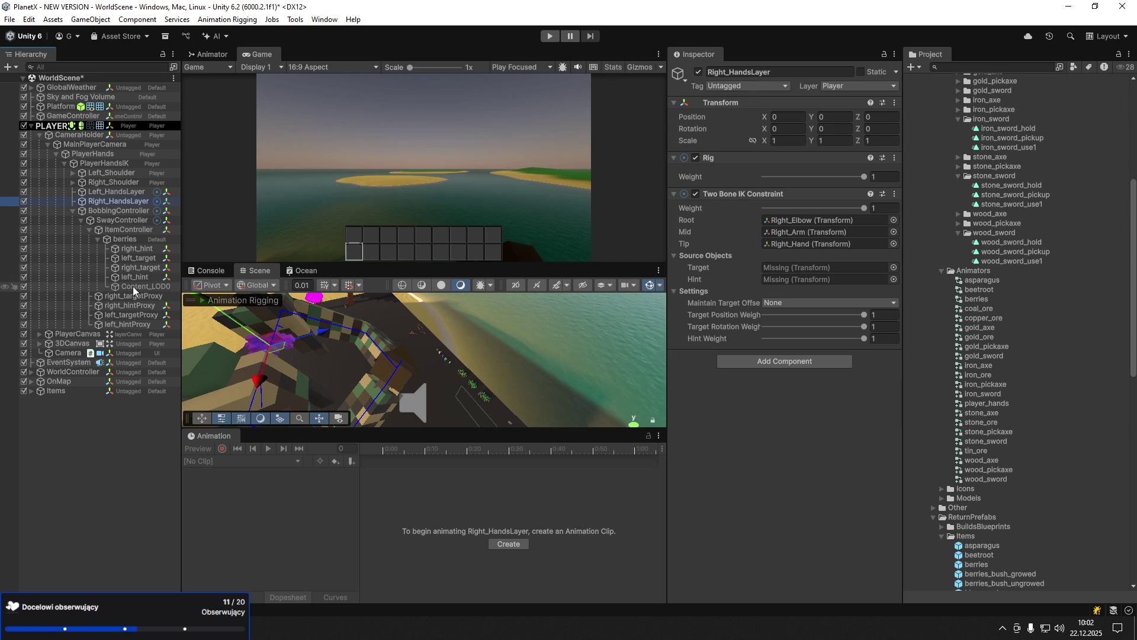
left_click_drag(138, 267, 797, 268)
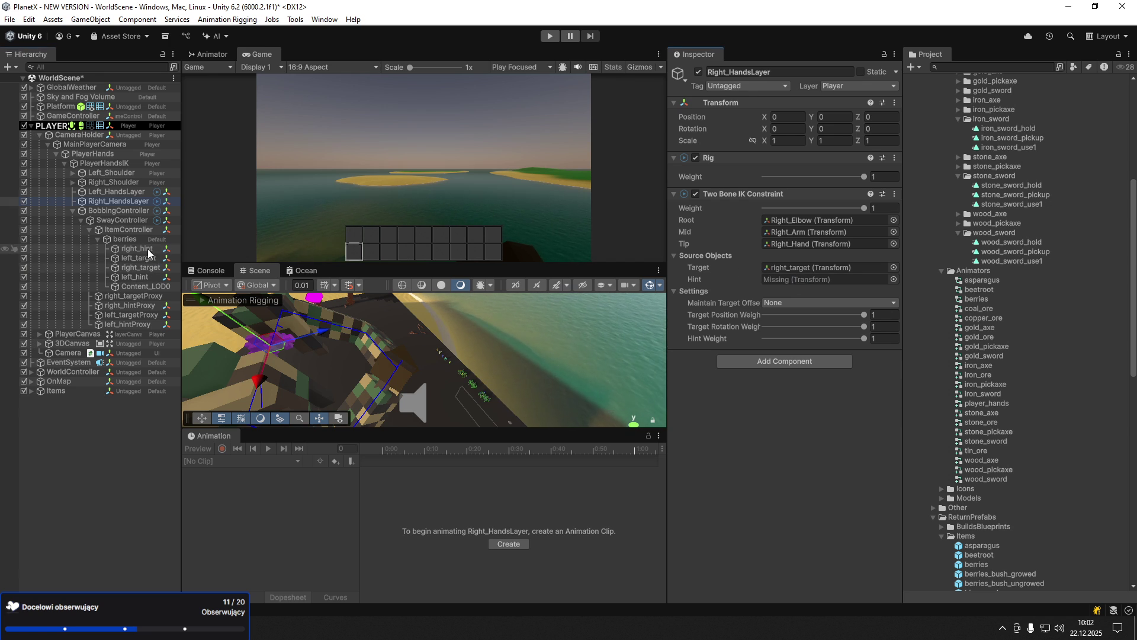
left_click_drag(147, 248, 780, 286)
left_click(136, 193)
left_click_drag(135, 278, 783, 288)
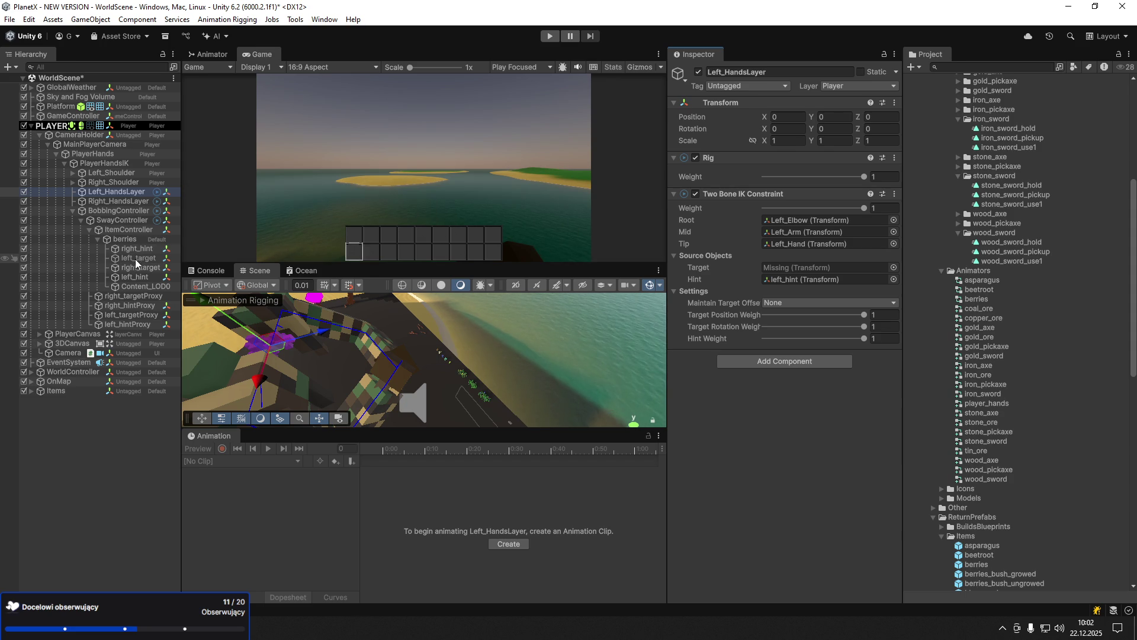
mouse_move(143, 257)
left_mouse_down()
mouse_move(817, 322)
mouse_move(782, 267)
left_mouse_up()
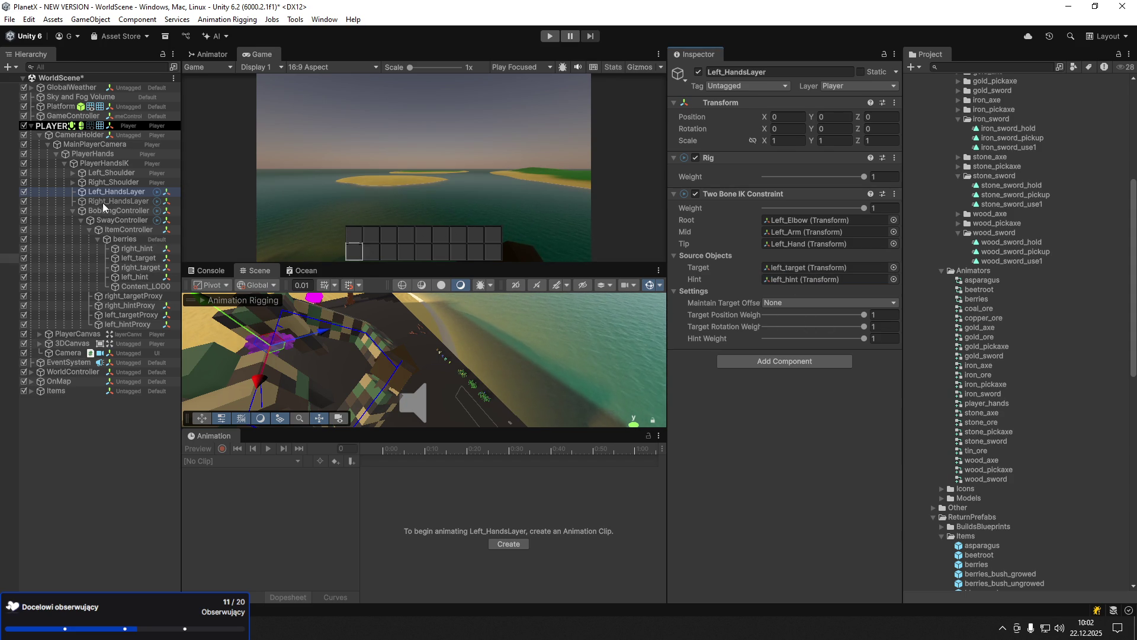
- Select berries and start a new animation clip named berries_hold
left_click(123, 239)
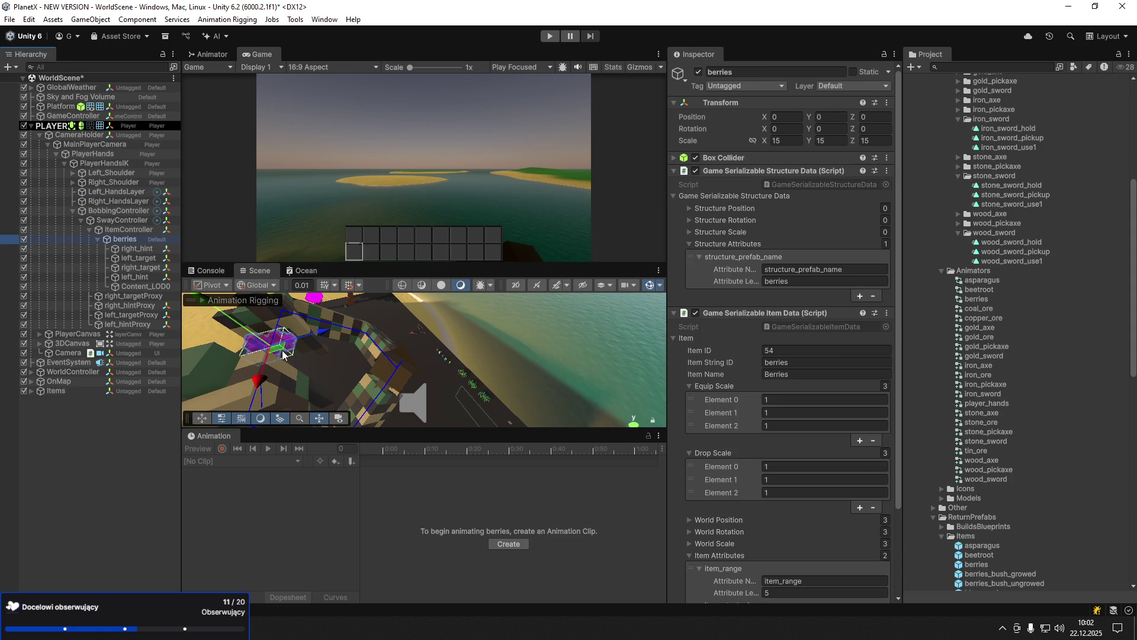
left_click(508, 544)
type("berries_hold")
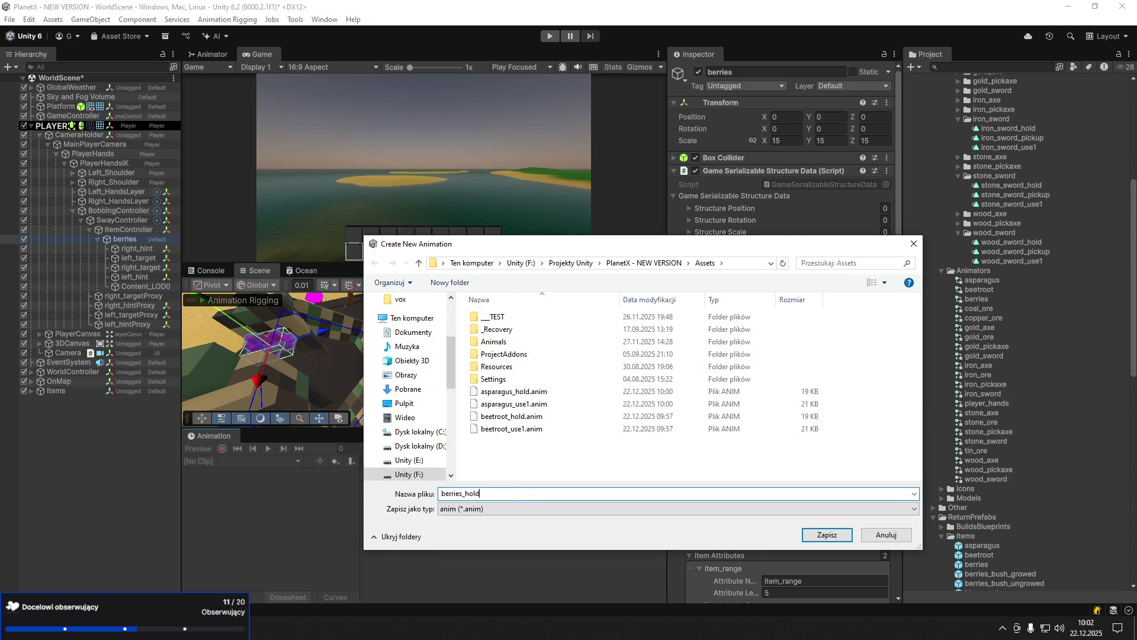
type("m")
- Save the berries_hold clip, start recording, and key new positions for berries and right_hint
key("Return")
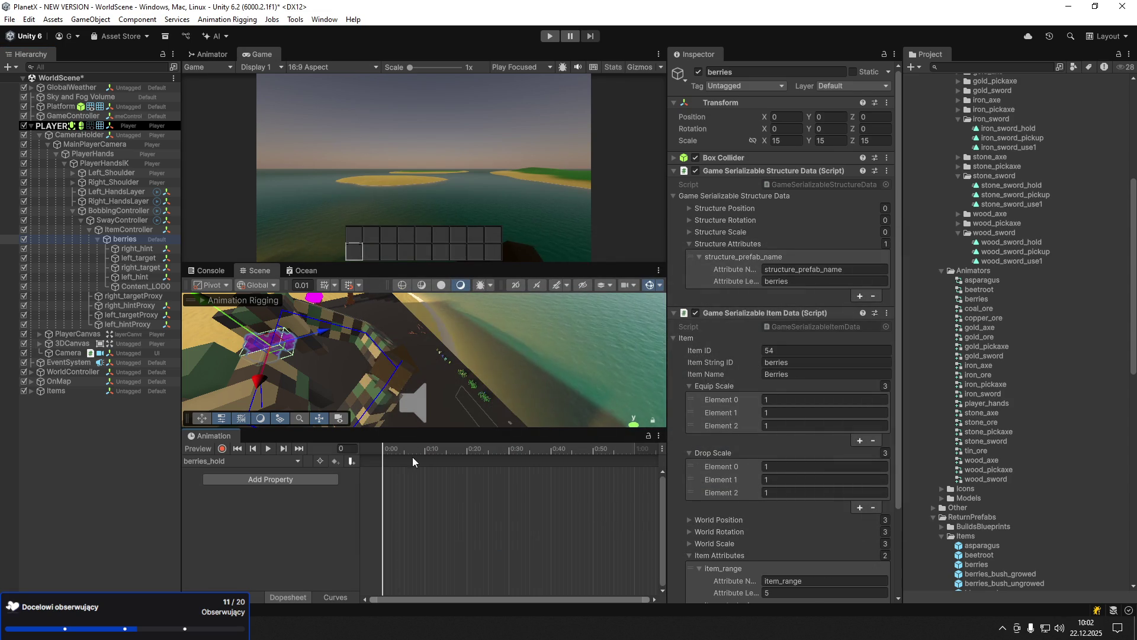
left_click(223, 449)
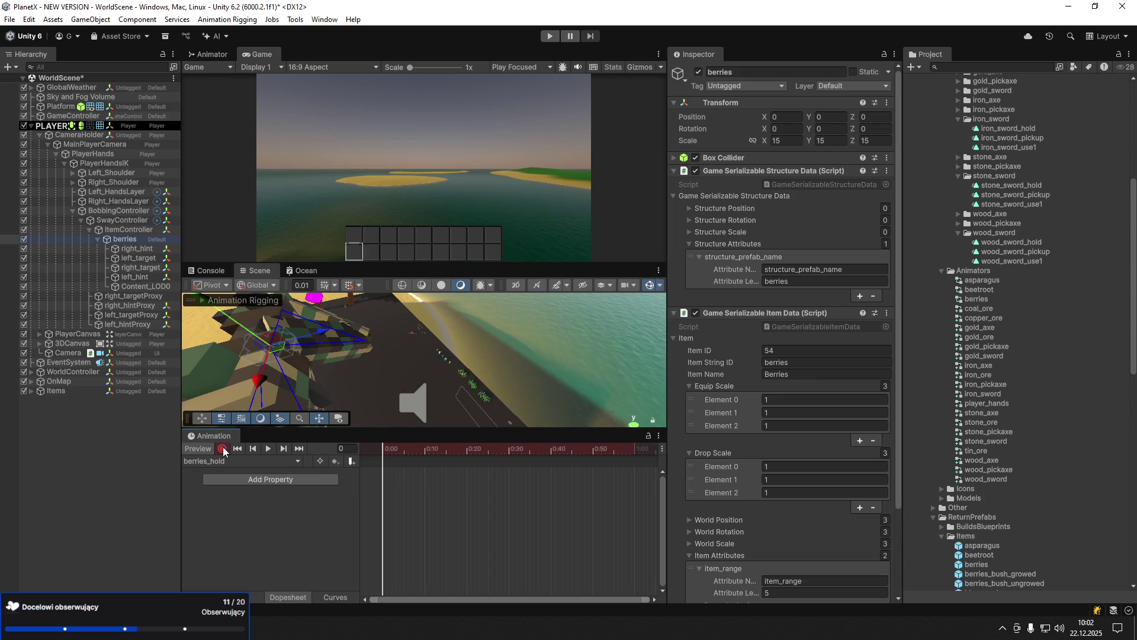
left_click_drag(271, 349, 419, 380)
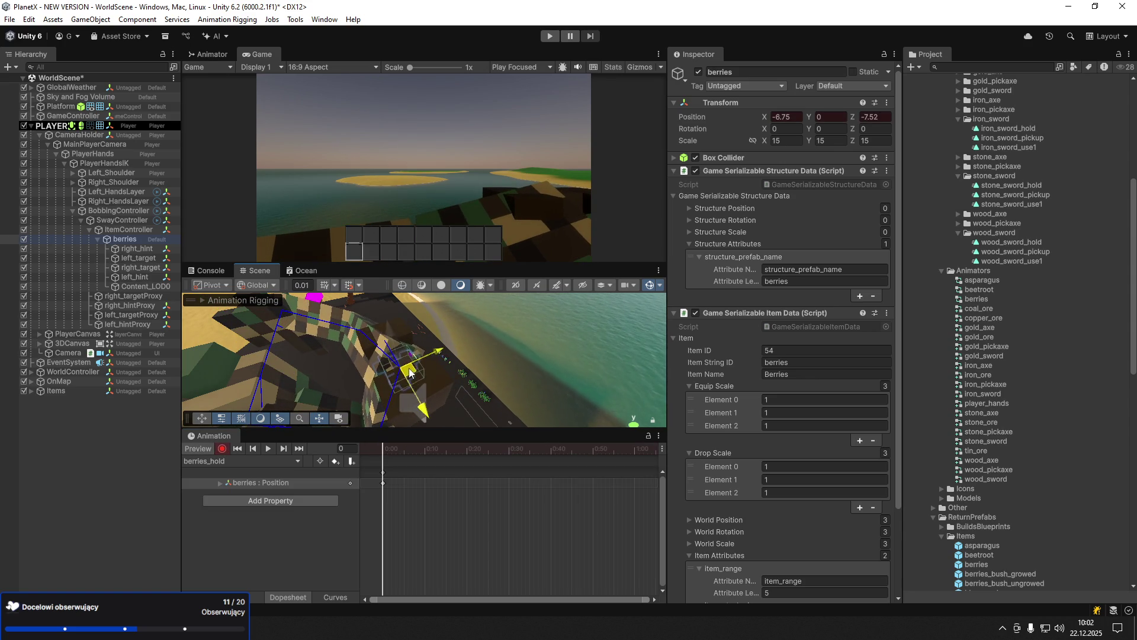
left_click(142, 249)
key("f")
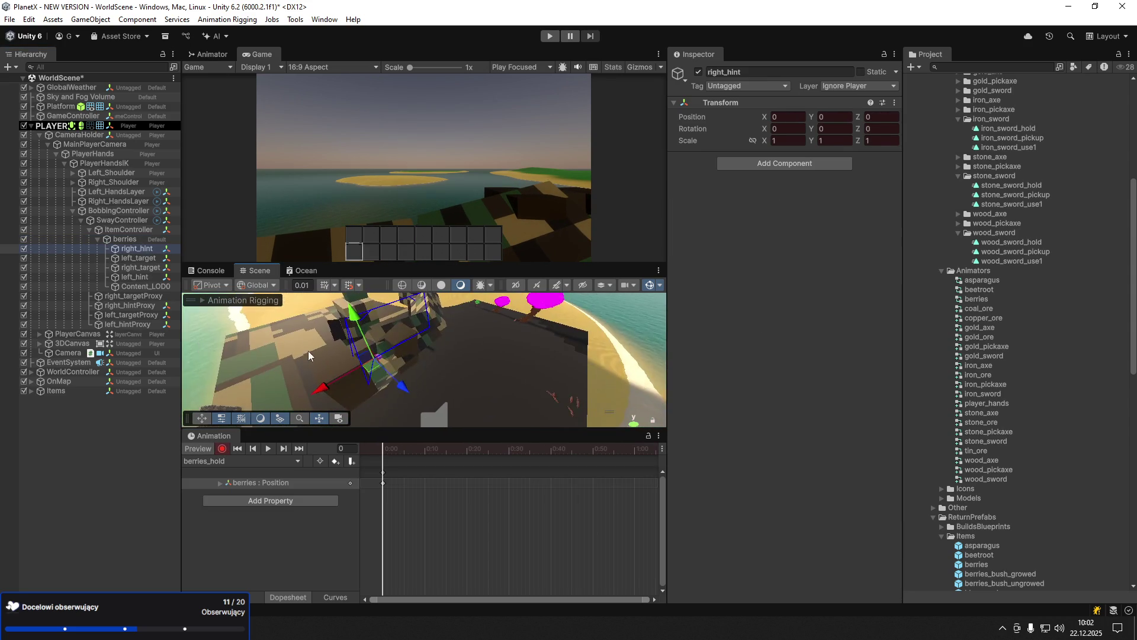
mouse_move(341, 382)
left_mouse_down()
mouse_move(267, 411)
mouse_move(294, 321)
mouse_move(324, 355)
left_mouse_up()
- Key left_target shifted along X and left_hint moved to X 0.861, Y -0.303
left_click(152, 261)
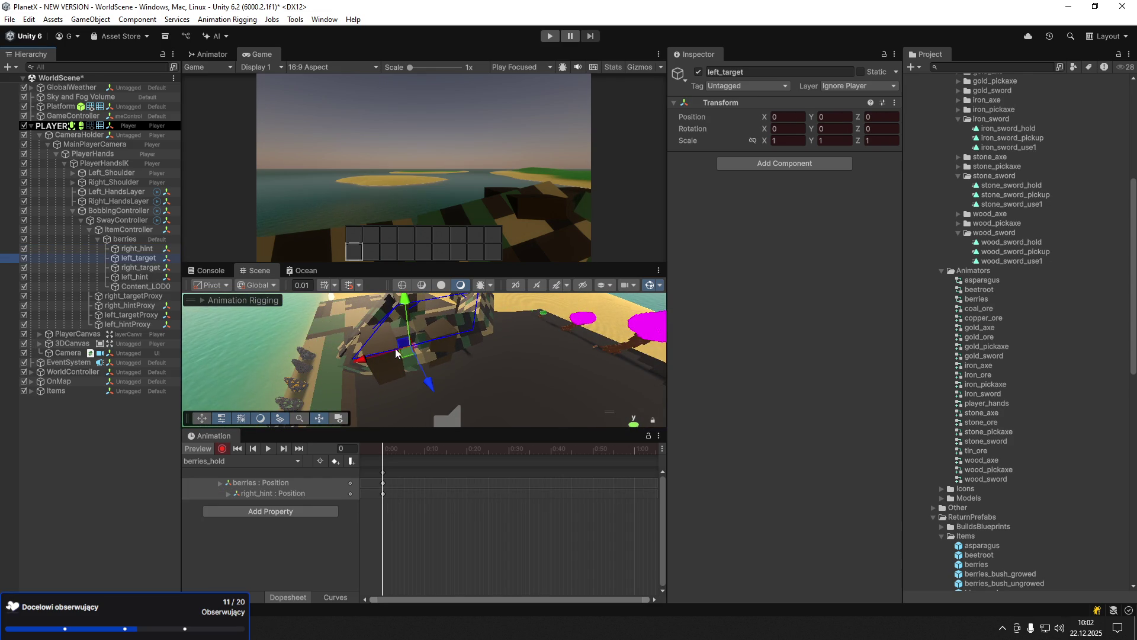
left_click_drag(395, 356, 191, 325)
key("e")
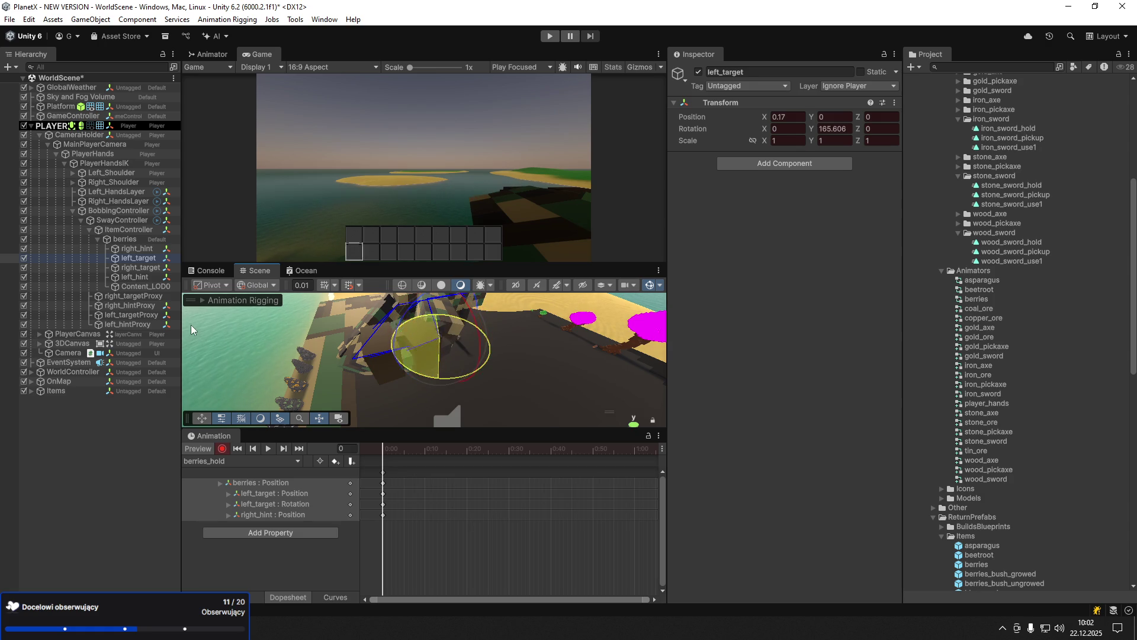
left_click(136, 277)
key("w")
left_click_drag(360, 357, 534, 354)
left_click_drag(488, 270, 488, 236)
mouse_move(567, 317)
left_mouse_down()
mouse_move(529, 279)
mouse_move(618, 366)
left_mouse_up()
left_click_drag(634, 318, 634, 370)
left_click_drag(557, 370, 521, 350)
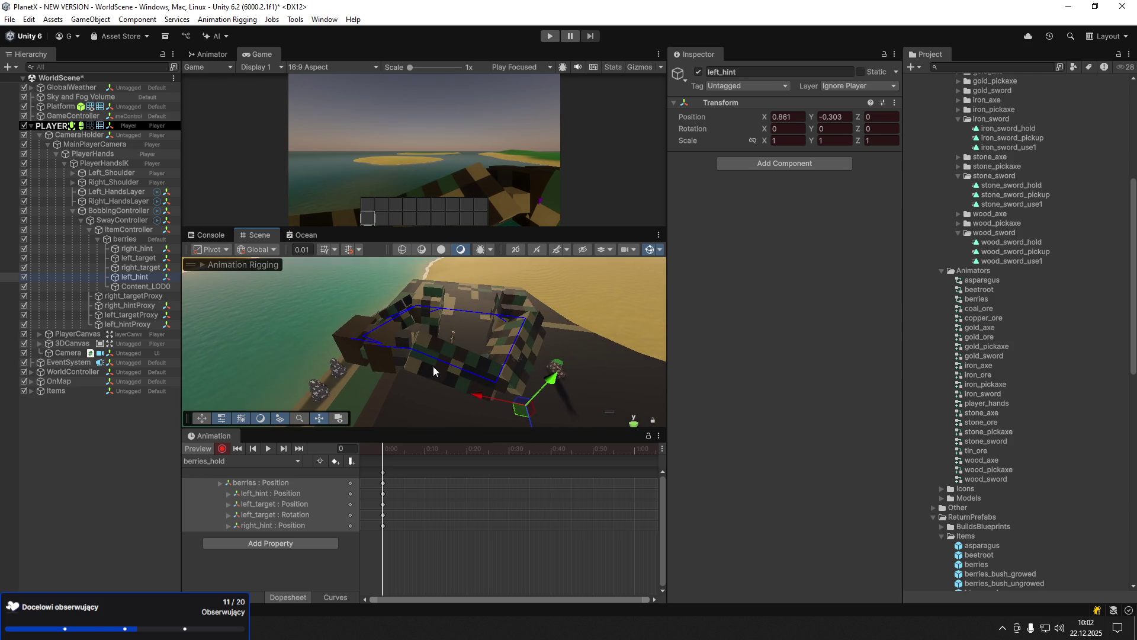
- Turn right_target about half a turn and move it to the left
left_click(144, 268)
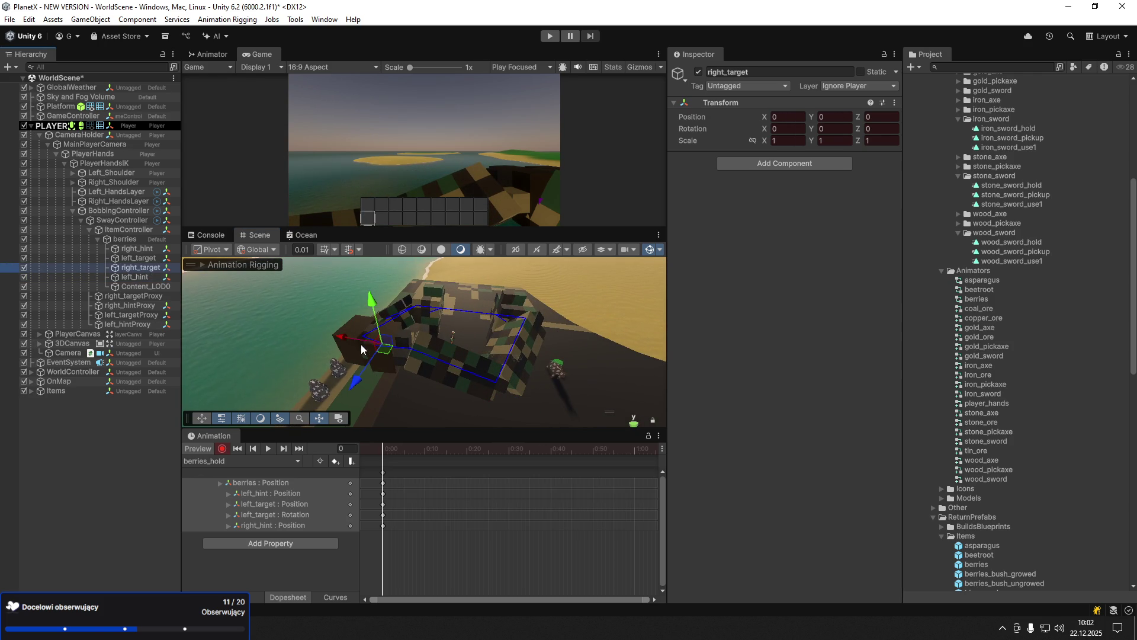
key("e")
mouse_move(396, 377)
left_mouse_down()
mouse_move(554, 365)
mouse_move(542, 378)
left_mouse_up()
key("w")
mouse_move(388, 346)
left_mouse_down()
mouse_move(338, 334)
mouse_move(379, 341)
mouse_move(355, 331)
left_mouse_up()
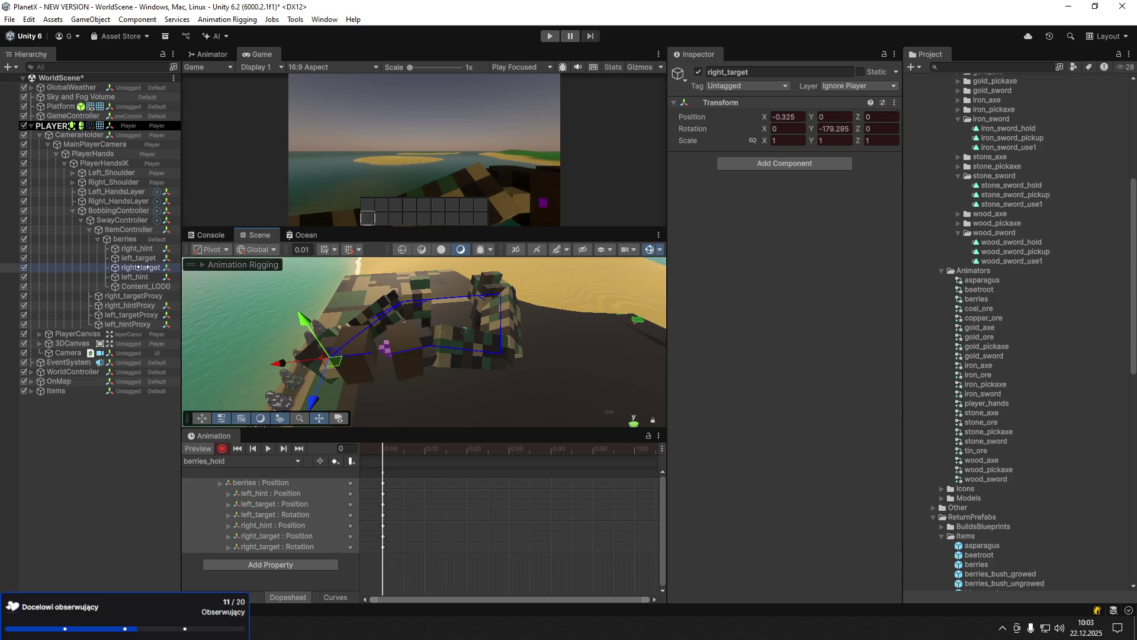
- Refine left_target's position and rotation, pushing it along X, lowering, raising and turning it back
left_click(139, 249)
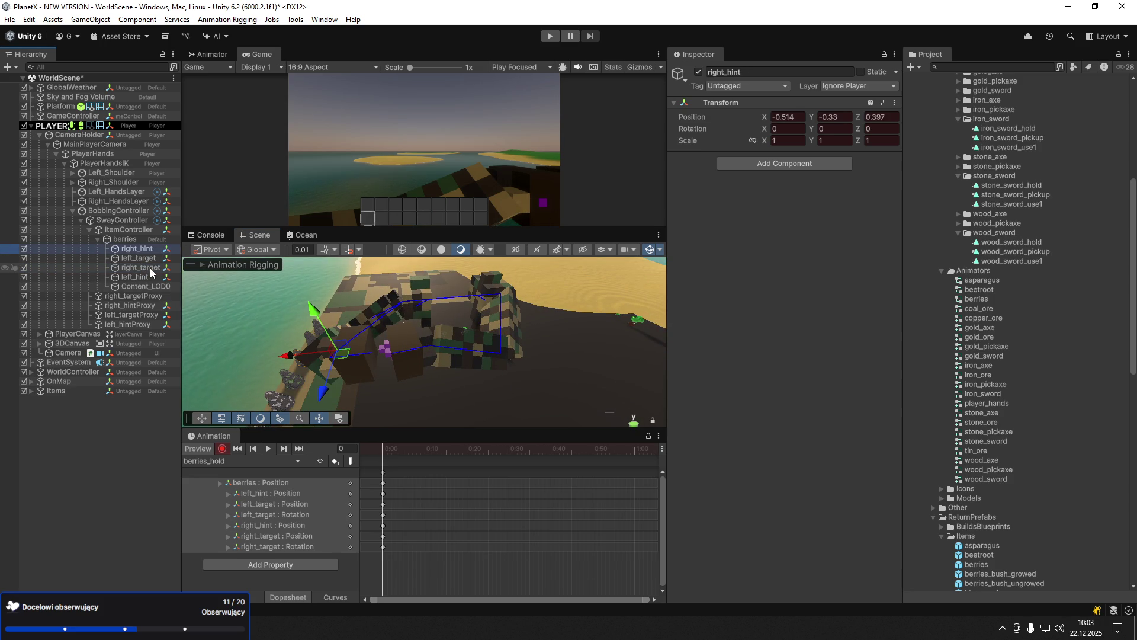
left_click(145, 258)
mouse_move(401, 355)
left_mouse_down()
mouse_move(428, 355)
mouse_move(407, 365)
mouse_move(415, 370)
mouse_move(429, 354)
left_mouse_up()
key("e")
key("w")
mouse_move(462, 311)
left_mouse_down()
mouse_move(441, 335)
mouse_move(443, 350)
mouse_move(457, 336)
mouse_move(471, 364)
mouse_move(456, 356)
left_mouse_up()
key("e")
right_click(443, 332)
left_click(417, 339)
key("w")
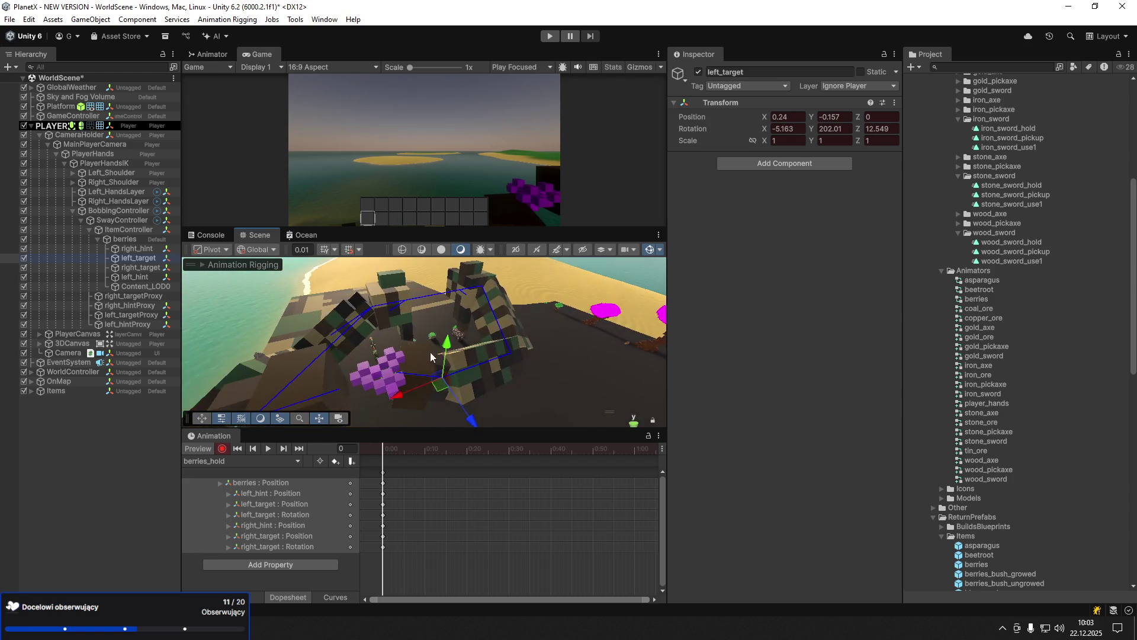
mouse_move(472, 420)
left_mouse_down()
mouse_move(470, 407)
mouse_move(478, 425)
mouse_move(550, 396)
left_mouse_up()
key("e")
mouse_move(464, 397)
left_mouse_down()
mouse_move(444, 340)
mouse_move(415, 336)
mouse_move(425, 331)
mouse_move(225, 338)
left_mouse_up()
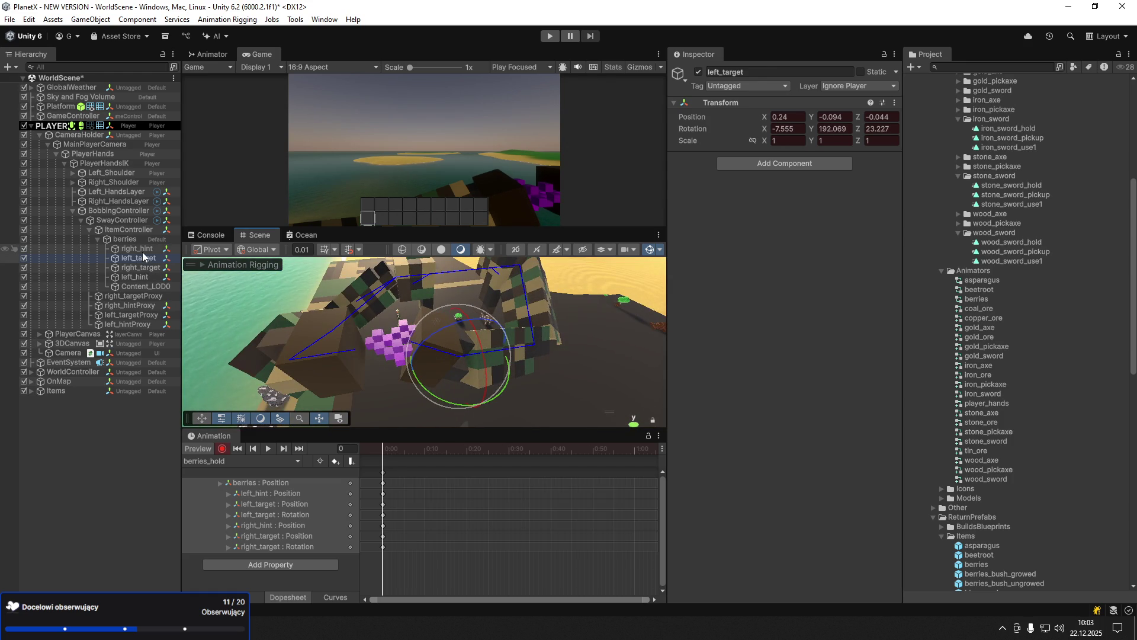
- Nudge right_target down and shift the berries along Z into place between the hands
left_click(148, 269)
key("w")
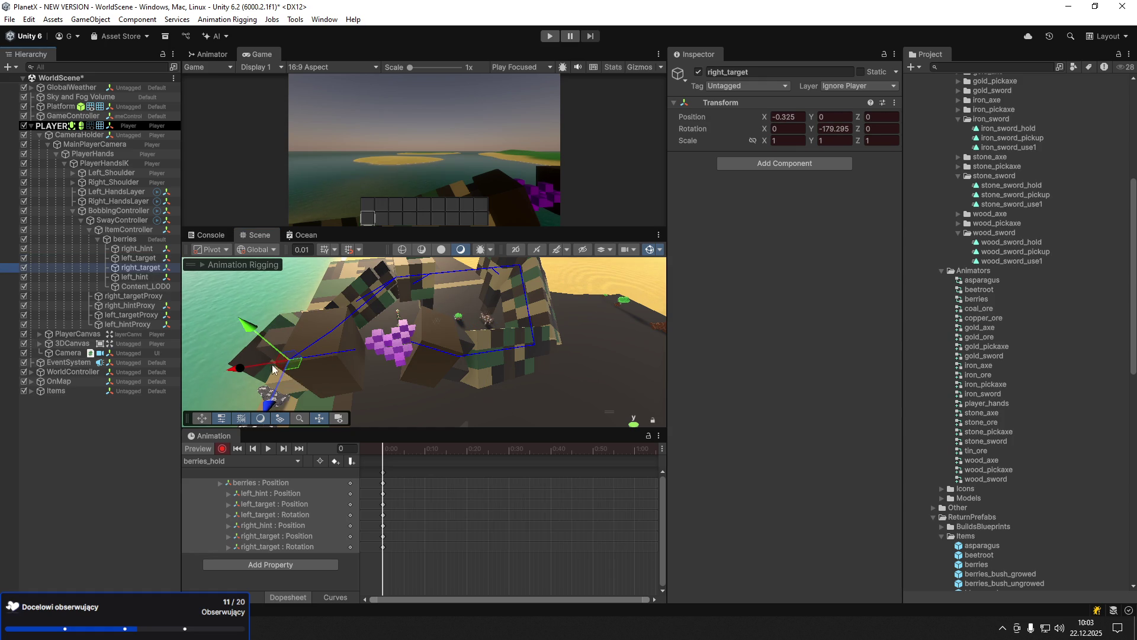
mouse_move(272, 350)
left_mouse_down()
mouse_move(287, 345)
mouse_move(294, 381)
left_mouse_up()
key("e")
key("w")
left_click(126, 239)
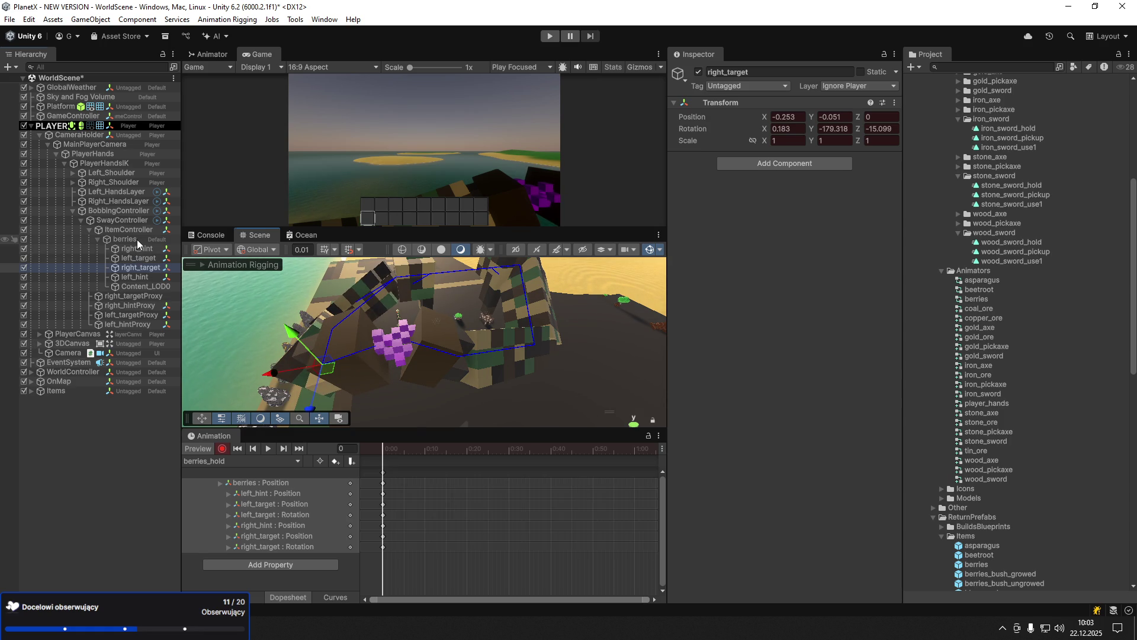
mouse_move(401, 352)
left_mouse_down()
mouse_move(388, 384)
mouse_move(407, 370)
mouse_move(401, 341)
mouse_move(397, 370)
mouse_move(397, 338)
mouse_move(562, 322)
mouse_move(266, 420)
left_mouse_up()
left_click(395, 479)
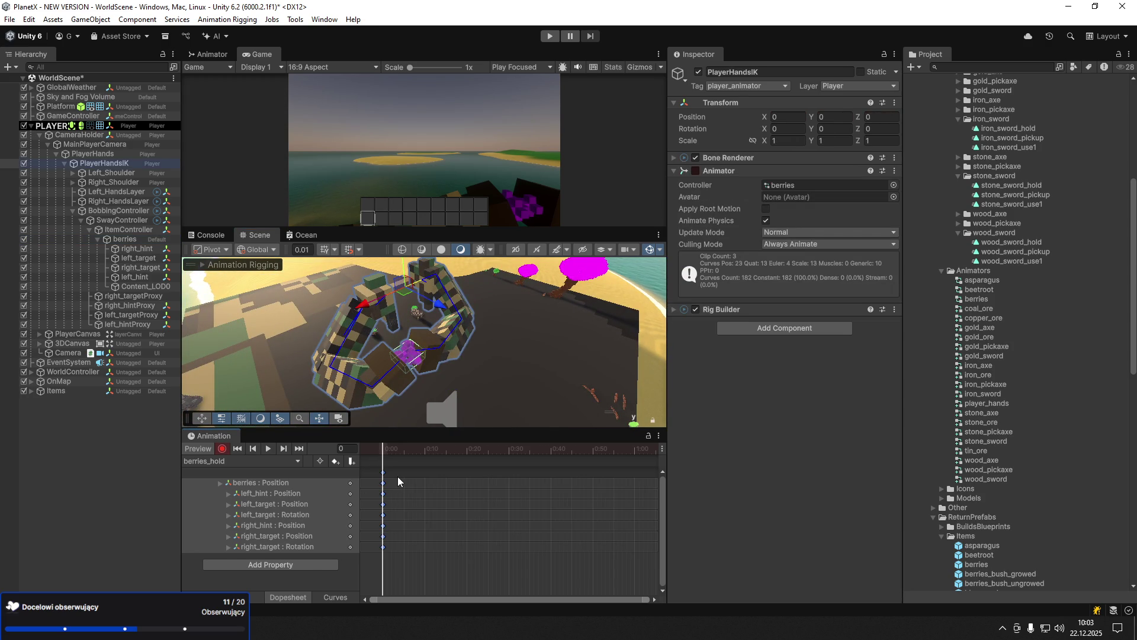
- Create a new animation clip named berries_use1
left_click(264, 462)
left_click(229, 491)
type("b")
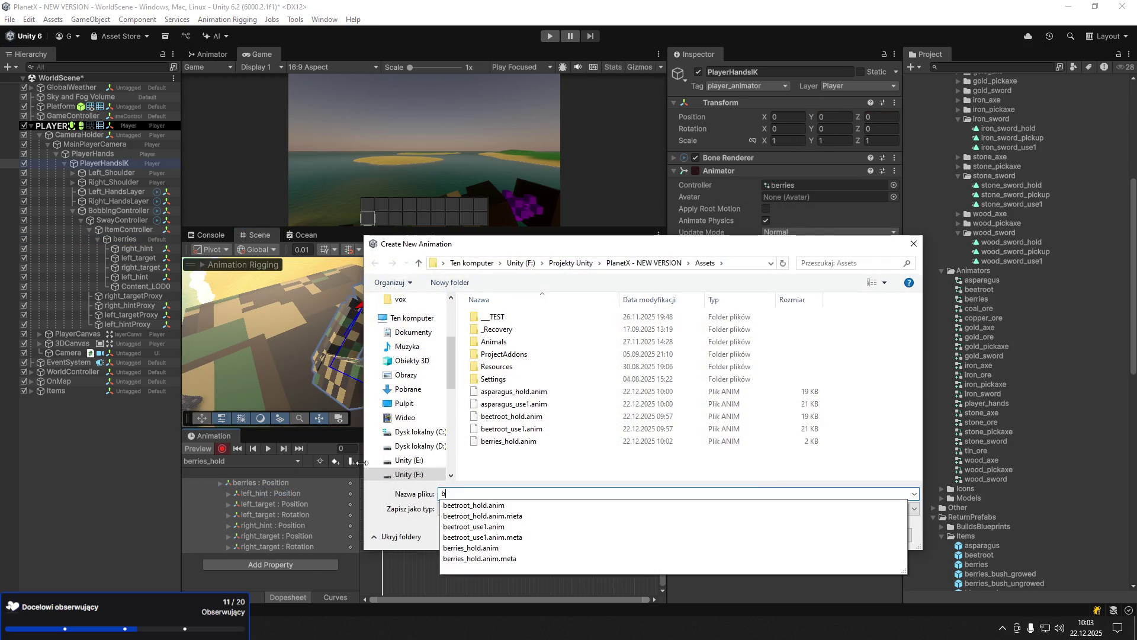
type("erries_")
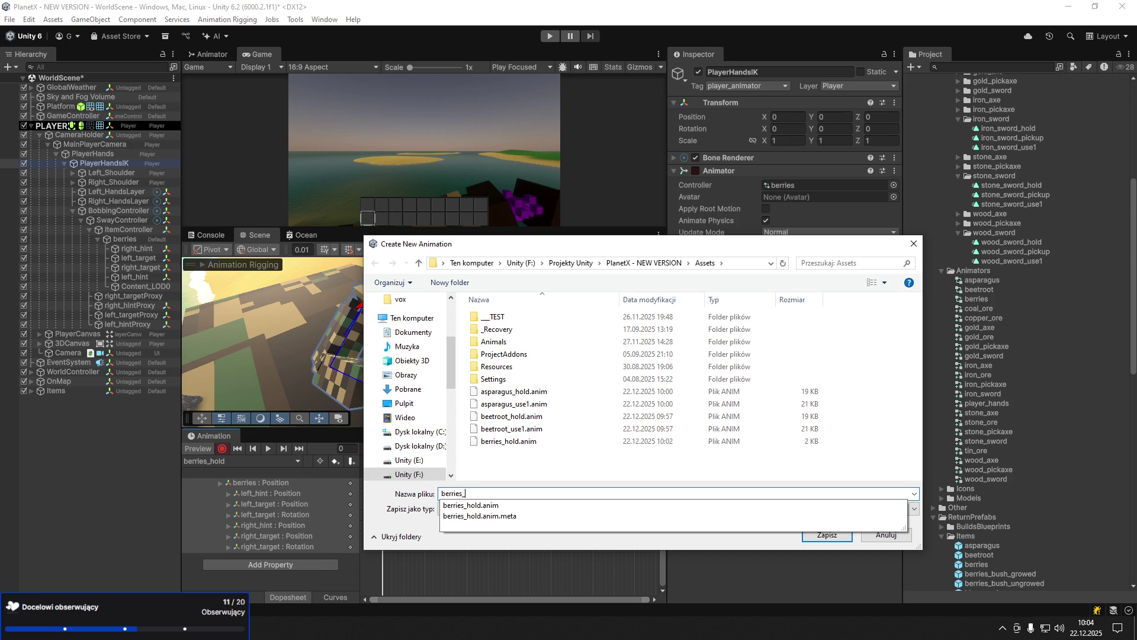
type("use1.anim")
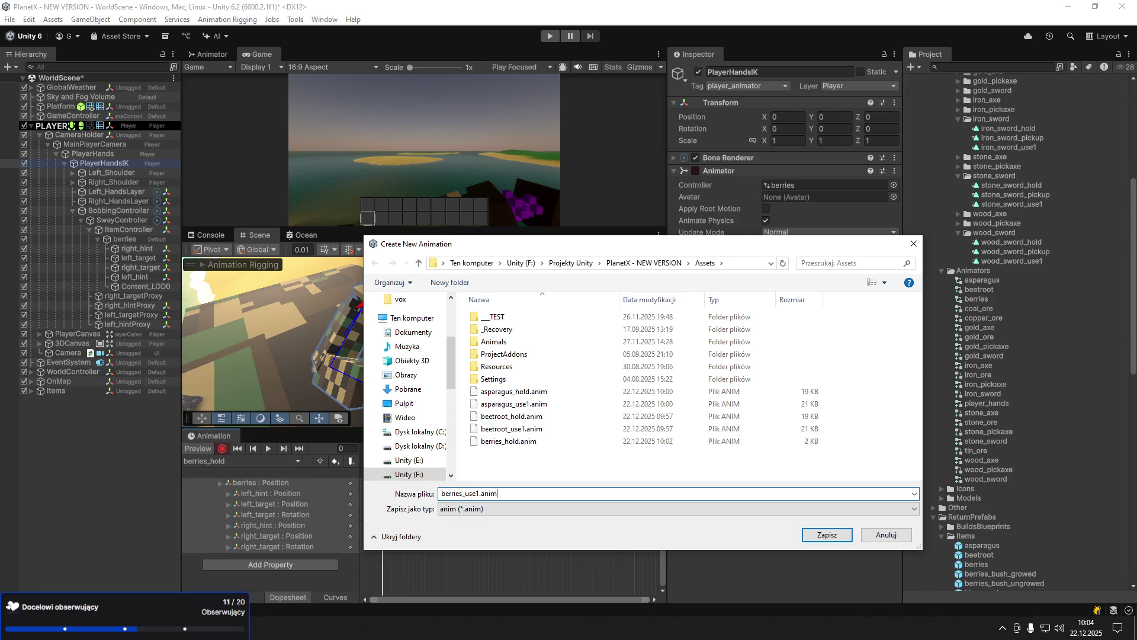
key("Return")
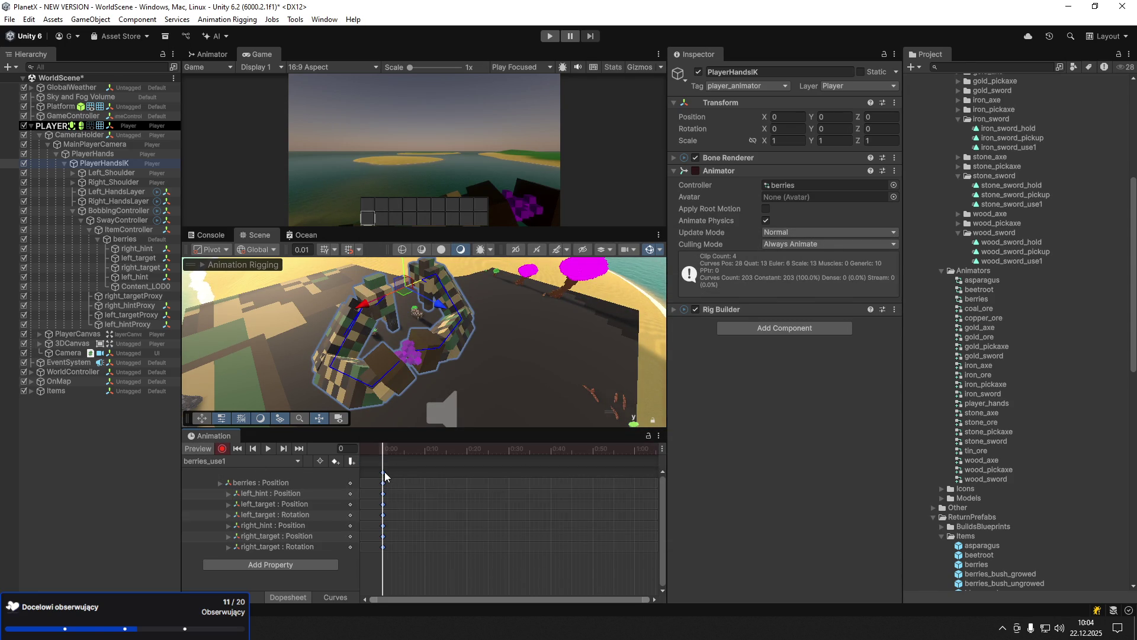
- Key the berries forward along Z at frame 6 and back at frame 16, then preview the motion
left_click(133, 239)
left_click(409, 450)
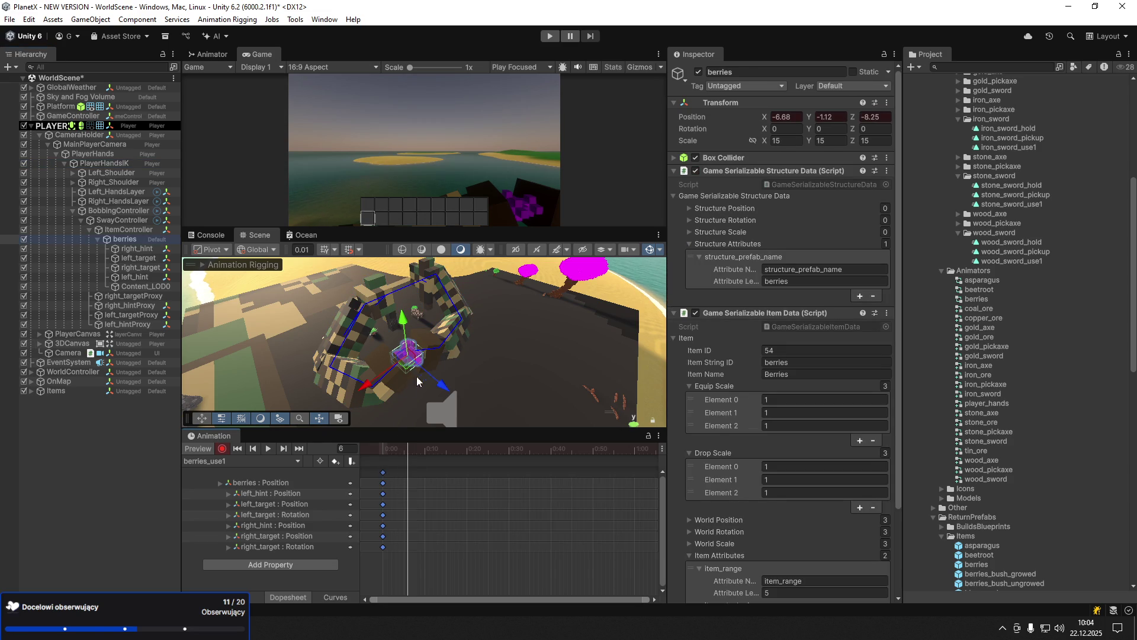
mouse_move(441, 387)
left_mouse_down()
mouse_move(431, 409)
mouse_move(435, 384)
mouse_move(459, 397)
left_mouse_up()
left_click(450, 453)
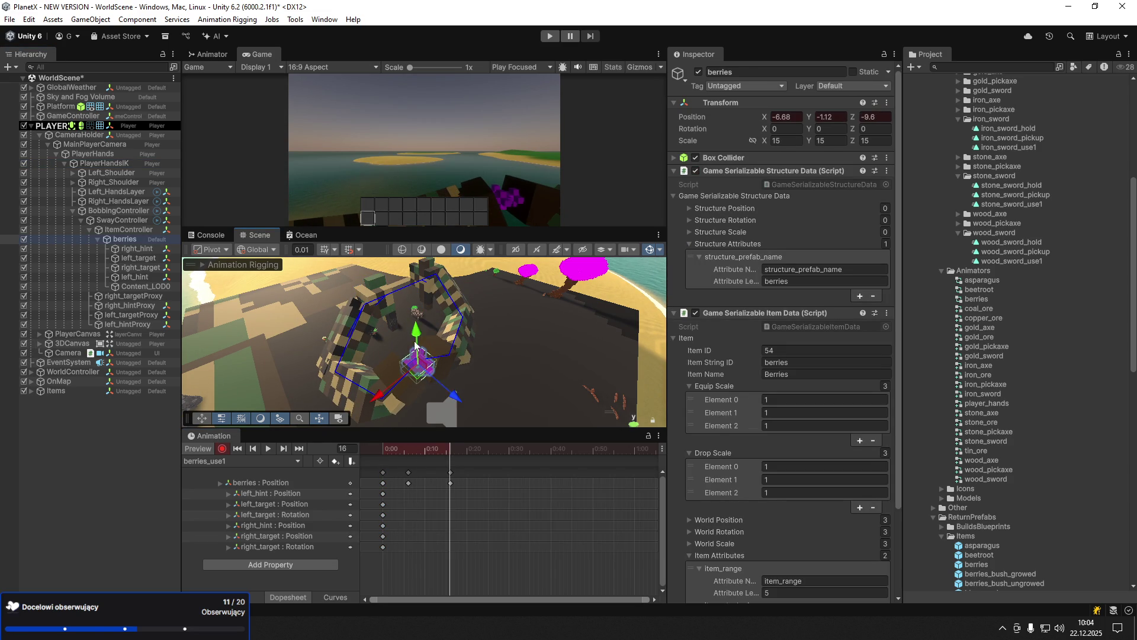
left_click(383, 450)
left_click_drag(383, 450, 421, 450)
- Save the scene, stop recording, and delete the berries object from the hands
key("ctrl+s")
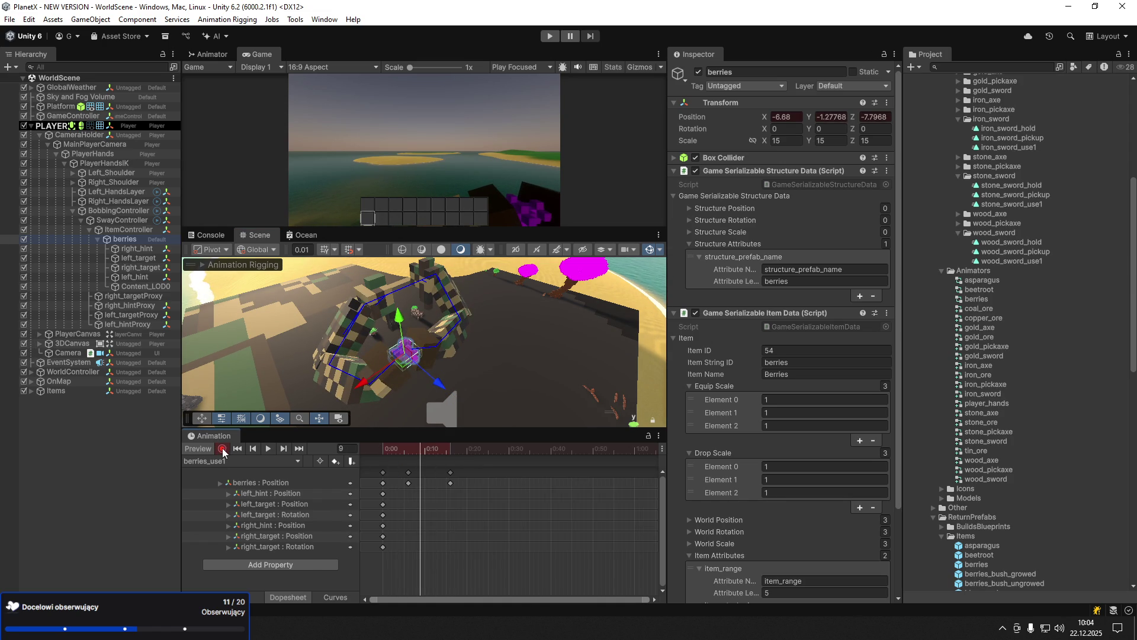
left_click(222, 450)
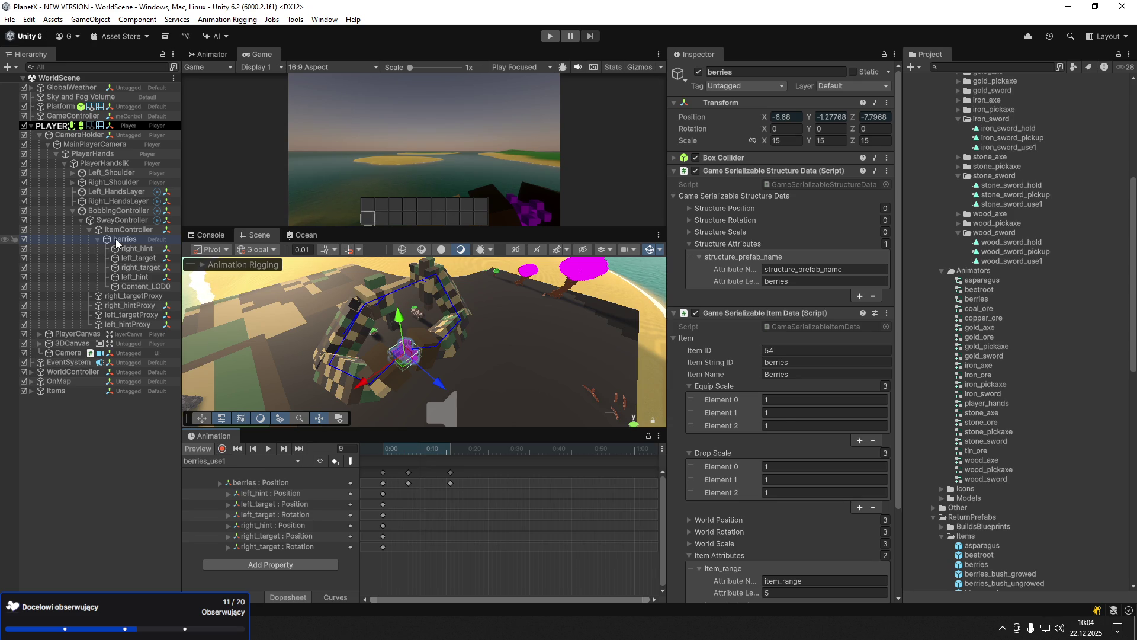
key("Delete")
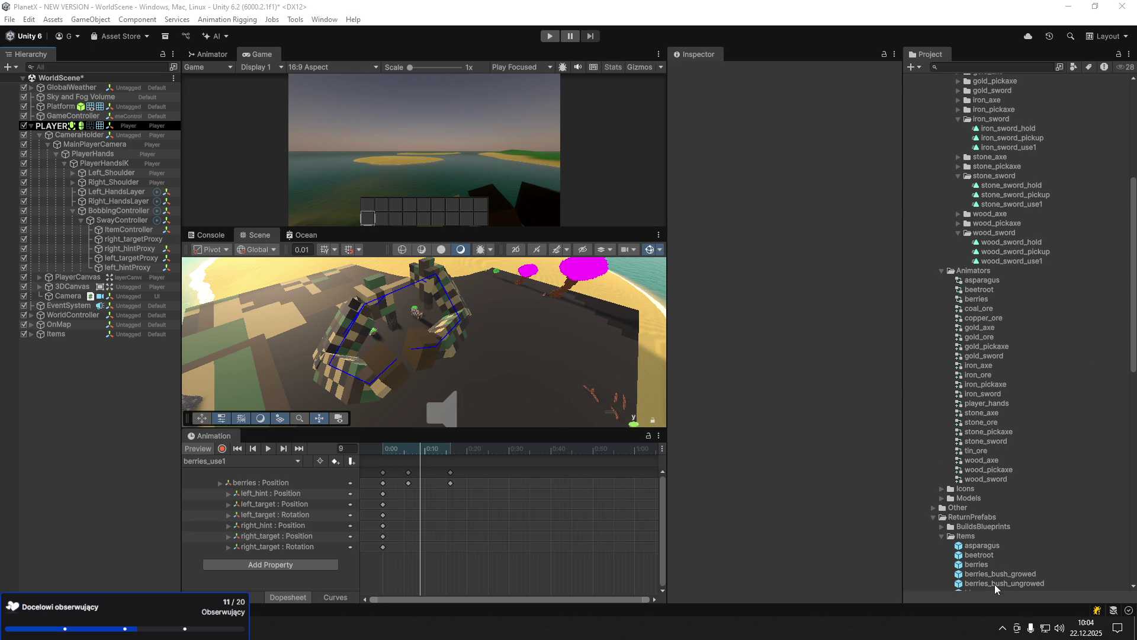
- Create a berries_bush_ungrowed Animator Override Controller in Animators and drag the berries_bush_ungrowed prefab into the Hierarchy
scroll(995, 586, "down", 1)
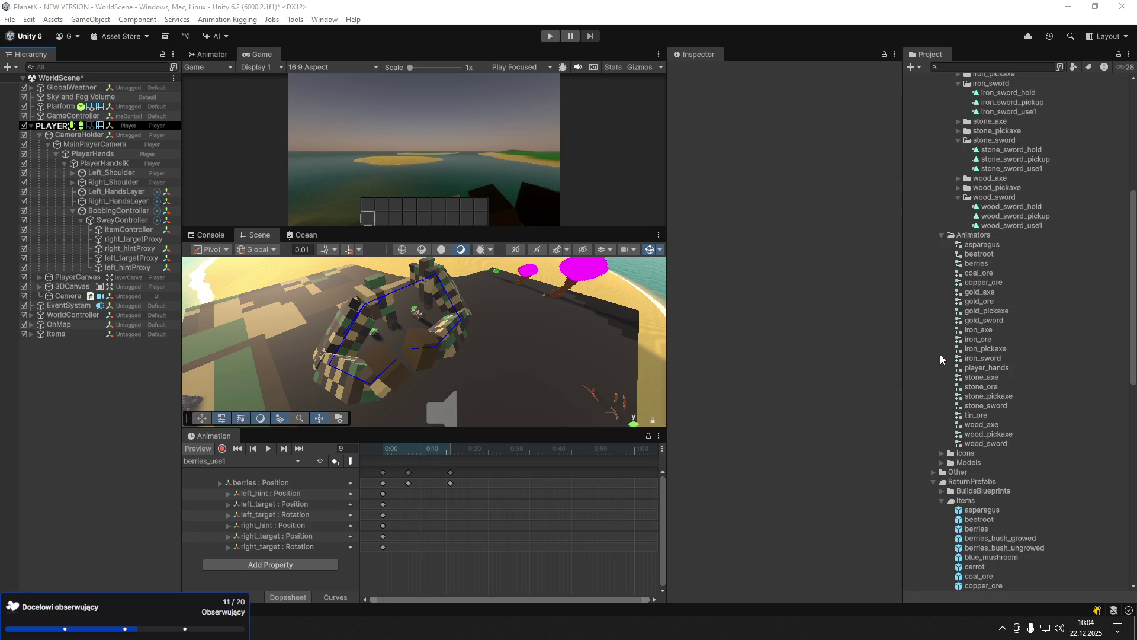
right_click(1000, 236)
mouse_move(1001, 245)
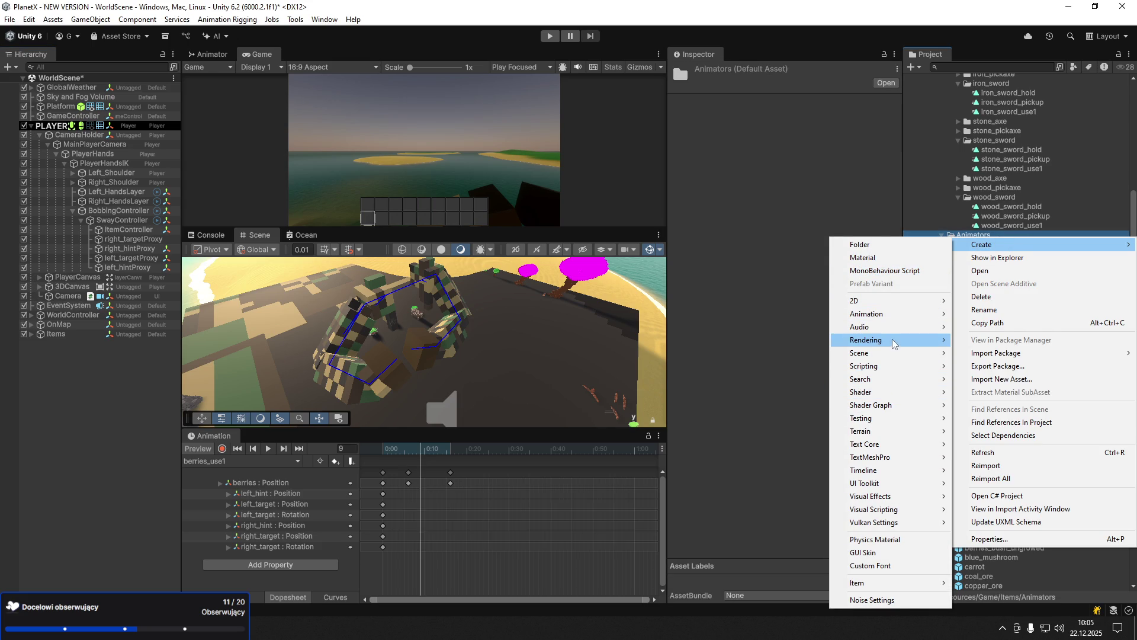
mouse_move(915, 314)
left_click(1014, 327)
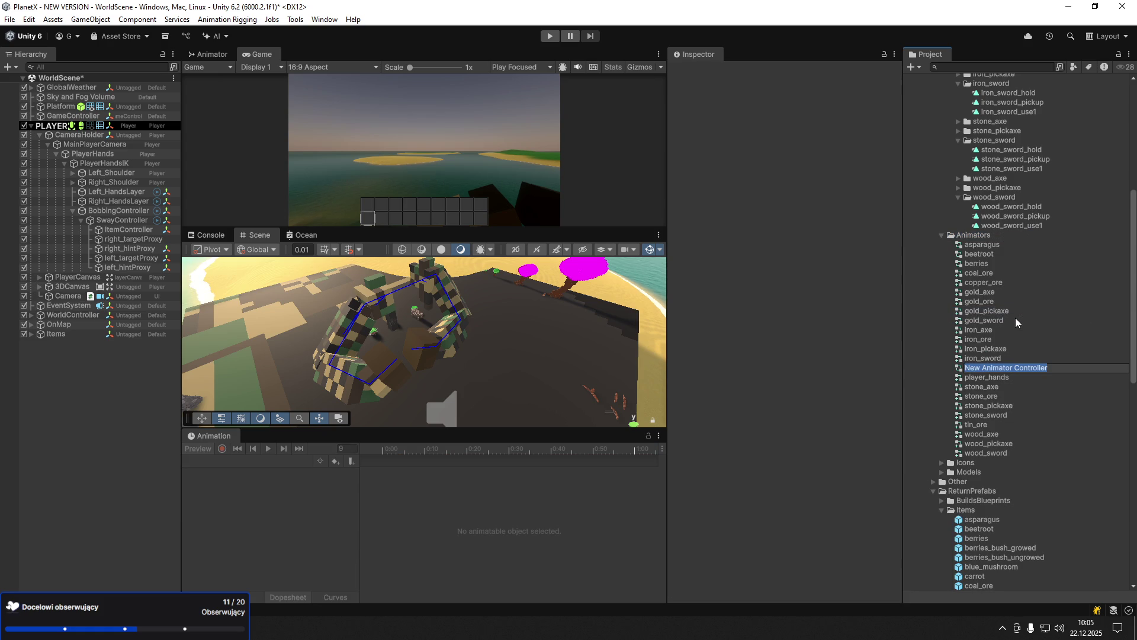
type("berries_bu")
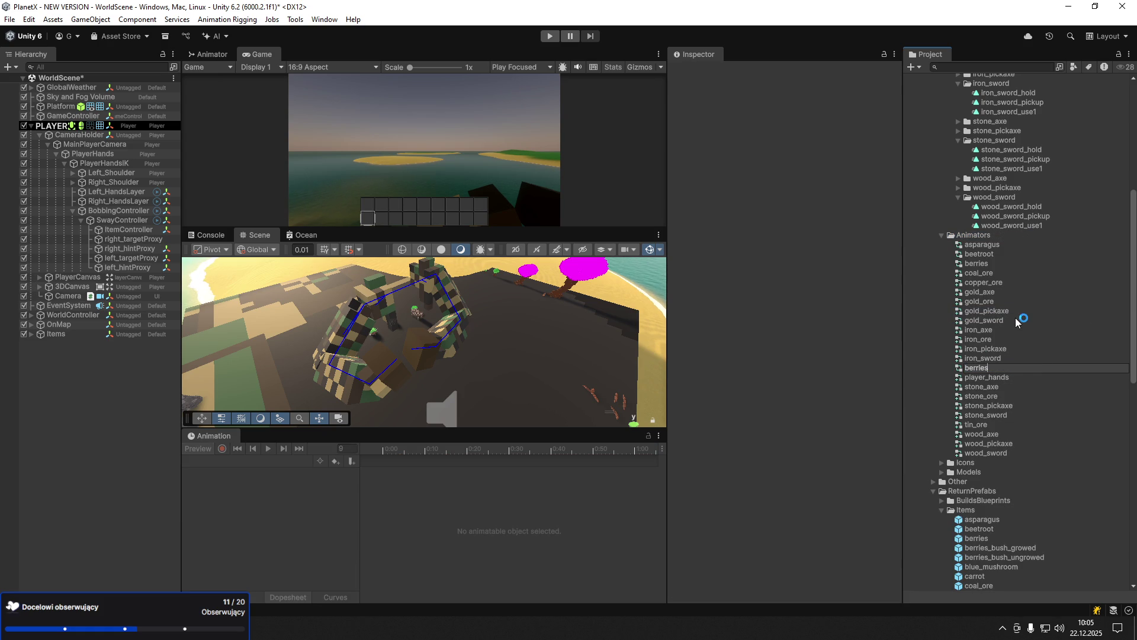
type("sh_ungrowed")
key("Return")
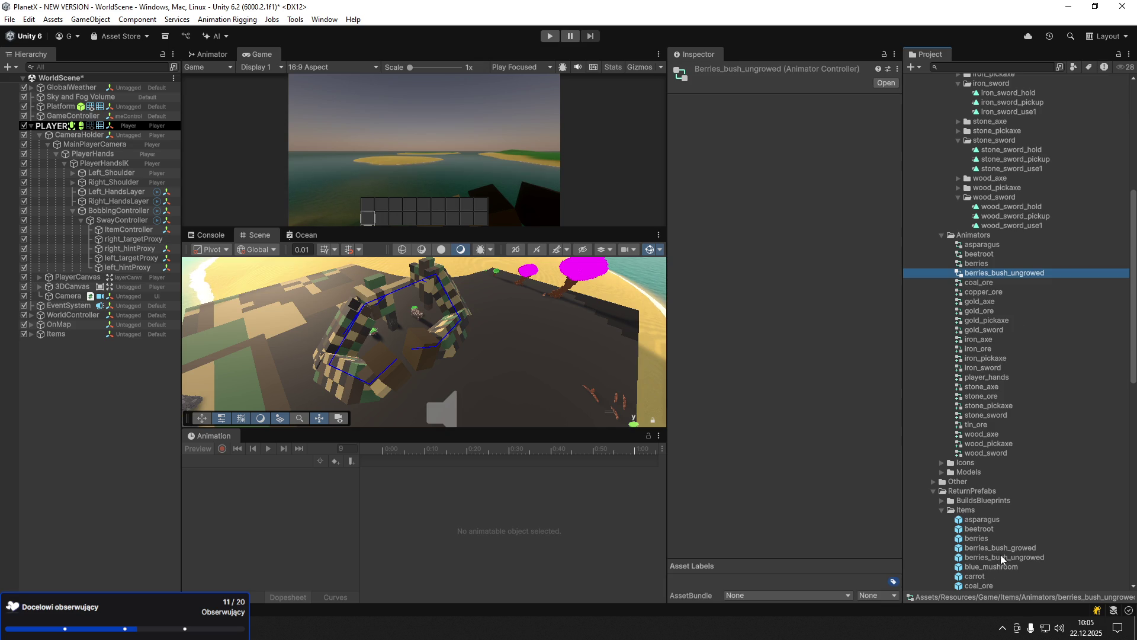
mouse_move(1007, 560)
left_mouse_down()
mouse_move(950, 456)
mouse_move(182, 334)
mouse_move(144, 280)
mouse_move(126, 220)
mouse_move(126, 229)
left_mouse_up()
right_click(124, 240)
- Unpack the berries_bush_ungrowed prefab completely and give PlayerHandsIK the berries_bush_ungrowed controller
mouse_move(181, 330)
left_click(362, 429)
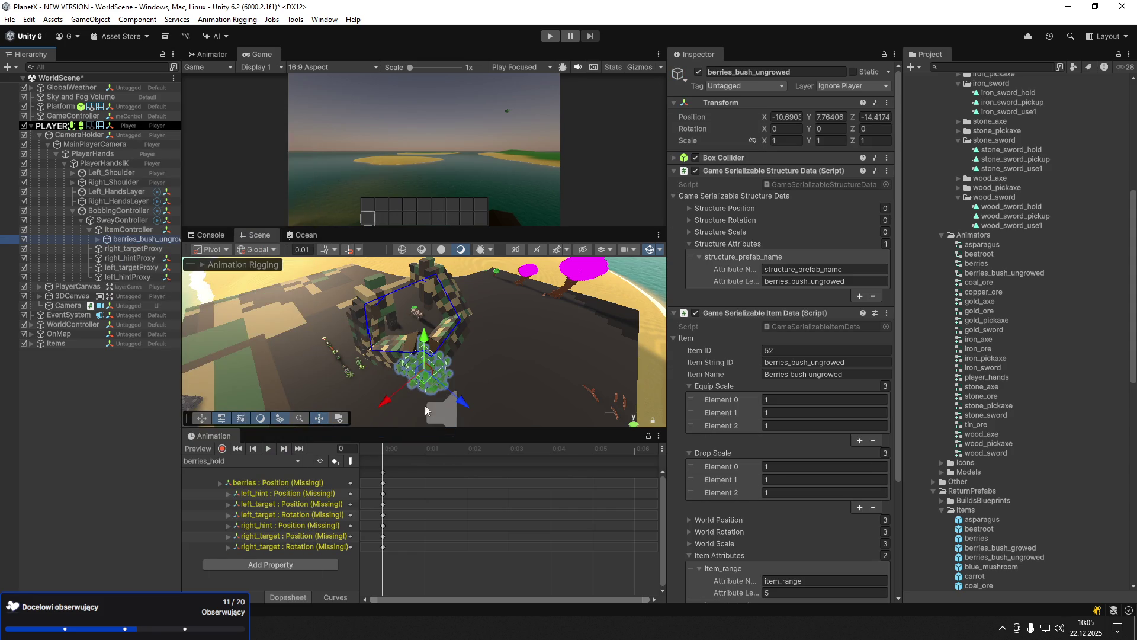
left_click(106, 163)
left_click(894, 182)
type("berr")
double_click(691, 231)
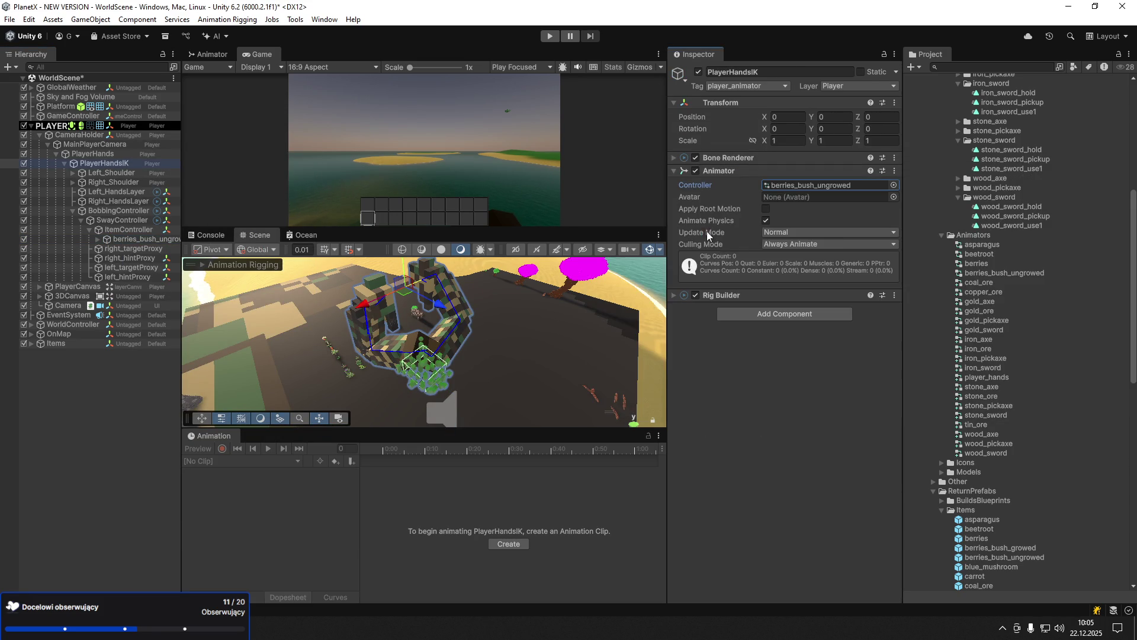
- Point the left and right Two Bone IK Constraints at the bush's left/right targets and hints
left_click(98, 240)
left_click(126, 209)
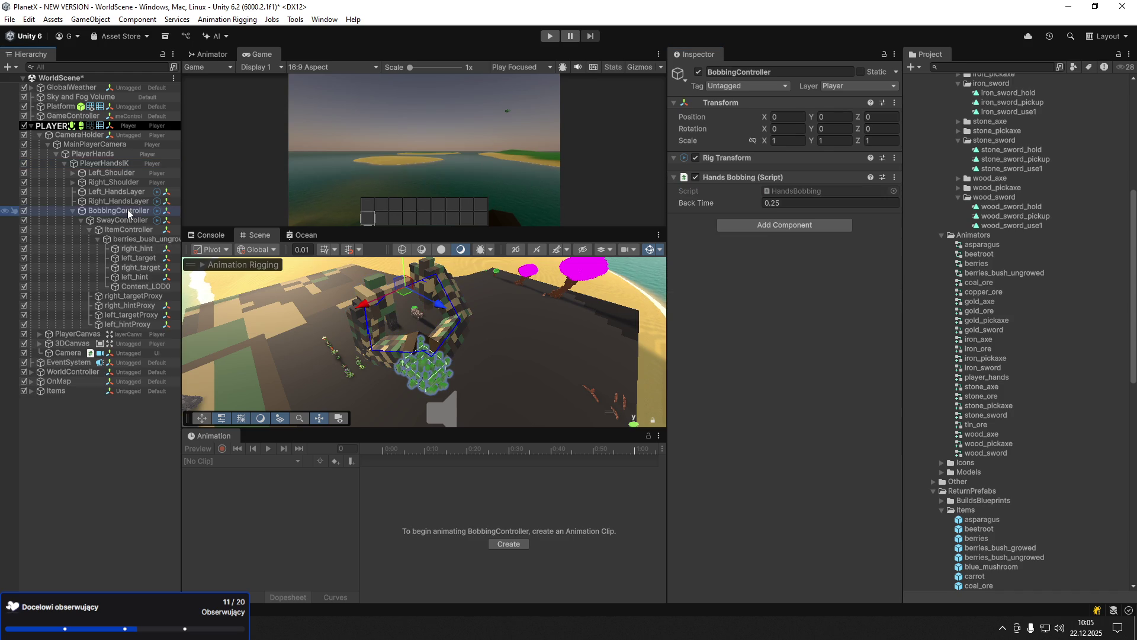
left_click(133, 201)
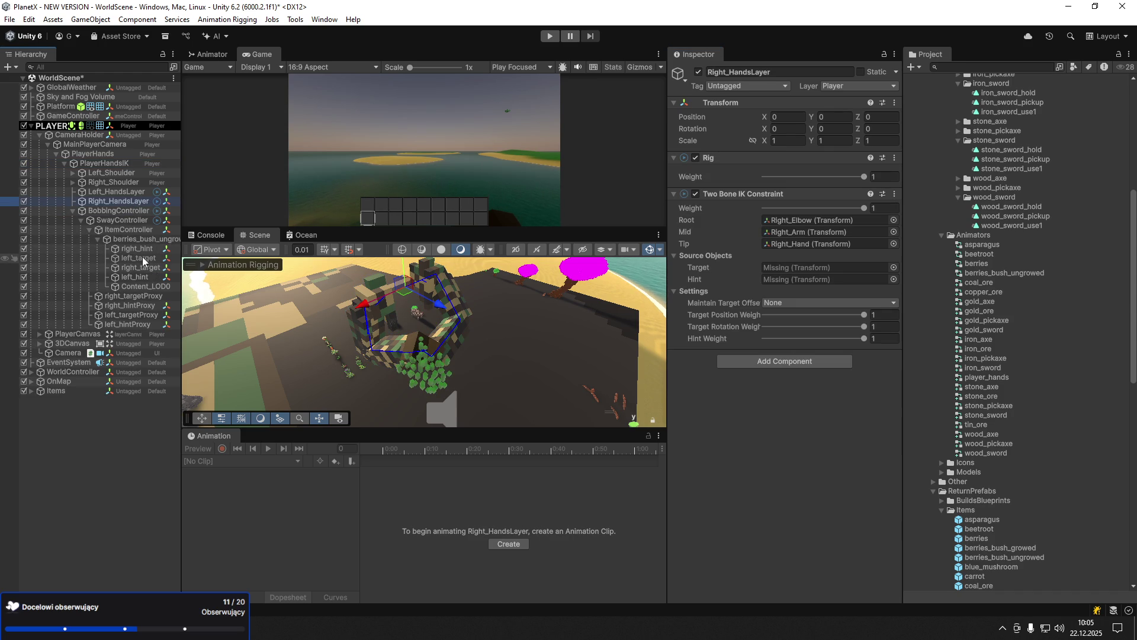
left_click_drag(145, 258, 801, 283)
left_click(121, 194)
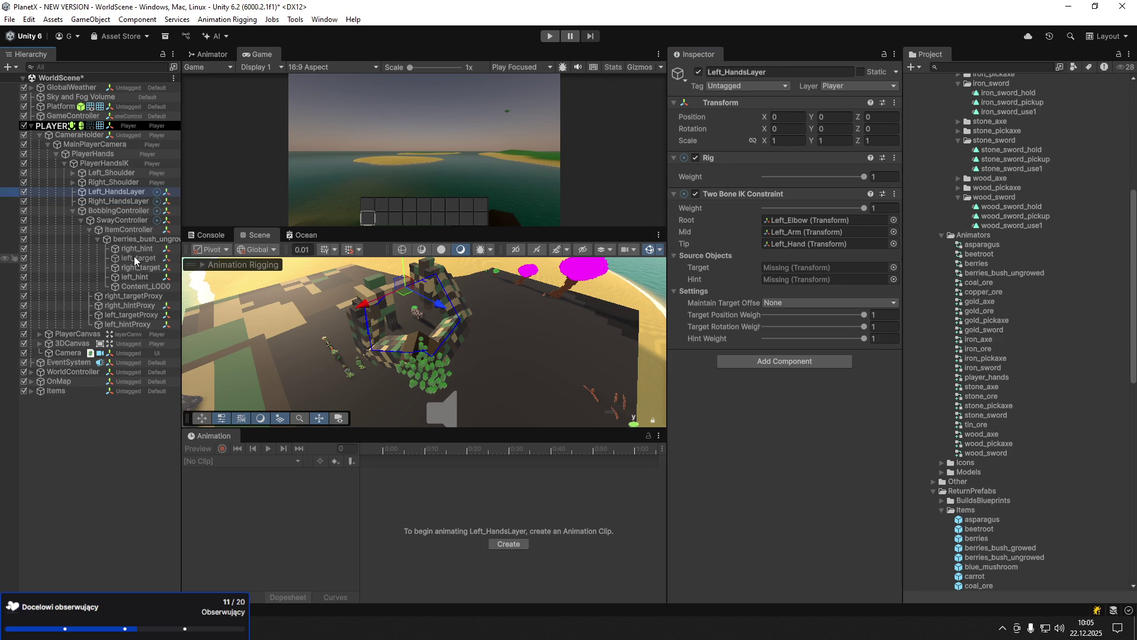
mouse_move(134, 256)
left_mouse_down()
mouse_move(769, 283)
mouse_move(776, 268)
left_mouse_up()
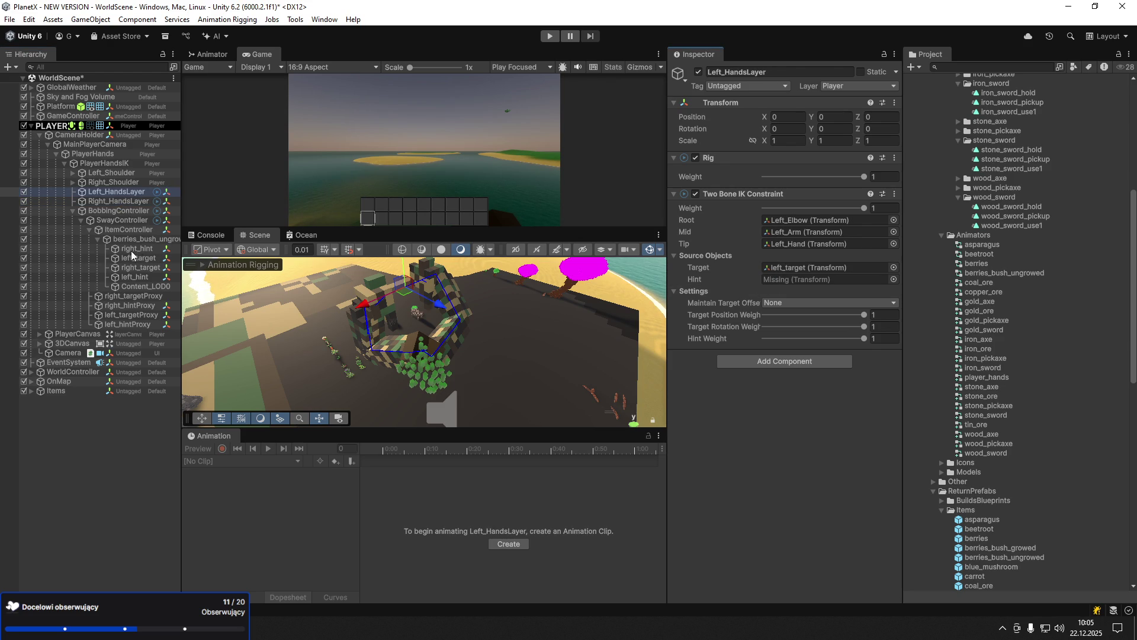
left_click_drag(138, 276, 796, 279)
left_click(118, 200)
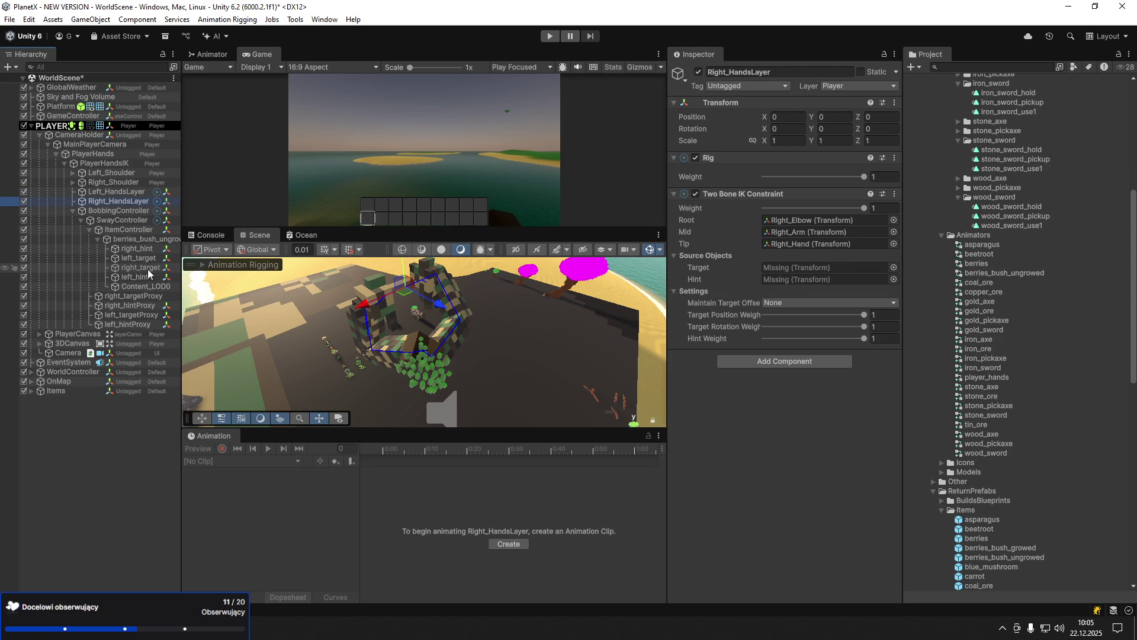
mouse_move(141, 268)
left_mouse_down()
mouse_move(710, 299)
mouse_move(786, 270)
left_mouse_up()
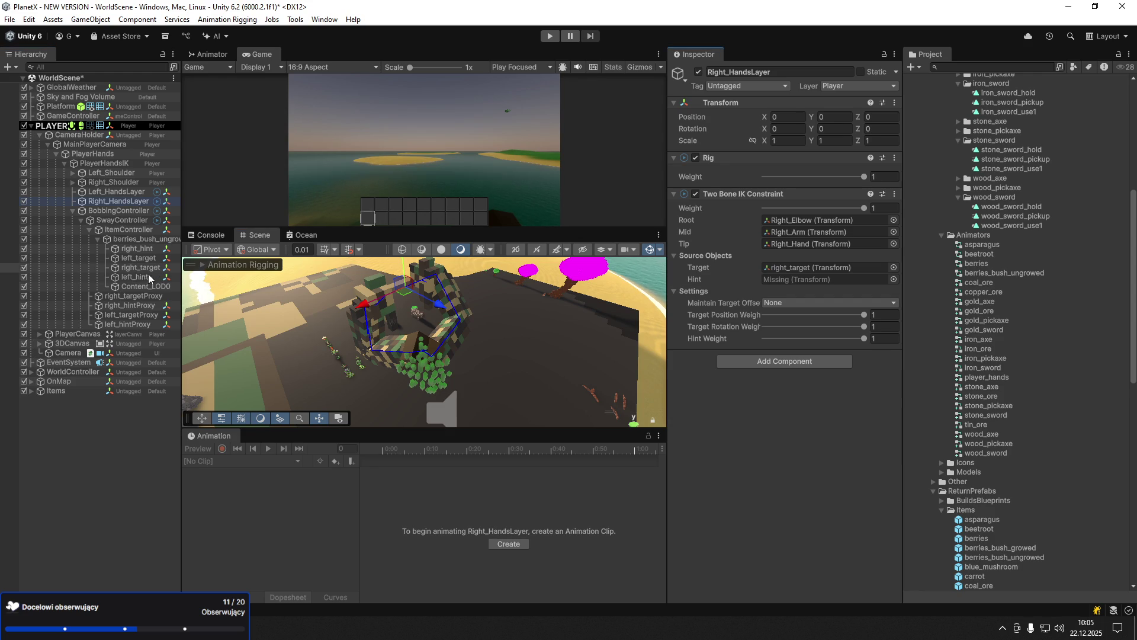
left_click_drag(142, 249, 829, 280)
left_click(127, 237)
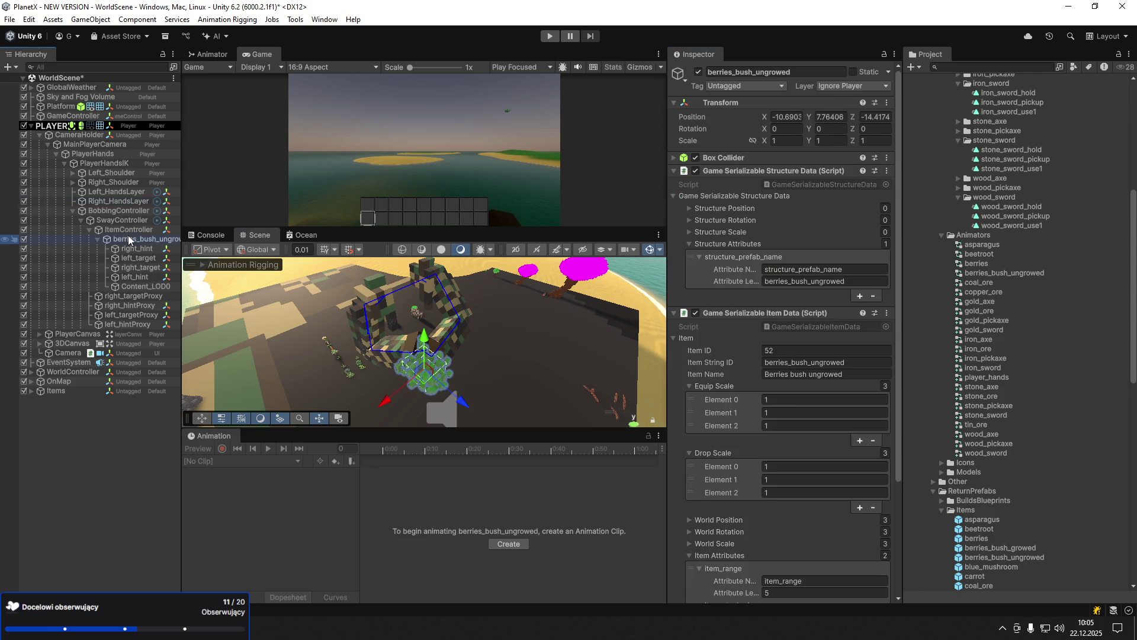
- Create a new animation clip named berries_bush_ungrowed_hold
left_click(509, 544)
type("berries_bush_ungrowed_hold.anim")
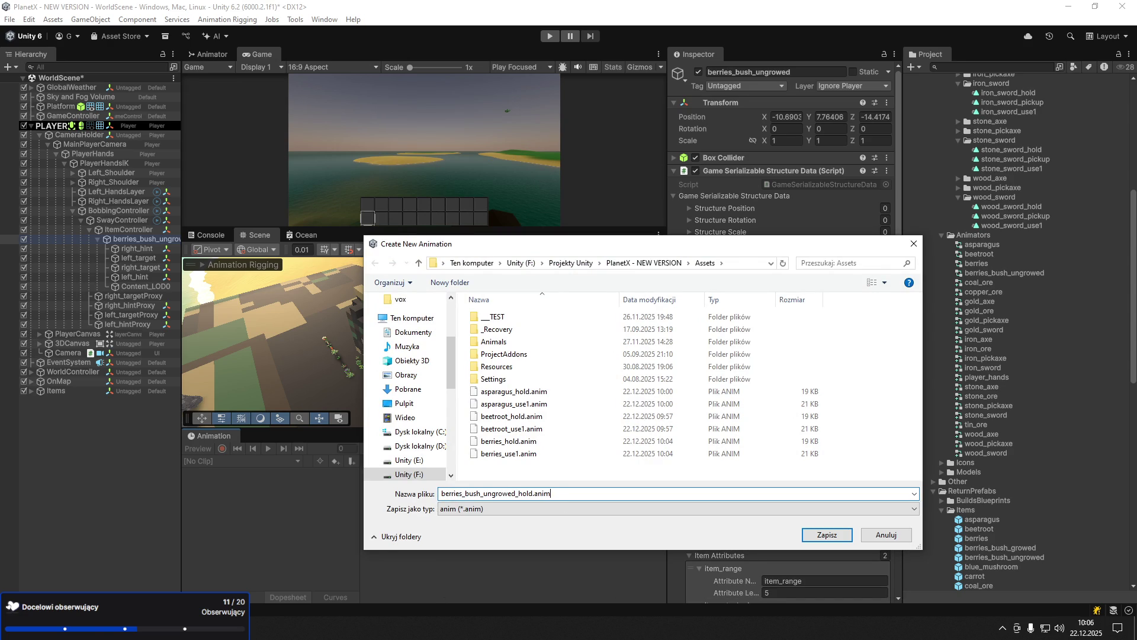
key("Return")
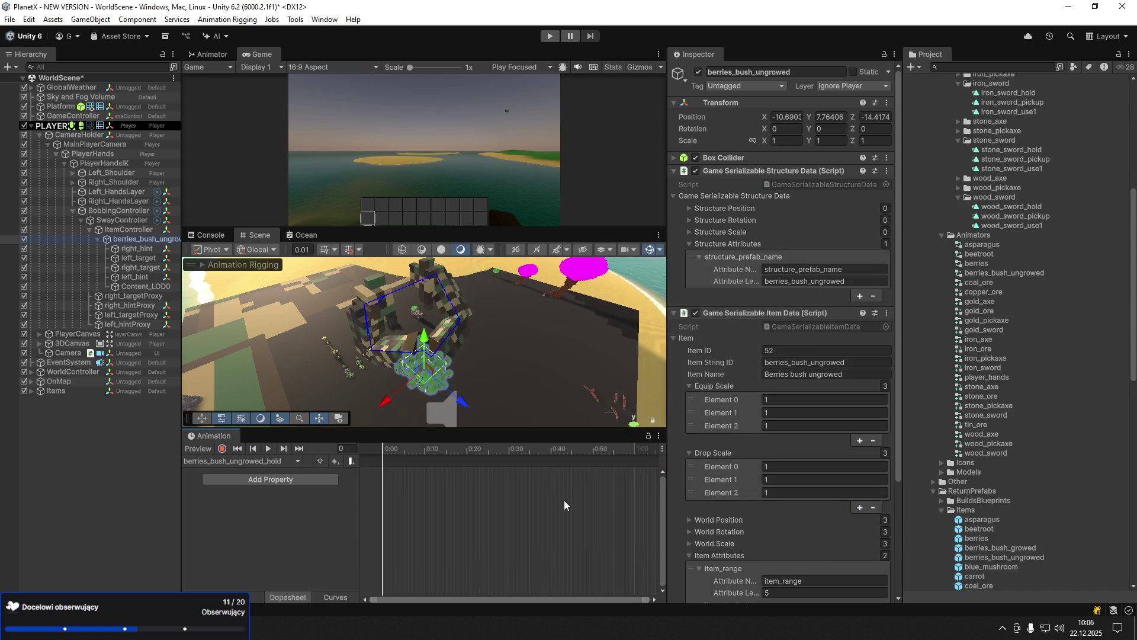
- Set the hand target and hint markers' position to 0, 0, 0 and Z scale to 1
left_click(223, 451)
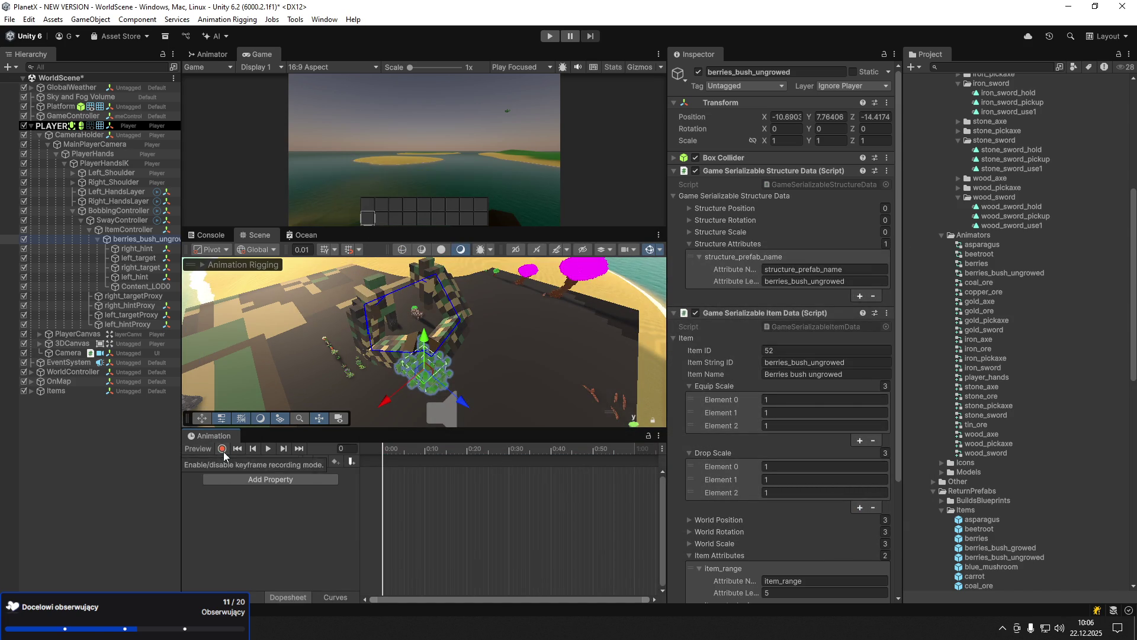
left_click(130, 278)
left_click(147, 247, "shift")
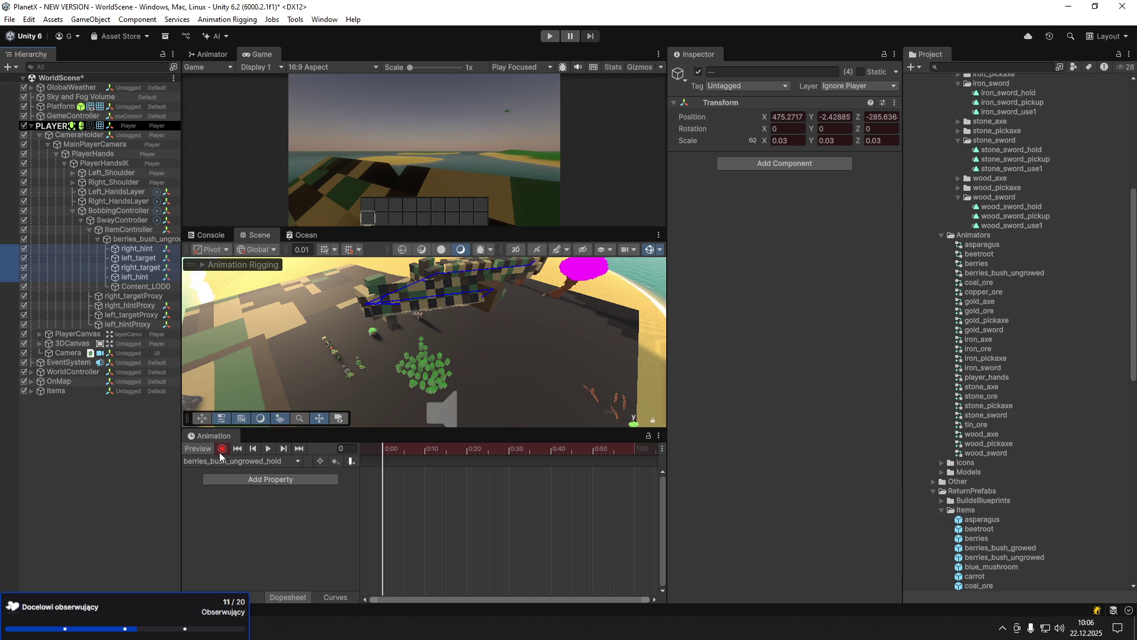
left_click(220, 450)
left_click(788, 117)
type("0")
key("Tab")
type("0")
key("Tab")
type("0")
left_click(881, 141)
type("1")
left_click(788, 141)
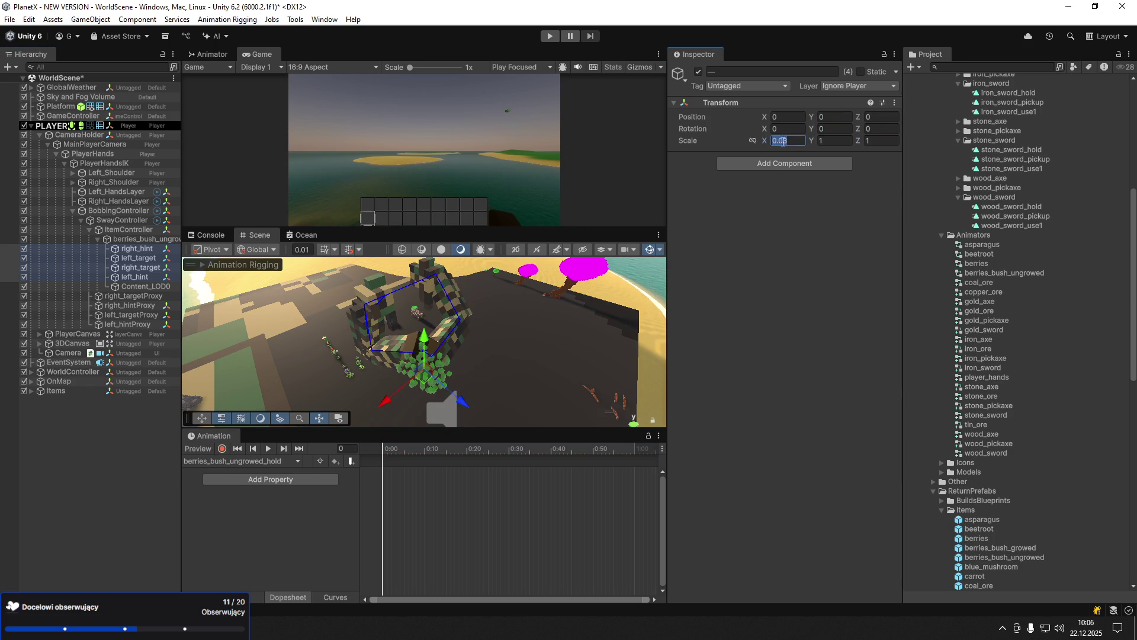
- Reset the berries_bush_ungrowed position to 0, 0, 0
left_click(143, 239)
left_click_drag(450, 337, 497, 334)
left_click(788, 117)
key("BackSpace")
type("0")
key("Tab")
type("0")
- Scale the bush uniformly to 10 on X, Y and Z and frame it in view
key("Tab")
type("0")
left_click(785, 140)
type("15")
key("Tab")
type("15")
key("Tab")
type("15")
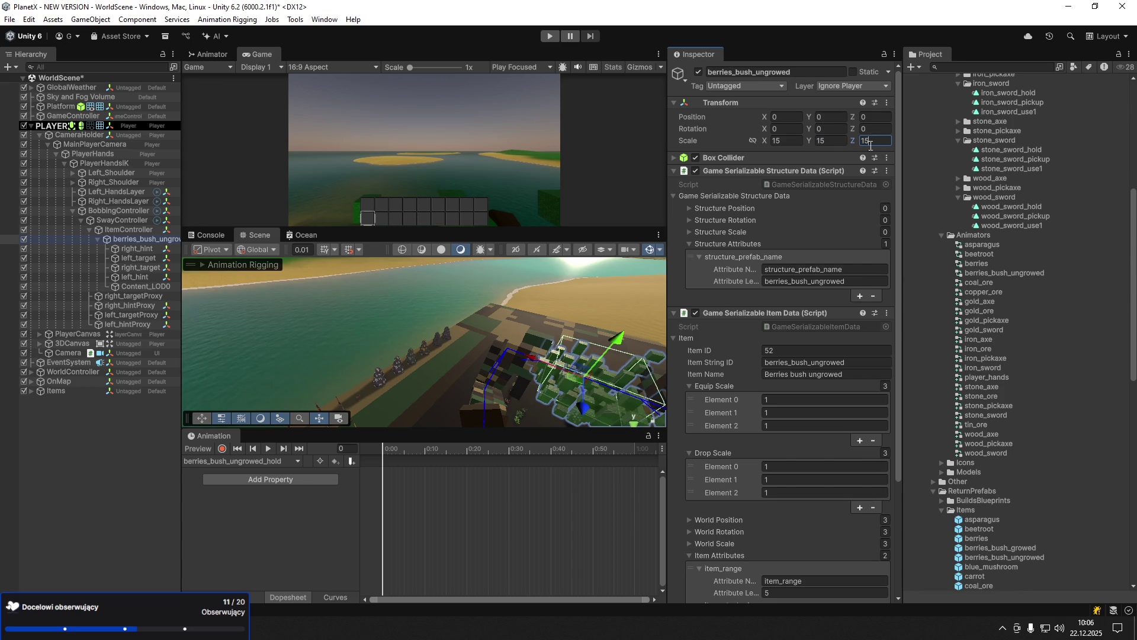
left_click(785, 142)
type("10")
key("Tab")
type("10")
key("Tab")
type("10")
key("Return")
key("f")
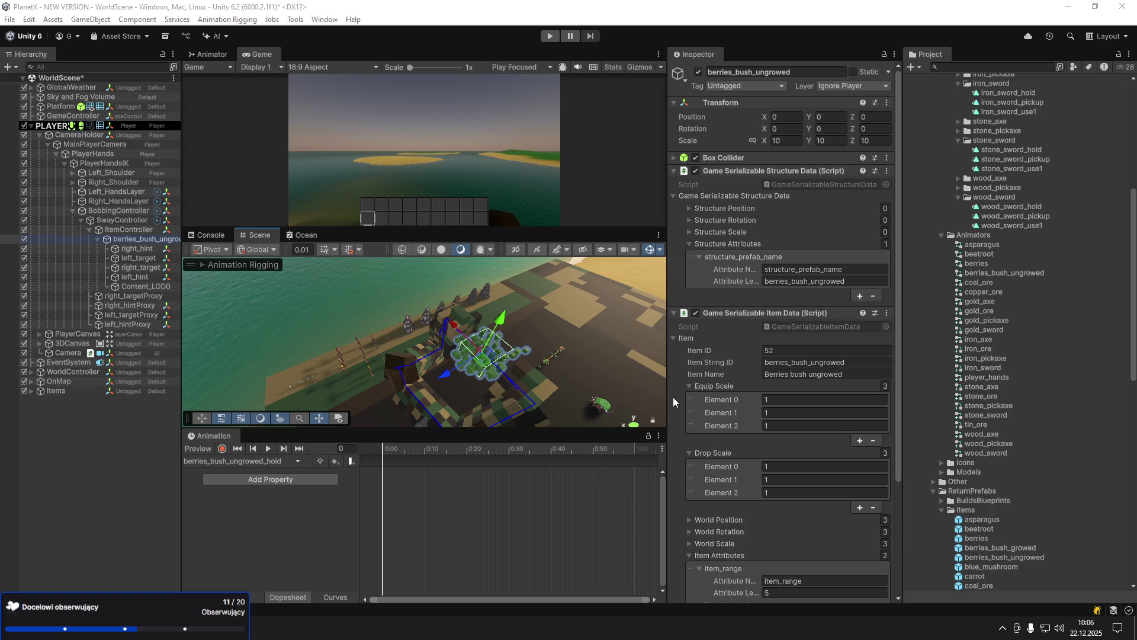
- Start recording and move the bush into its hold position
mouse_move(448, 372)
left_mouse_down()
mouse_move(388, 397)
mouse_move(441, 366)
left_mouse_up()
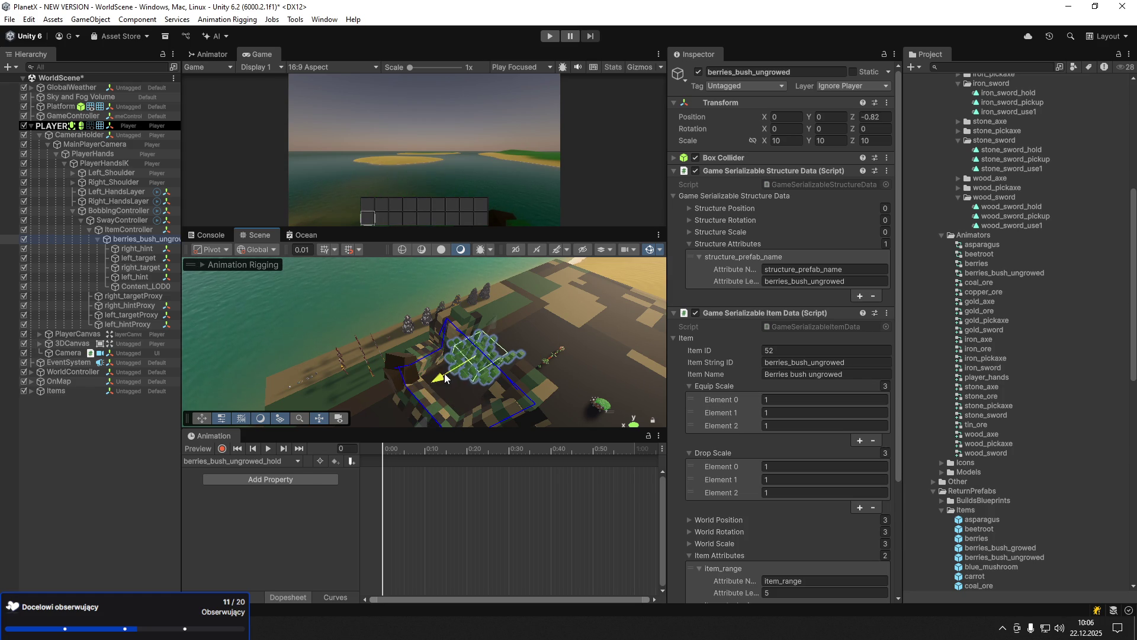
left_click(222, 448)
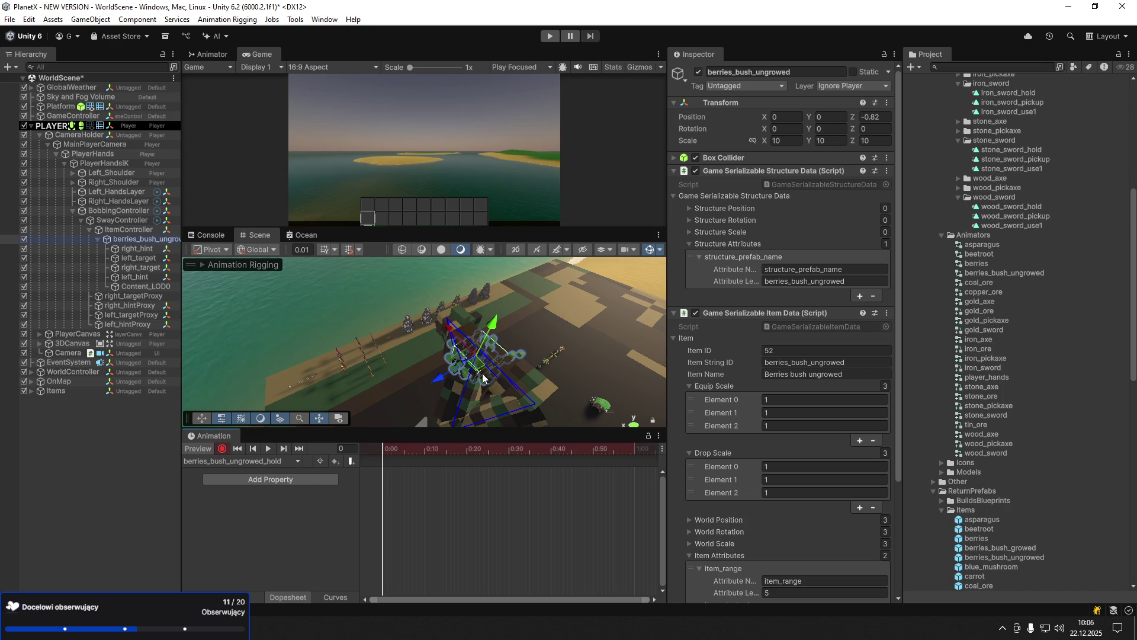
mouse_move(475, 371)
left_mouse_down()
mouse_move(379, 379)
mouse_move(526, 405)
mouse_move(415, 355)
left_mouse_up()
- Place the right_hint and left_hint elbow hints on either side of the bush
left_click(137, 248)
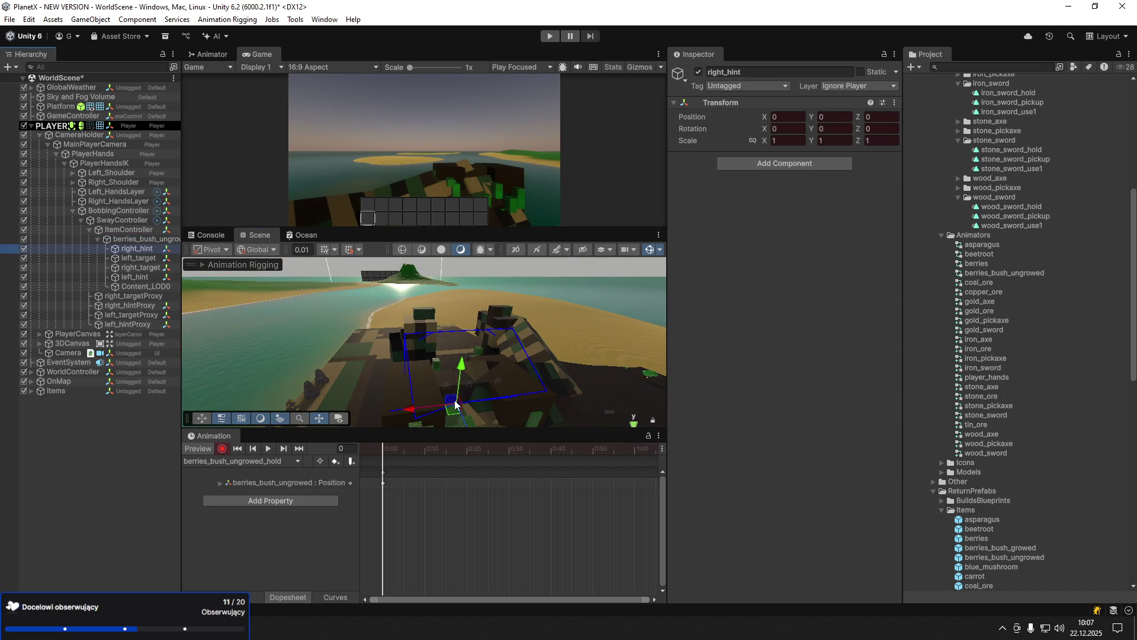
mouse_move(452, 410)
left_mouse_down()
mouse_move(310, 380)
mouse_move(331, 411)
left_mouse_up()
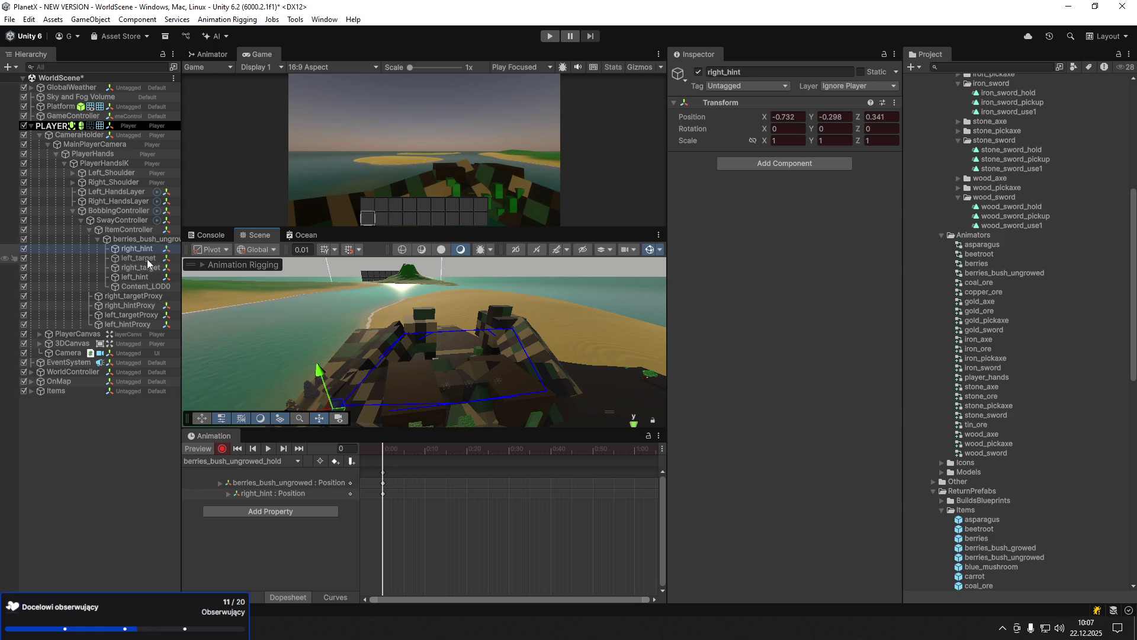
left_click(144, 276)
mouse_move(463, 376)
left_mouse_down()
mouse_move(482, 408)
mouse_move(643, 372)
left_mouse_up()
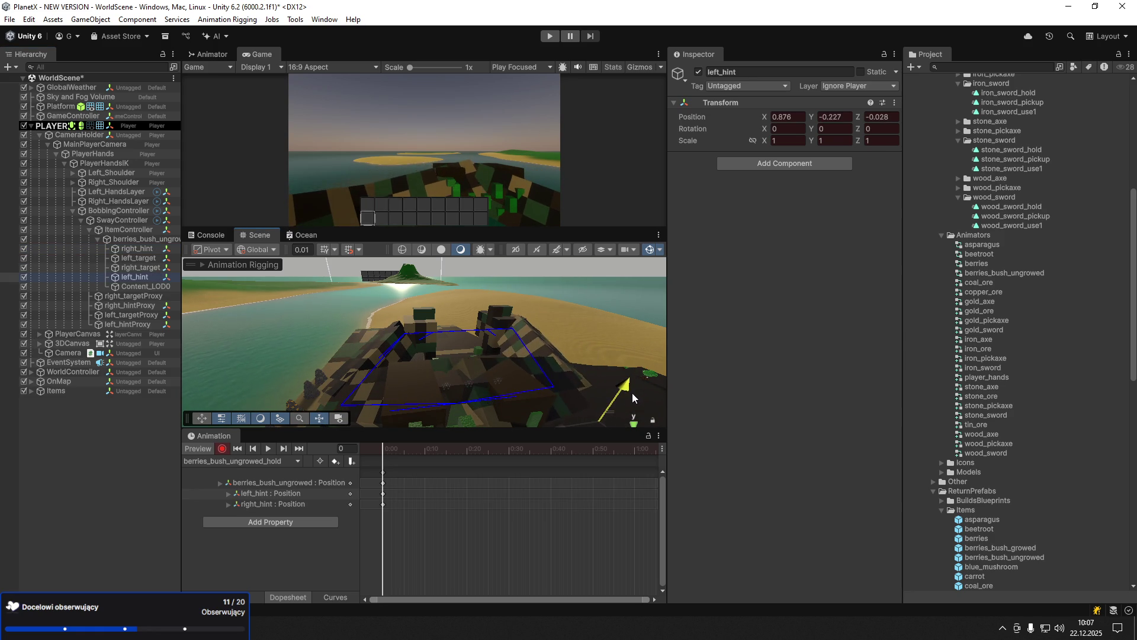
- Rotate the right_target hand target to face the bush
left_click(132, 267)
key("e")
mouse_move(450, 402)
left_mouse_down()
mouse_move(499, 430)
mouse_move(492, 422)
mouse_move(533, 408)
left_mouse_up()
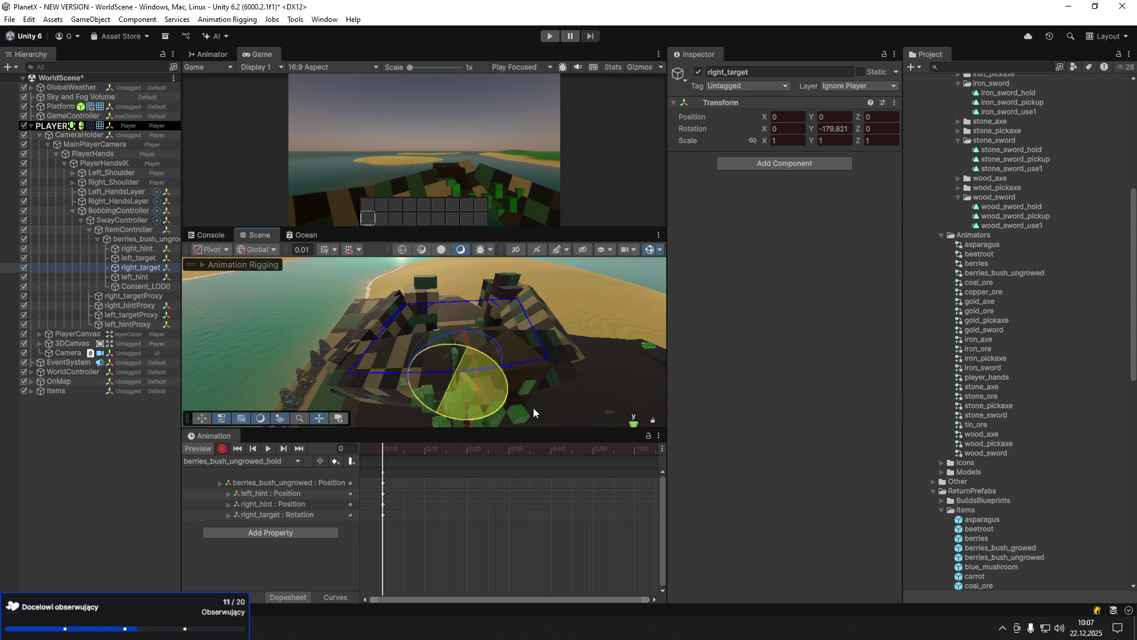
mouse_move(442, 339)
left_mouse_down()
mouse_move(431, 340)
mouse_move(481, 357)
mouse_move(453, 403)
mouse_move(370, 388)
mouse_move(375, 418)
mouse_move(384, 355)
mouse_move(374, 385)
left_mouse_up()
key("w")
key("e")
- Move and rotate the left_target hand target beside the bush, raising it slightly
left_click(138, 258)
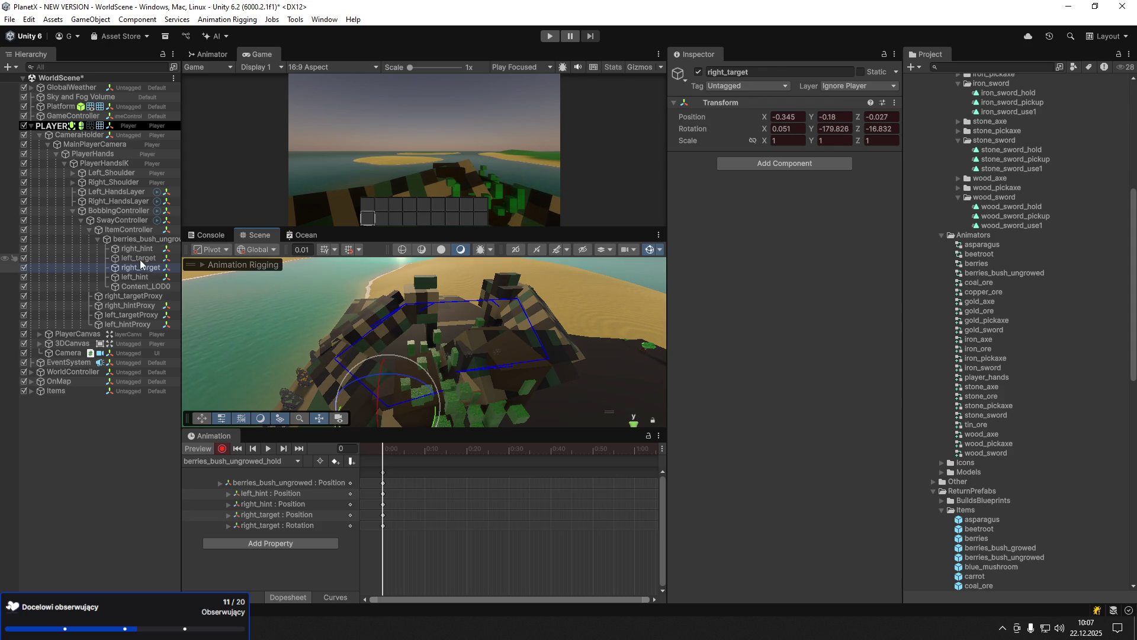
mouse_move(458, 379)
left_mouse_down()
mouse_move(521, 378)
mouse_move(586, 409)
mouse_move(538, 397)
left_mouse_up()
key("e")
left_click_drag(504, 336, 513, 333)
key("w")
mouse_move(536, 385)
left_mouse_down()
mouse_move(578, 378)
mouse_move(509, 411)
mouse_move(522, 413)
left_mouse_up()
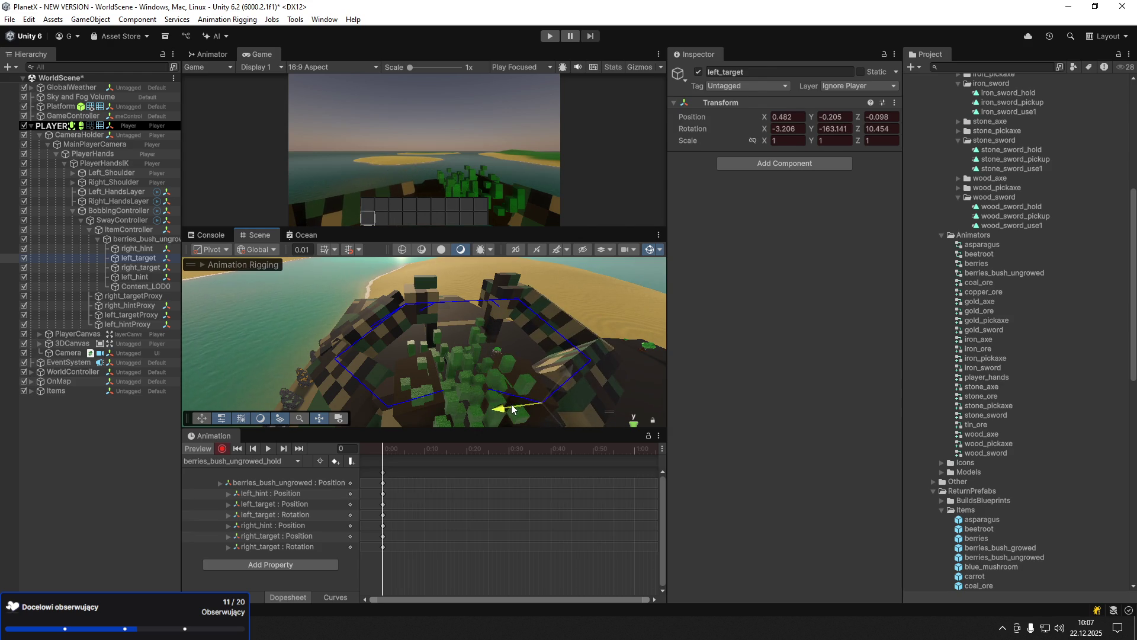
key("f")
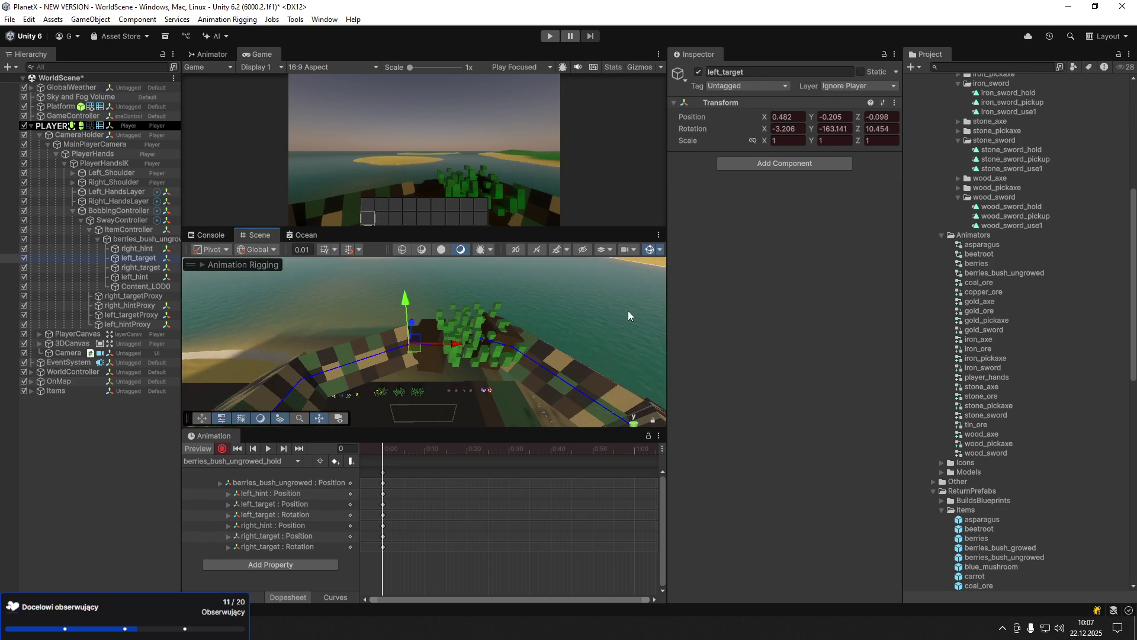
key("ctrl+z")
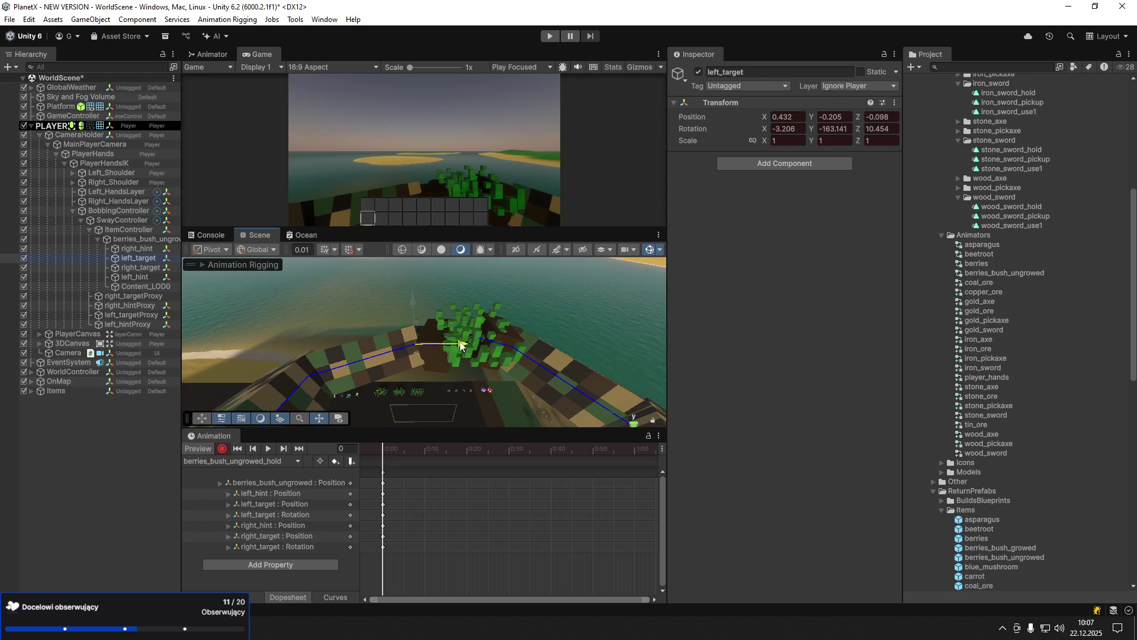
left_click_drag(411, 312, 412, 309)
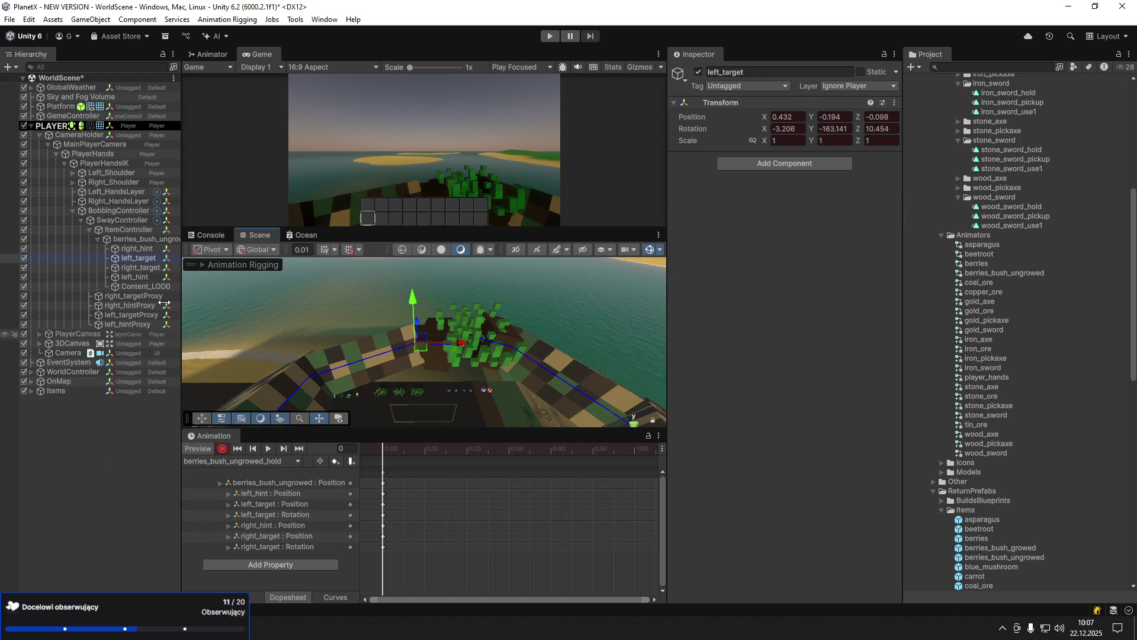
- Reposition the berries_bush_ungrowed bush in front of the hands
left_click(128, 239)
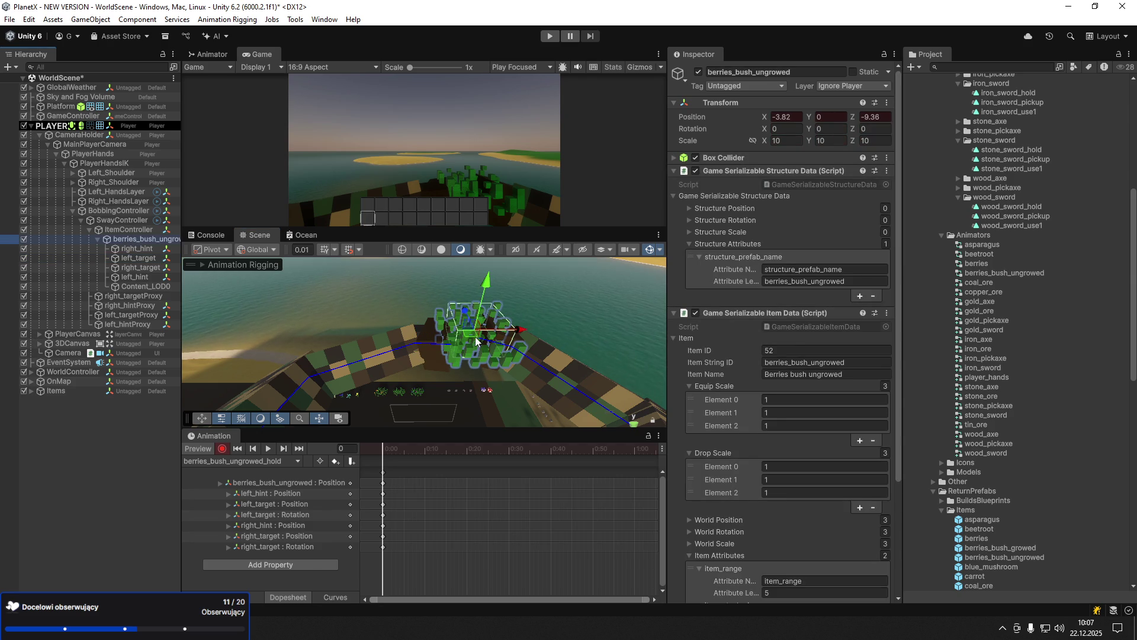
mouse_move(478, 342)
left_mouse_down()
mouse_move(518, 334)
mouse_move(513, 297)
mouse_move(533, 341)
mouse_move(503, 347)
mouse_move(461, 383)
mouse_move(435, 379)
left_mouse_up()
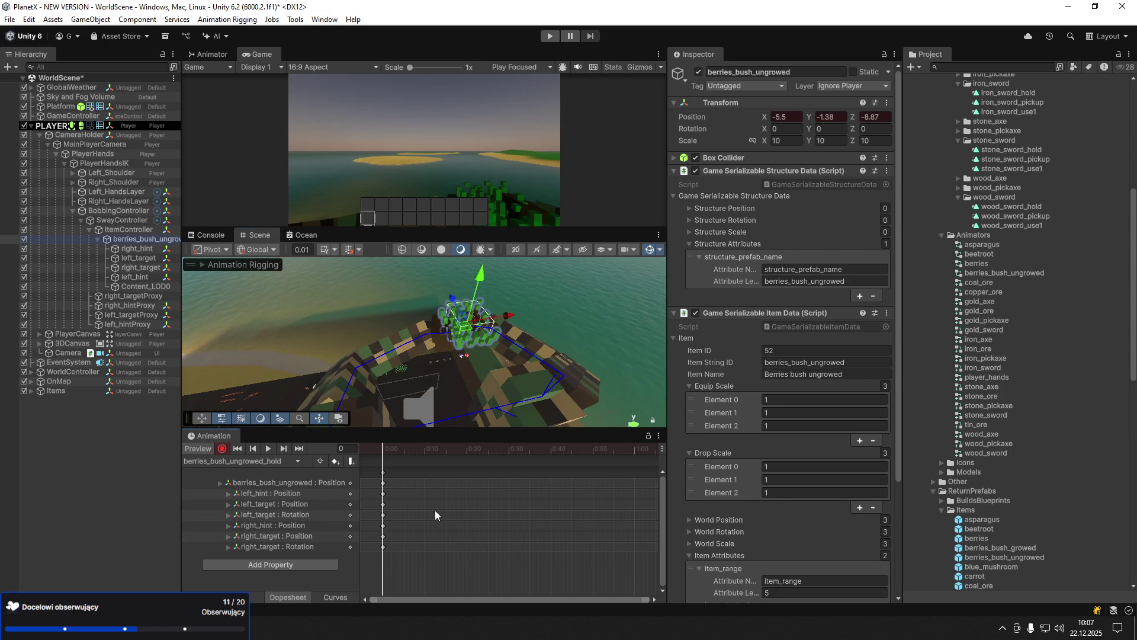
left_click(261, 461)
- Create a new animation clip named berries_bush_ungrowed_use1
left_click(248, 491)
type("berries_")
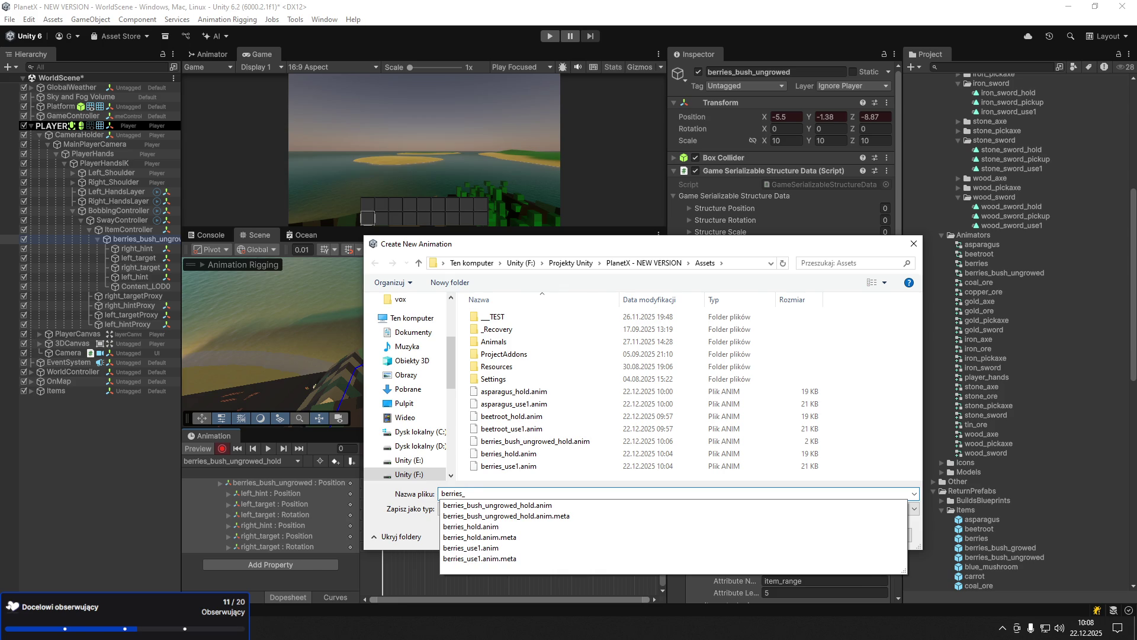
type("burhs")
key("BackSpace")
type("sh_ungrowe")
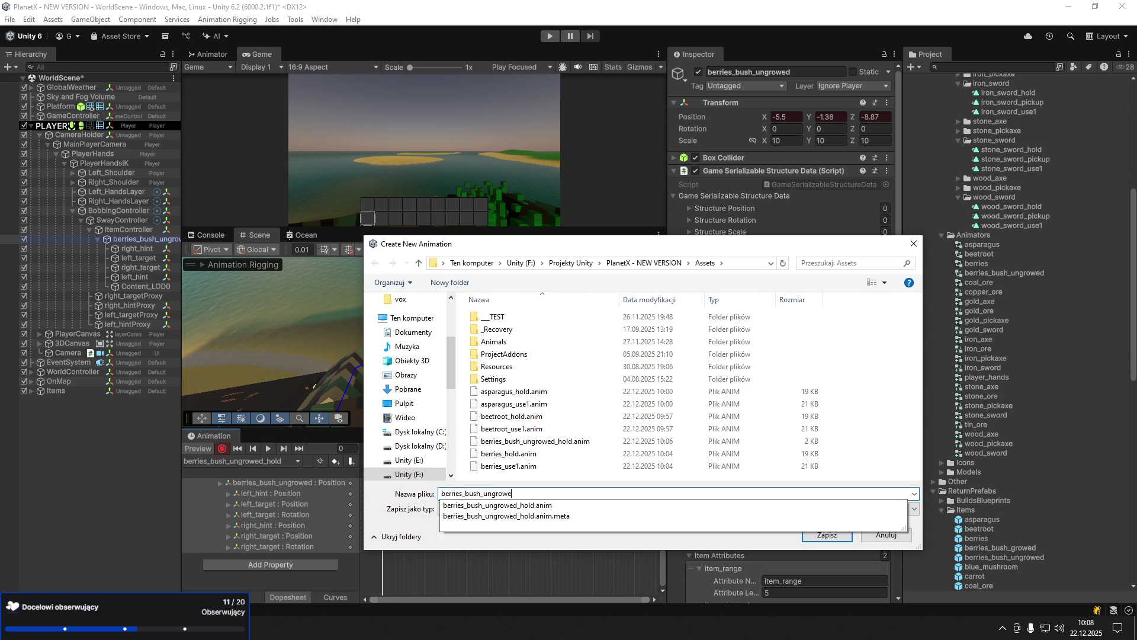
type("d_use1.an")
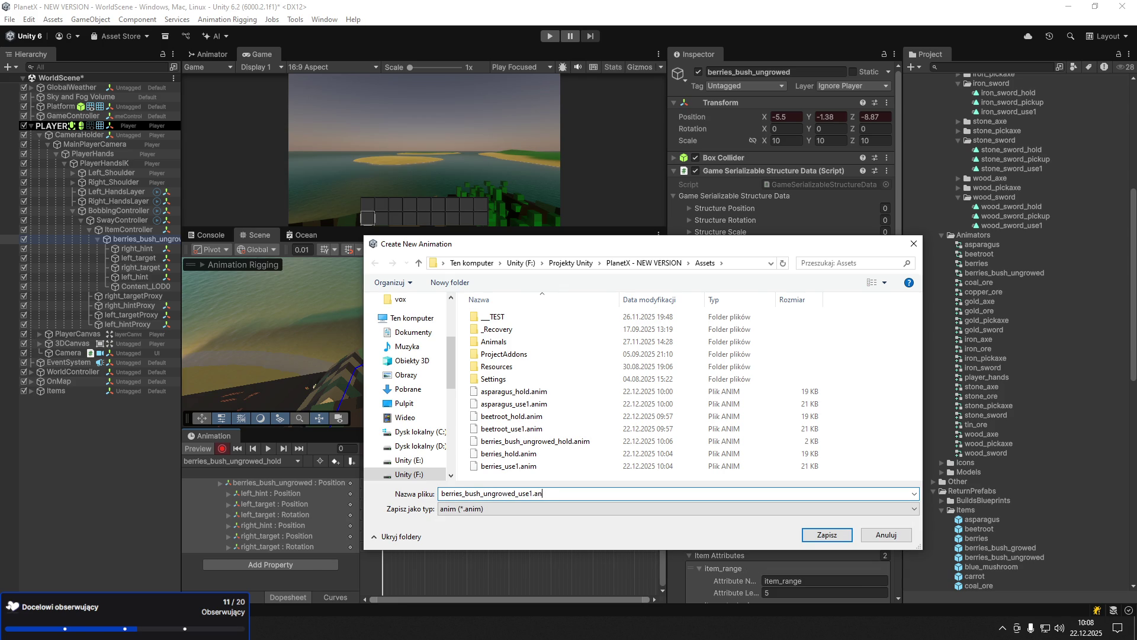
type("im")
key("Return")
- Record the bush pushed forward on Z at frame 7 and back at frame 19, then delete the bush
left_click(222, 448)
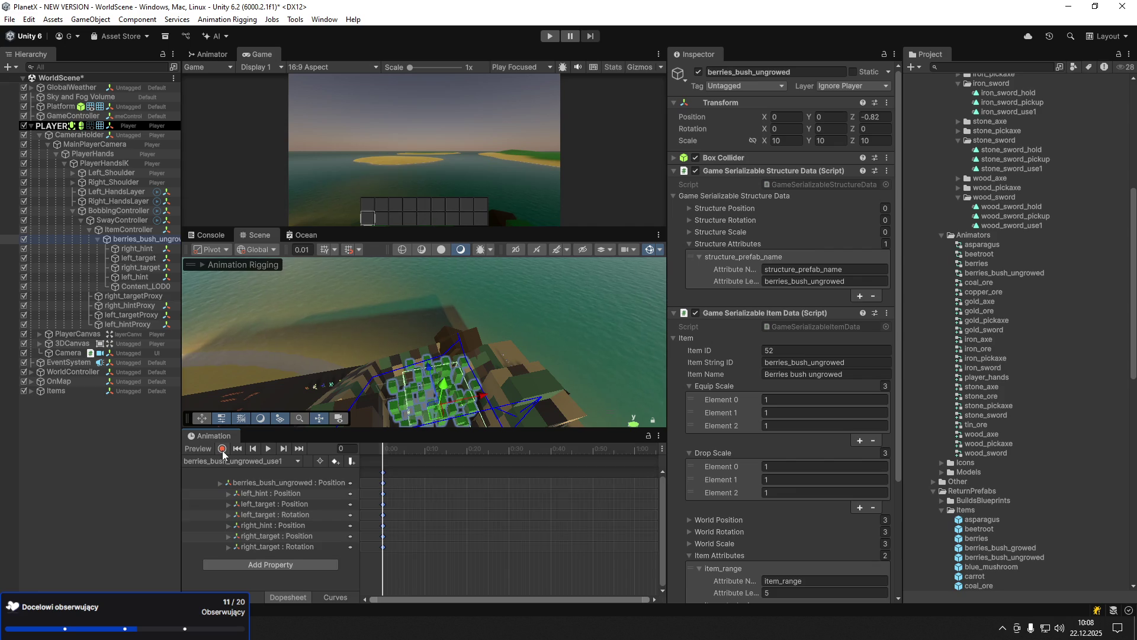
left_click(414, 453)
left_click_drag(456, 306, 458, 321)
left_click(463, 449)
left_click(424, 448)
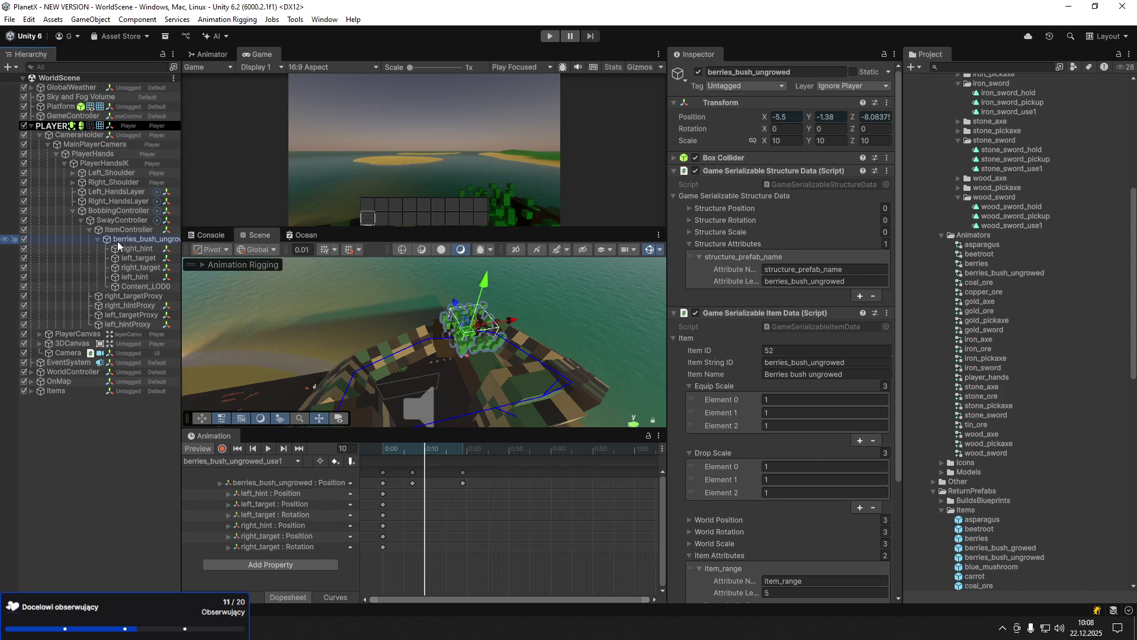
key("Delete")
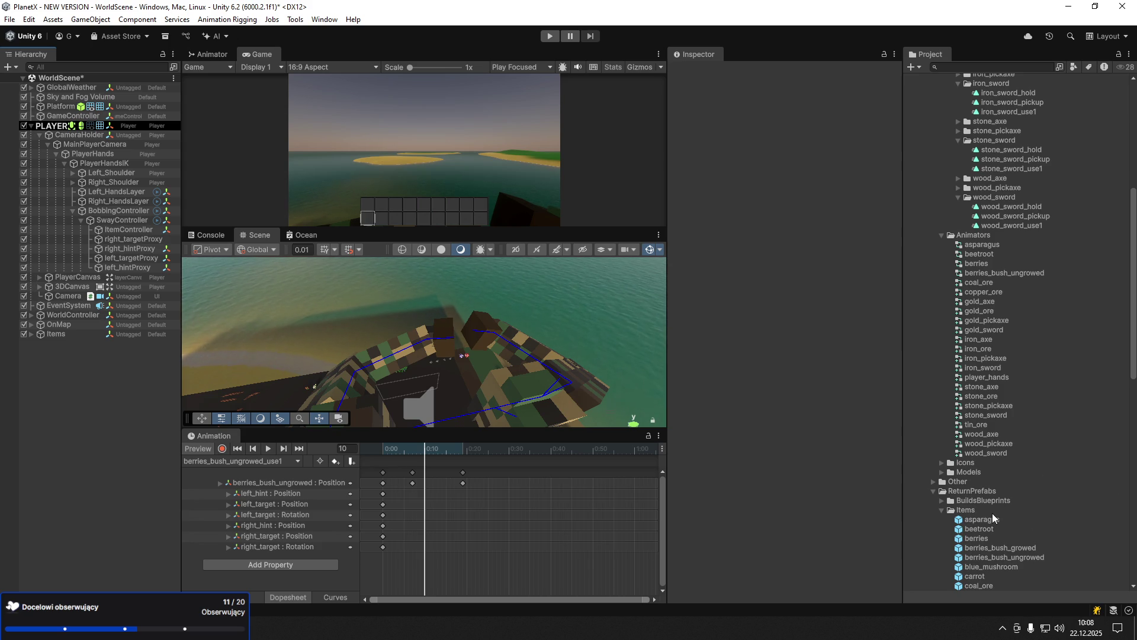
- Create an Animator Controller named blue_mushroom in the Animators folder
right_click(992, 513)
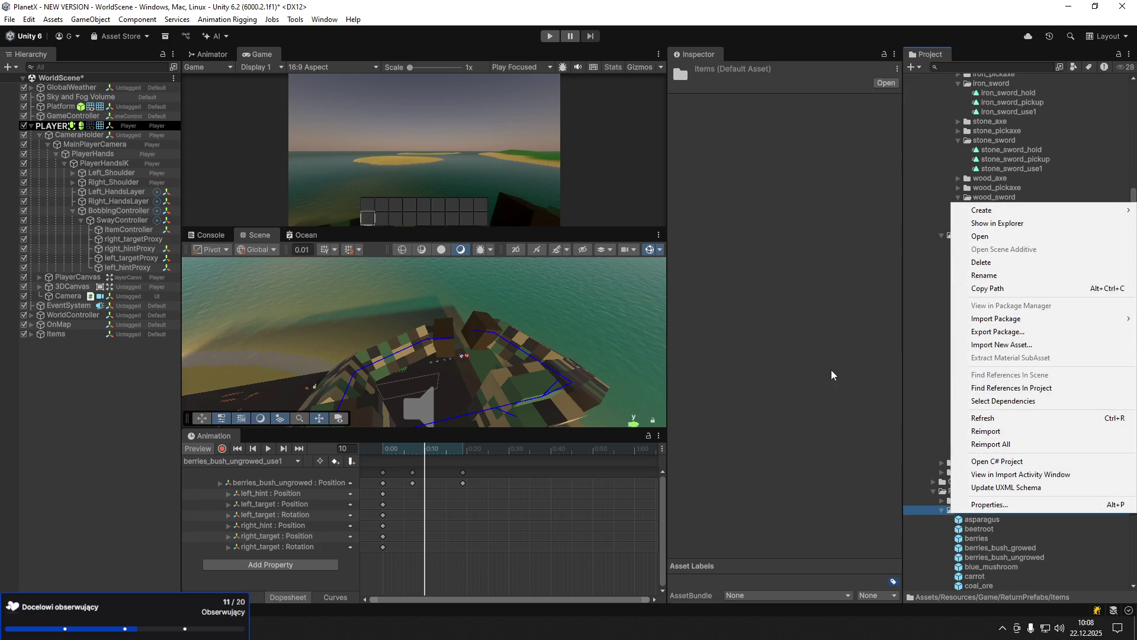
left_click(841, 366)
right_click(983, 236)
mouse_move(983, 245)
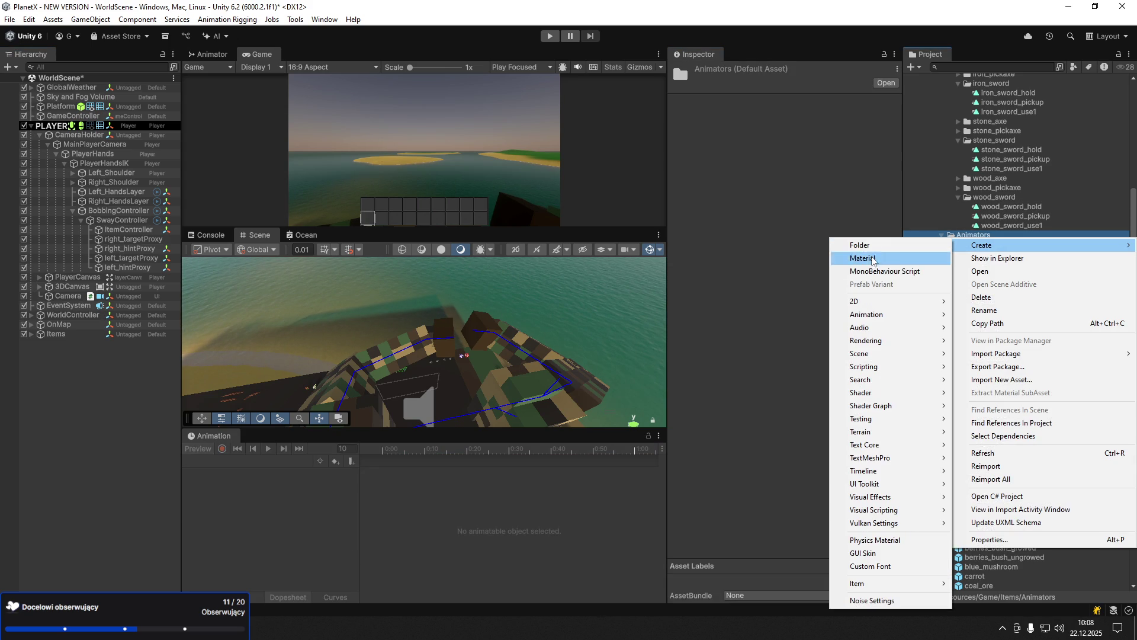
mouse_move(894, 314)
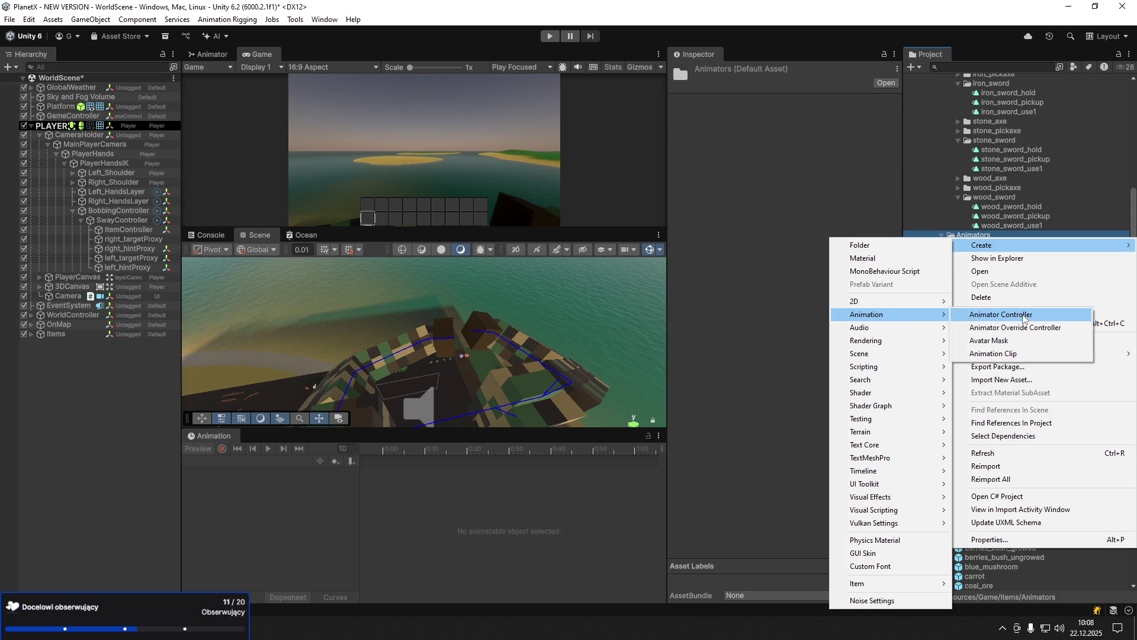
left_click(1023, 316)
type("blue")
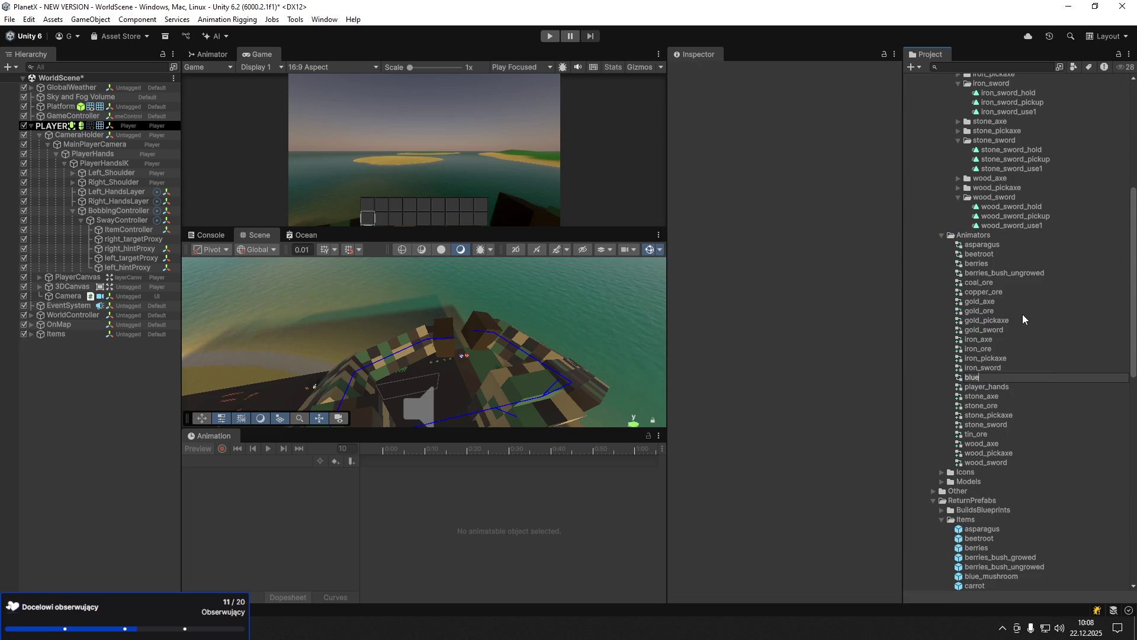
type("_mus")
type("hroom")
key("Return")
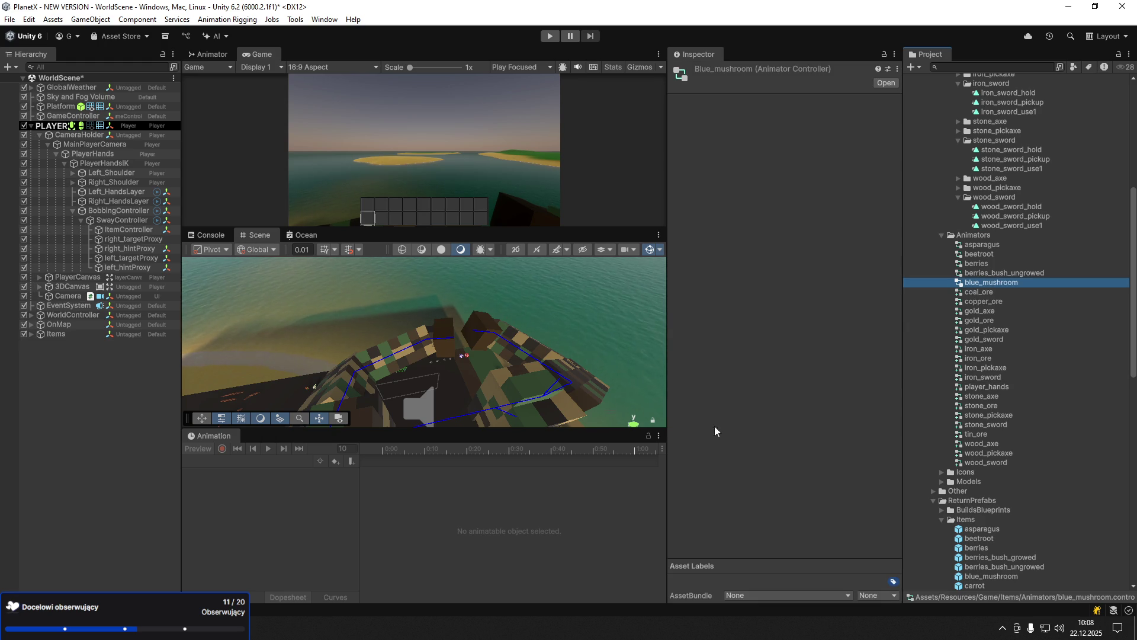
- Add the blue_mushroom prefab under ItemController and unpack it
mouse_move(988, 577)
left_mouse_down()
mouse_move(950, 466)
mouse_move(133, 264)
mouse_move(130, 232)
left_mouse_up()
right_click(121, 239)
mouse_move(192, 325)
left_click(391, 419)
left_click(104, 163)
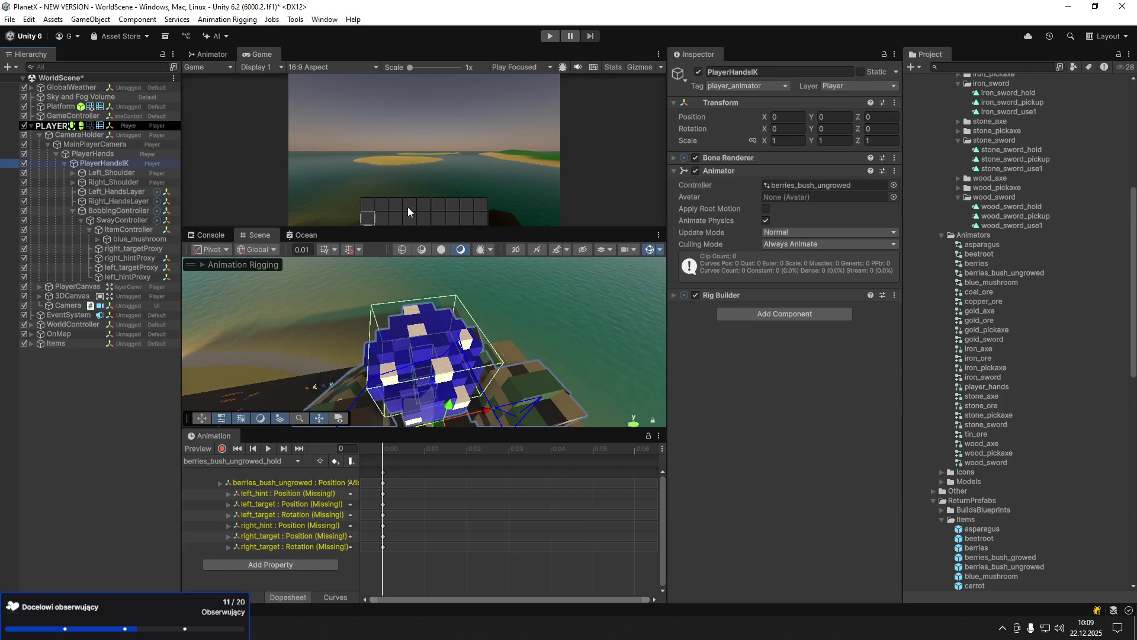
- Assign blue_mushroom as the hands' Animator Controller
left_click(894, 186)
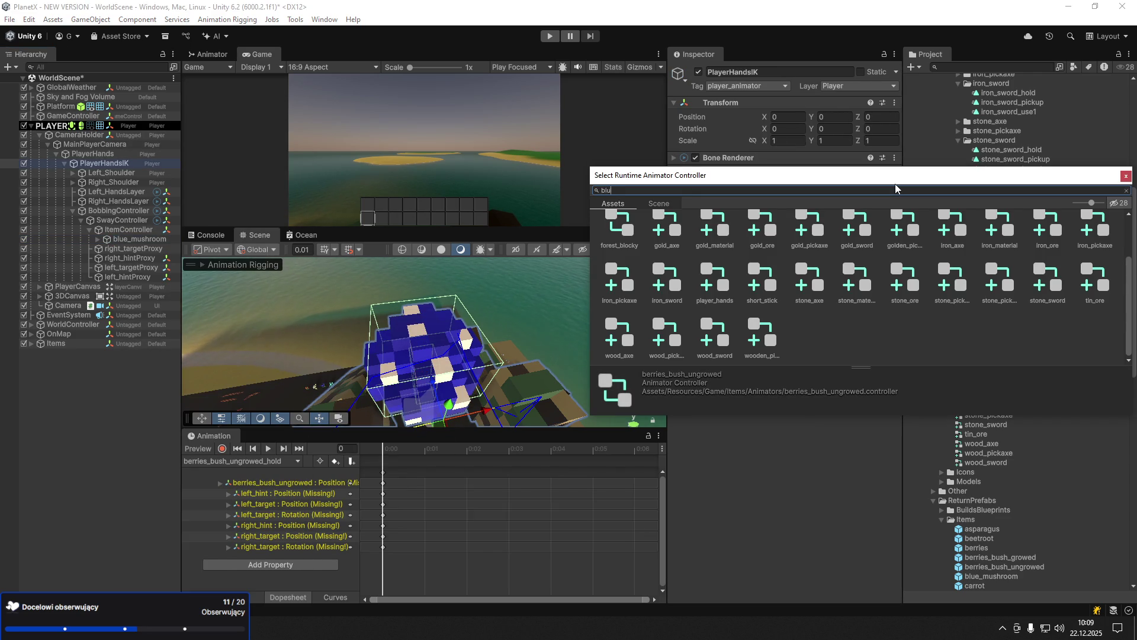
type("e")
double_click(663, 240)
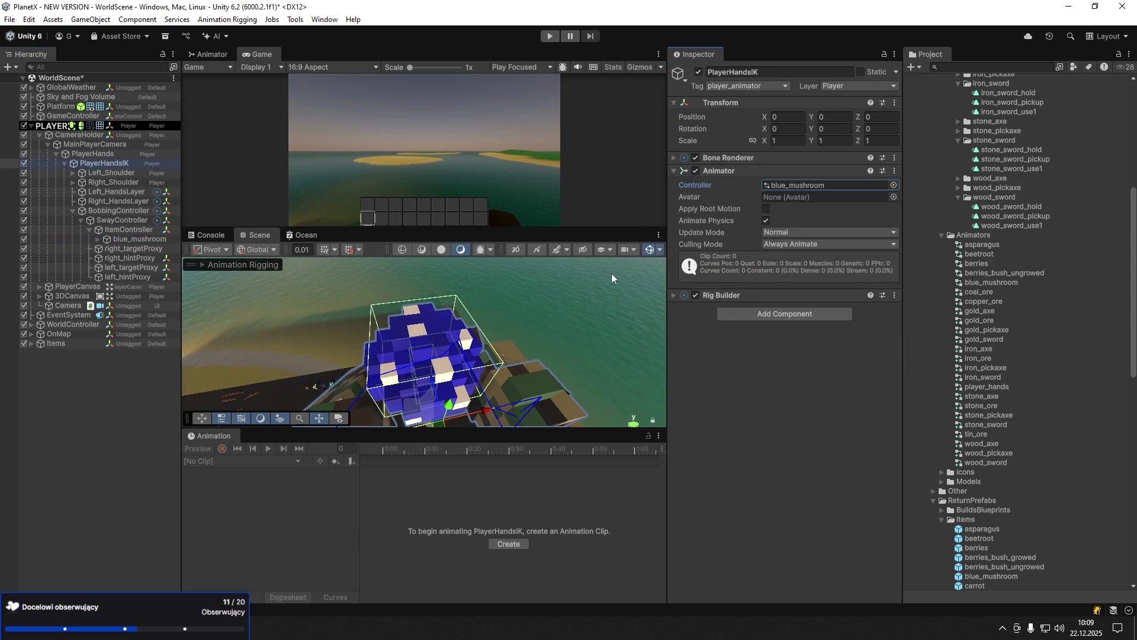
- Open the blue_mushroom prefab and delete its LOD1, LOD2 and LOD3 meshes
left_click(102, 241)
left_click(98, 239)
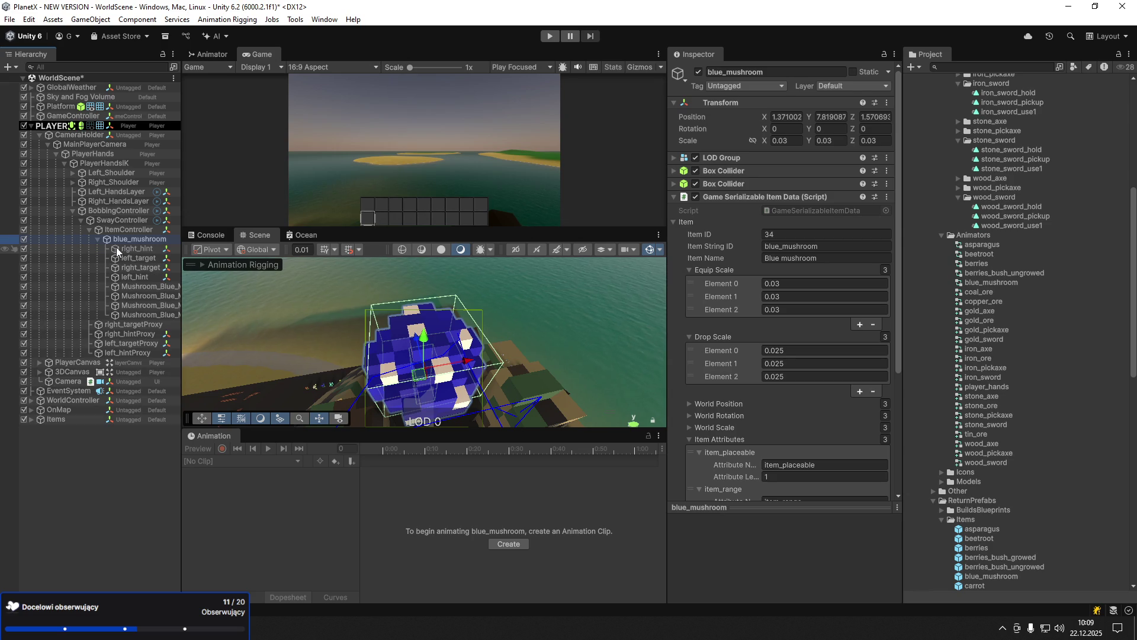
left_click_drag(181, 303, 253, 315)
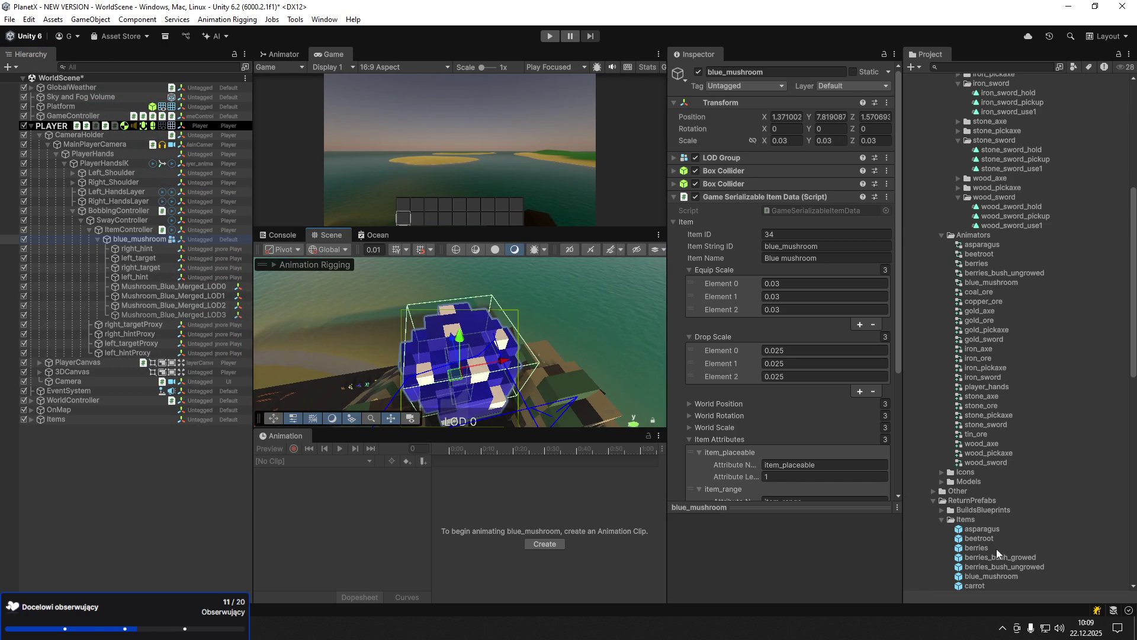
scroll(983, 539, "down", 2)
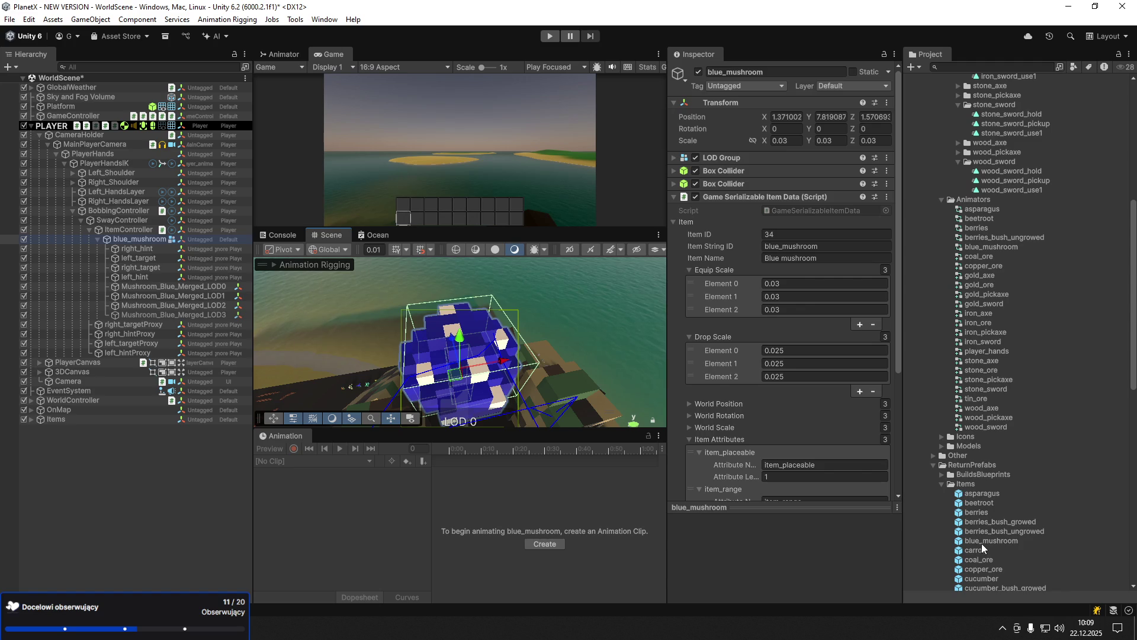
left_click(983, 542)
double_click(983, 542)
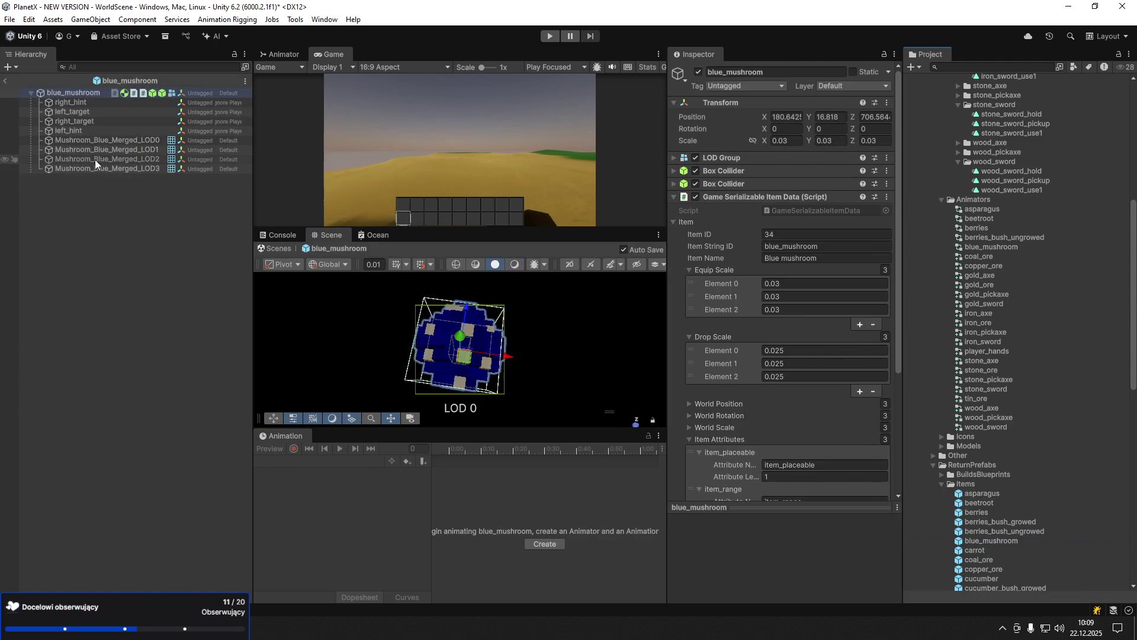
key("Delete")
left_click(104, 150)
key("Delete")
- Remove the LOD Group component from the blue_mushroom prefab root
left_click(74, 93)
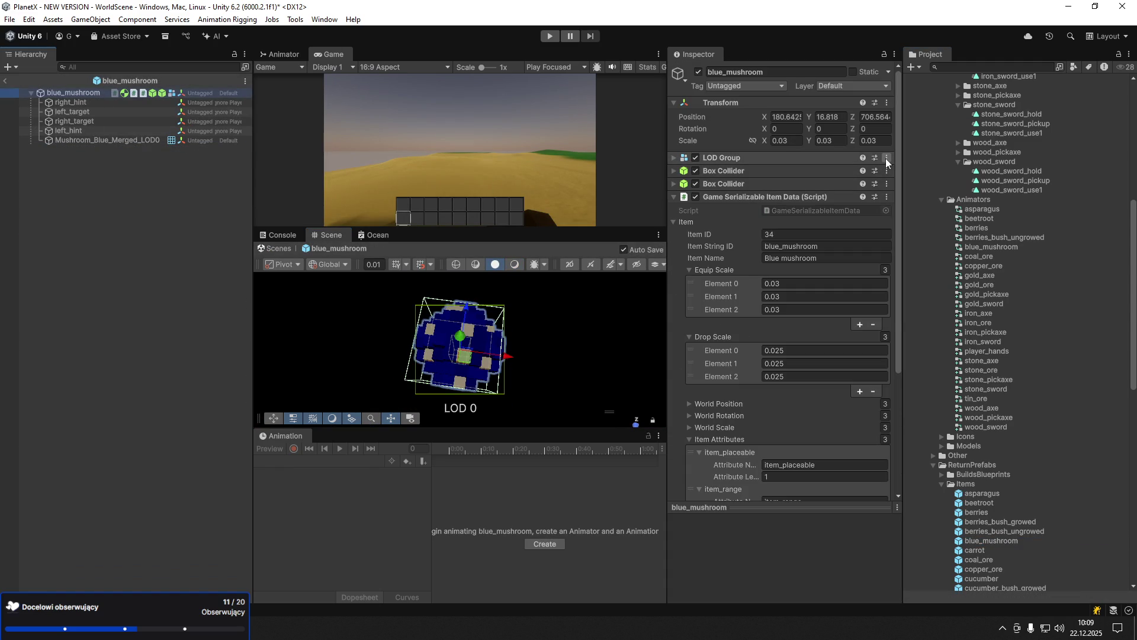
left_click(887, 157)
left_click(931, 214)
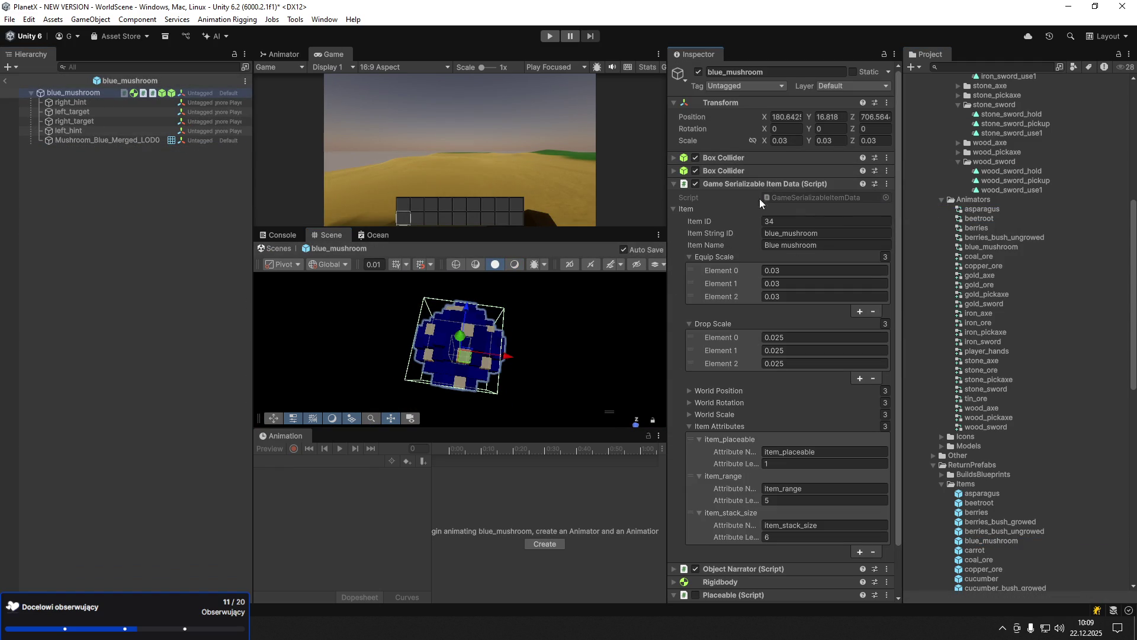
scroll(756, 331, "down", 2)
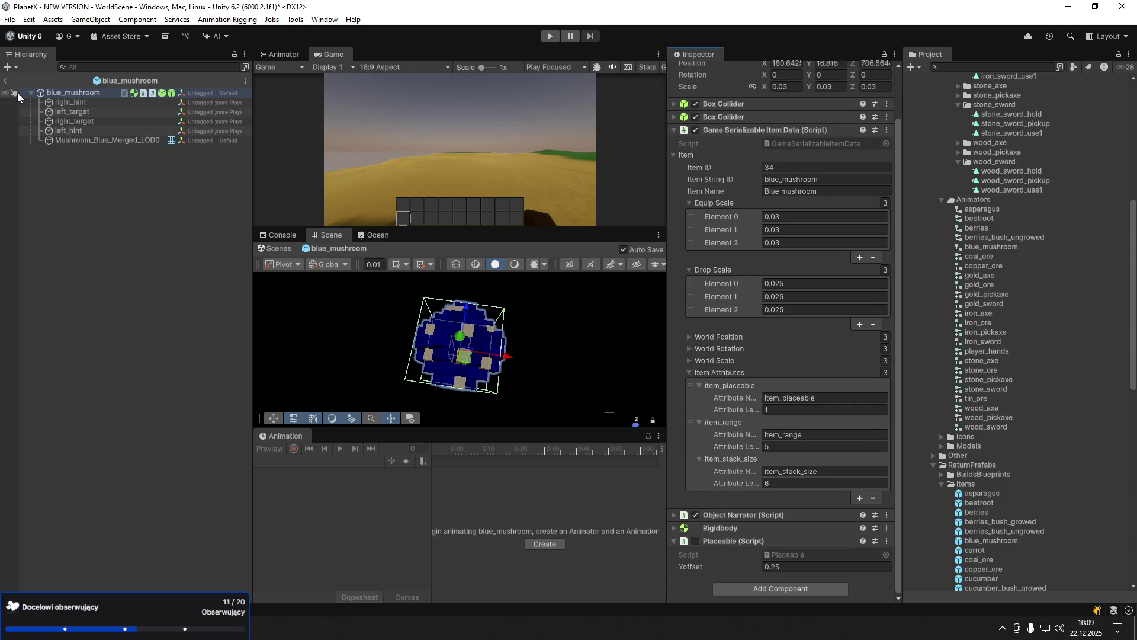
- Exit prefab mode and delete the leftover LOD1–LOD3 meshes from the scene copy
left_click(5, 81)
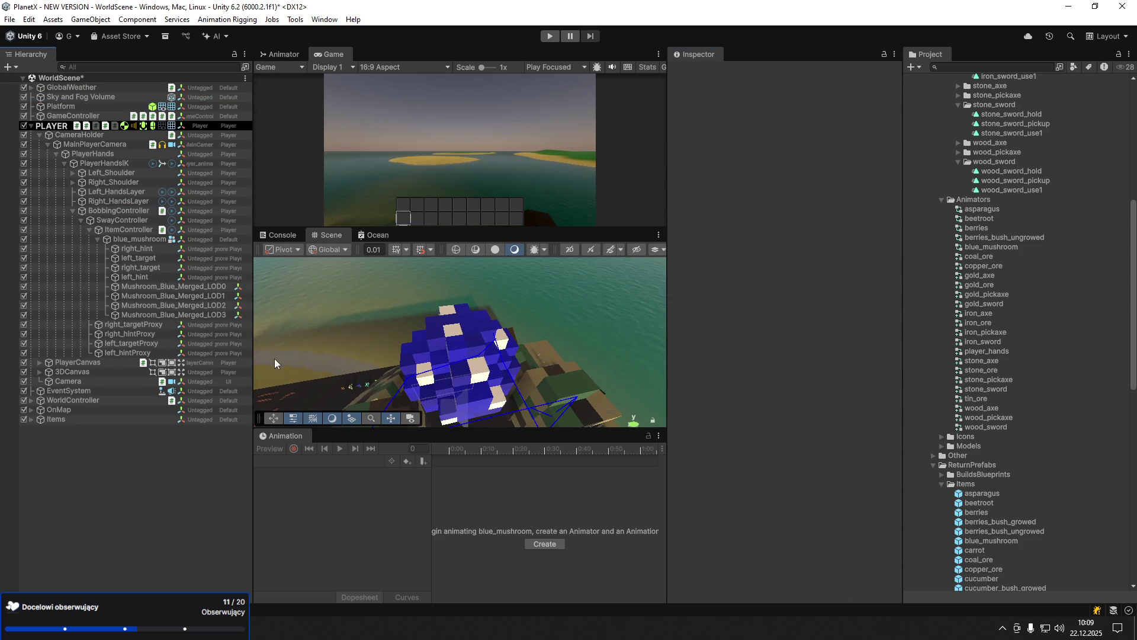
left_click(148, 315)
left_click(154, 296, "shift")
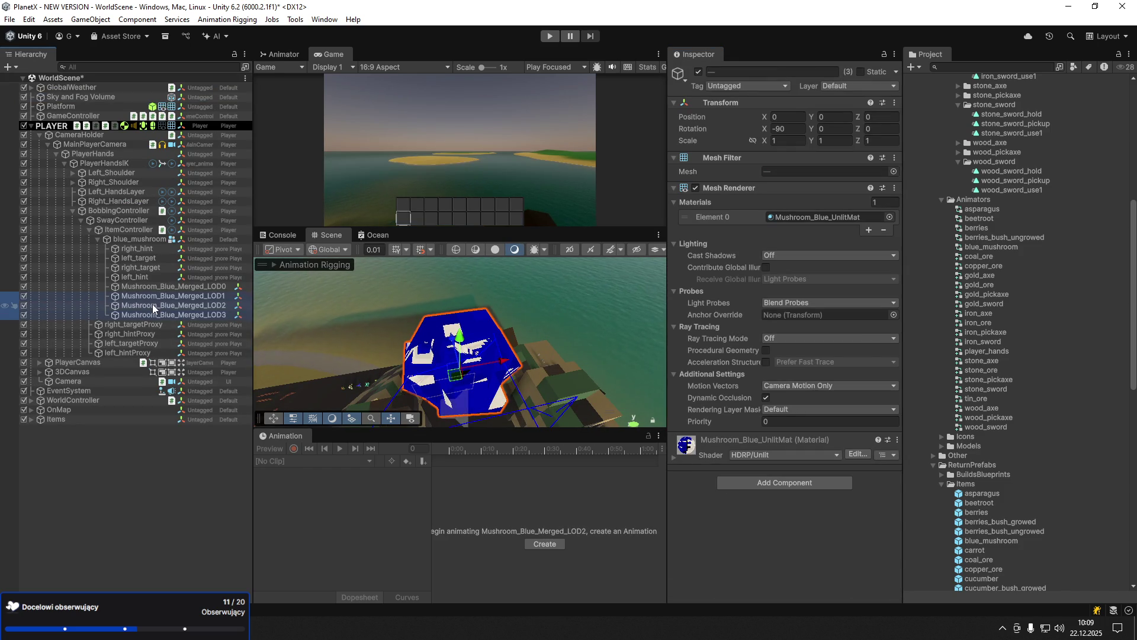
key("Delete")
left_click(140, 239)
- Set the blue_mushroom's position to 0, 0, 0
left_click_drag(513, 338, 510, 343)
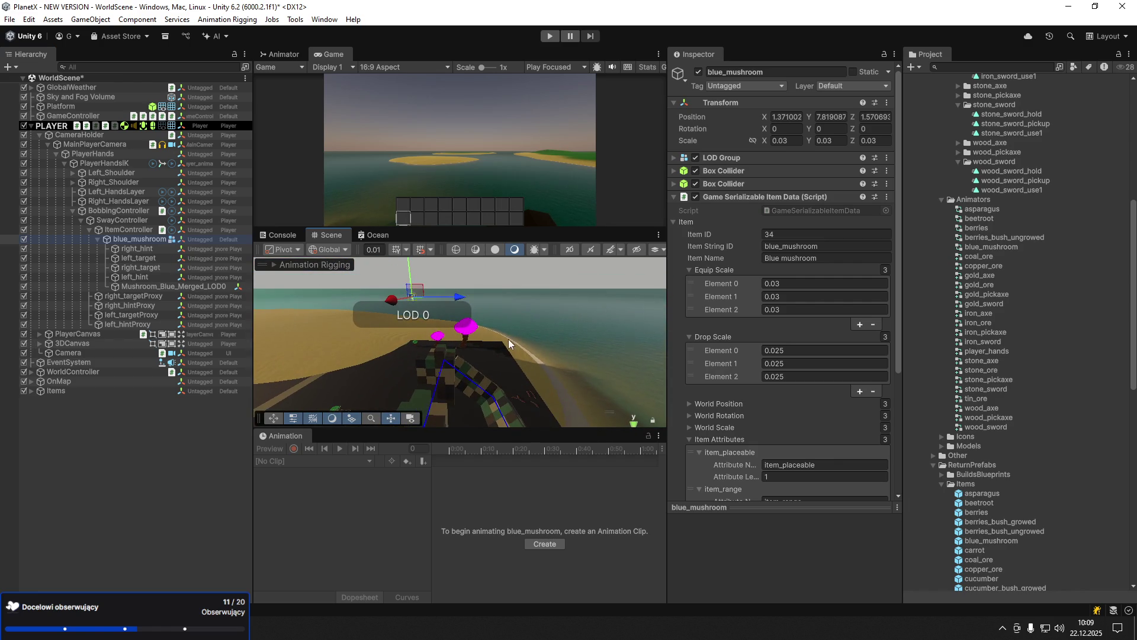
left_click(787, 116)
type("0")
key("Tab")
type("0")
- Give the mushroom a uniform scale of 0.5
key("Tab")
key("BackSpace")
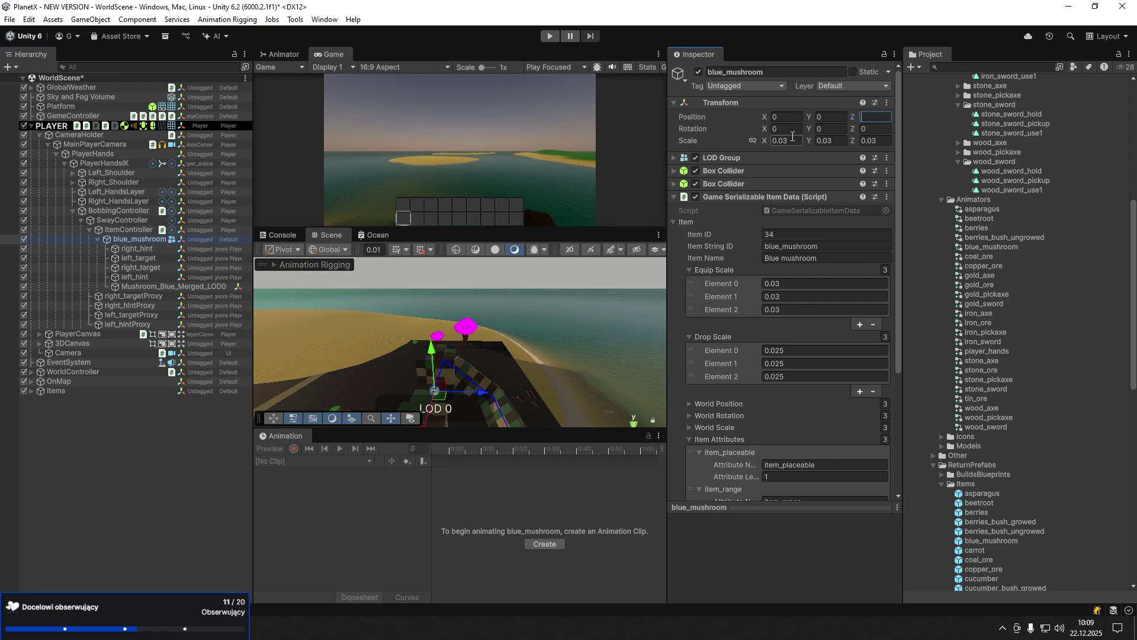
left_click(798, 141)
key("BackSpace")
type("5")
key("Tab")
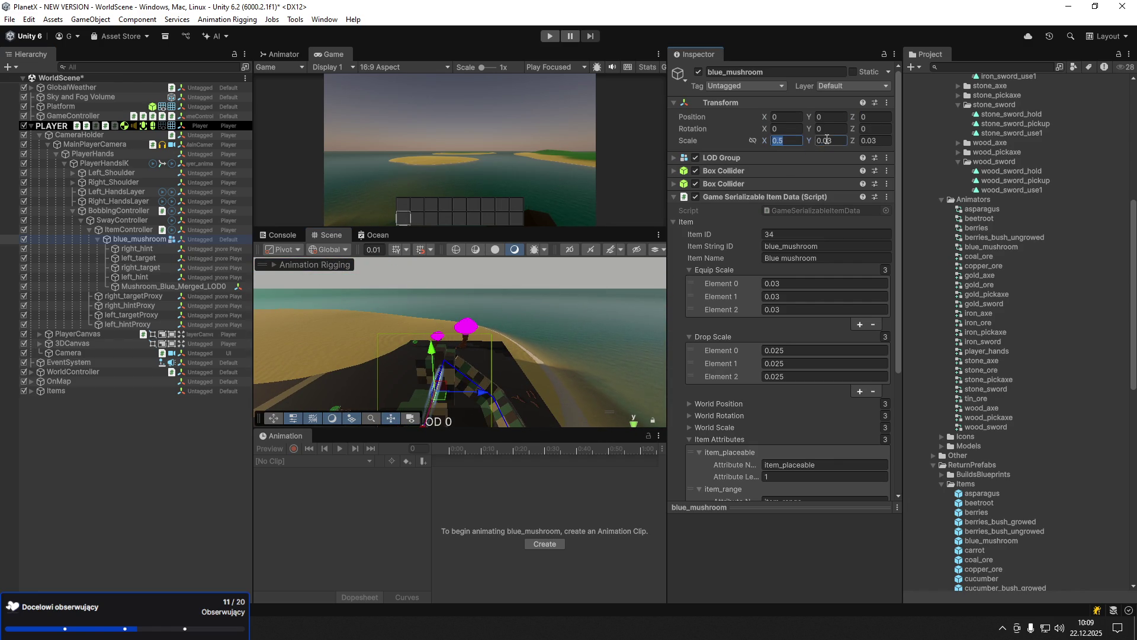
type("0.5")
key("Tab")
type("0.5")
key("Return")
- Change the mushroom's scale to 0.2 on X, Y and Z and frame it in view
left_click(798, 141)
type("0.2")
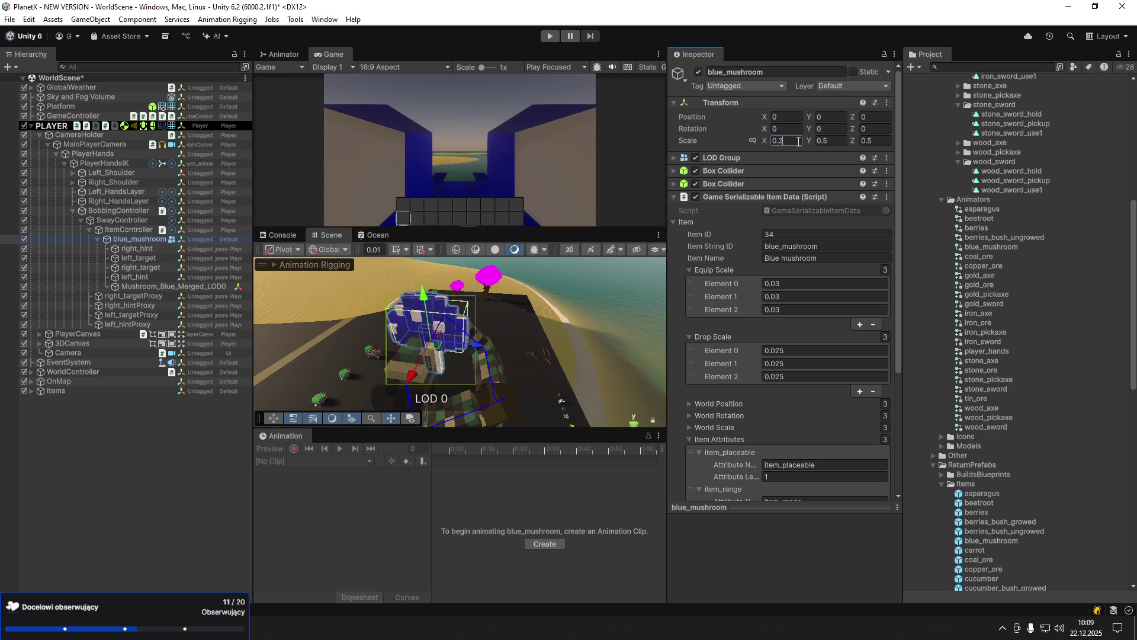
key("Tab")
type("0.2")
key("Tab")
type("0.2")
key("Return")
key("f")
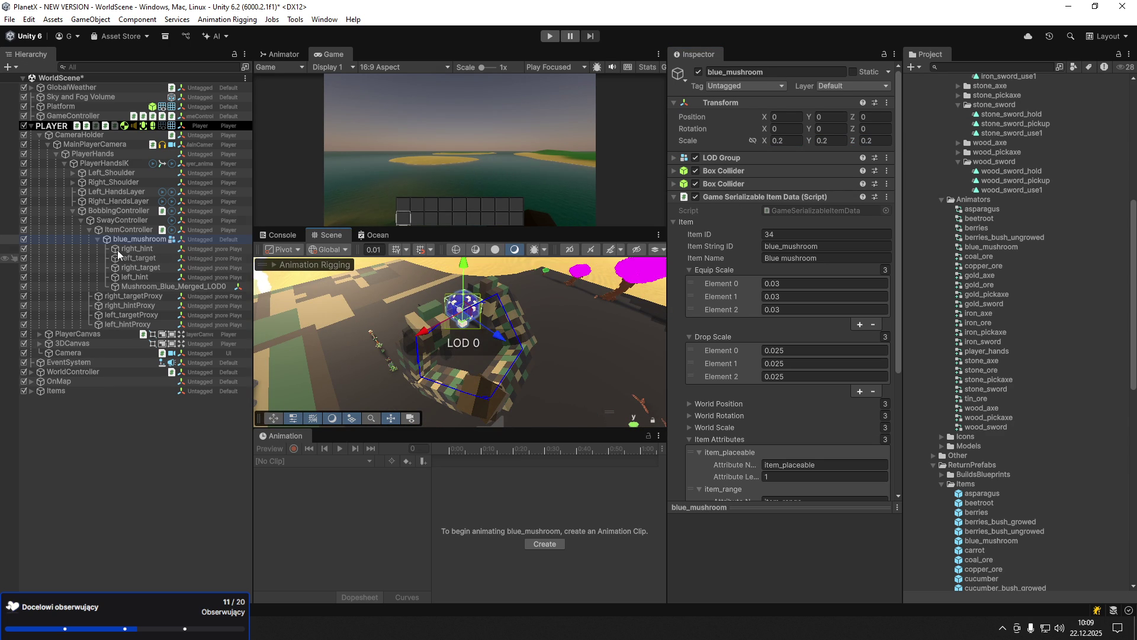
left_click(116, 201)
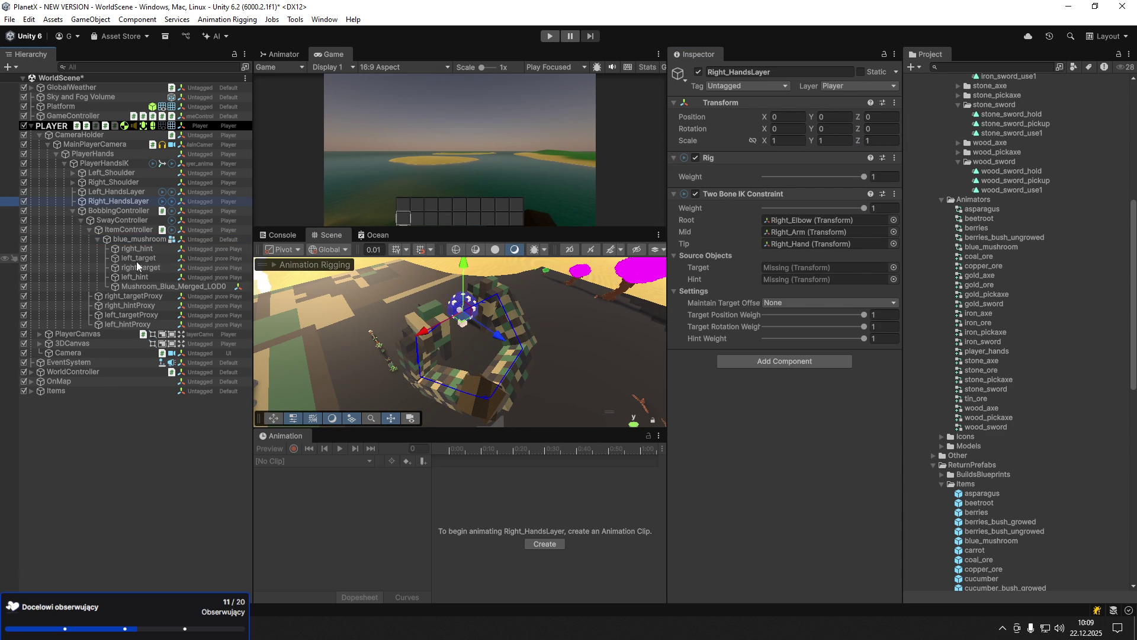
- Put right_hint in the right arm's IK Hint slot, and left_hint and left_target in the left arm's Two Bone IK
left_click_drag(139, 249, 787, 280)
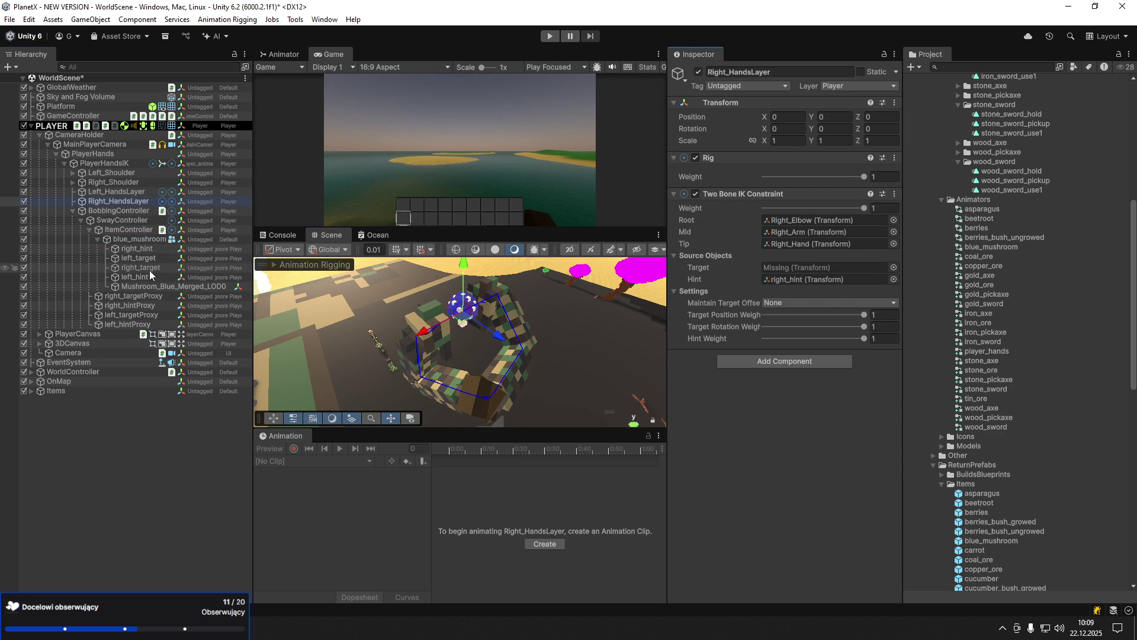
left_click(107, 191)
left_click_drag(140, 249, 788, 279)
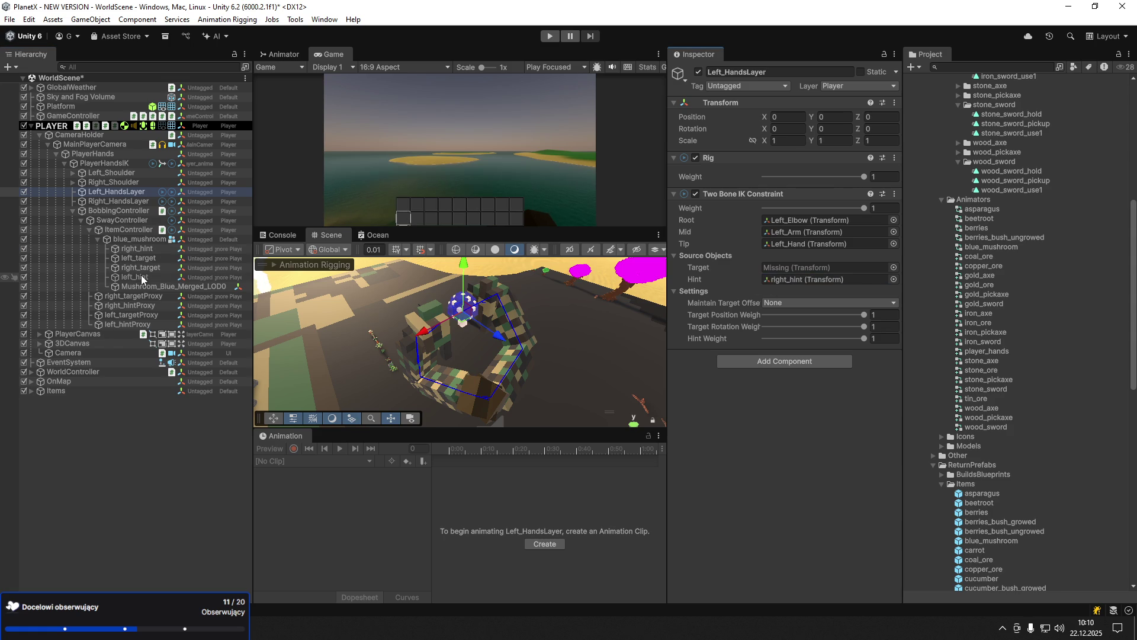
mouse_move(150, 279)
left_mouse_down()
mouse_move(724, 293)
mouse_move(788, 283)
left_mouse_up()
mouse_move(143, 259)
left_mouse_down()
mouse_move(363, 268)
mouse_move(129, 264)
mouse_move(773, 274)
left_mouse_up()
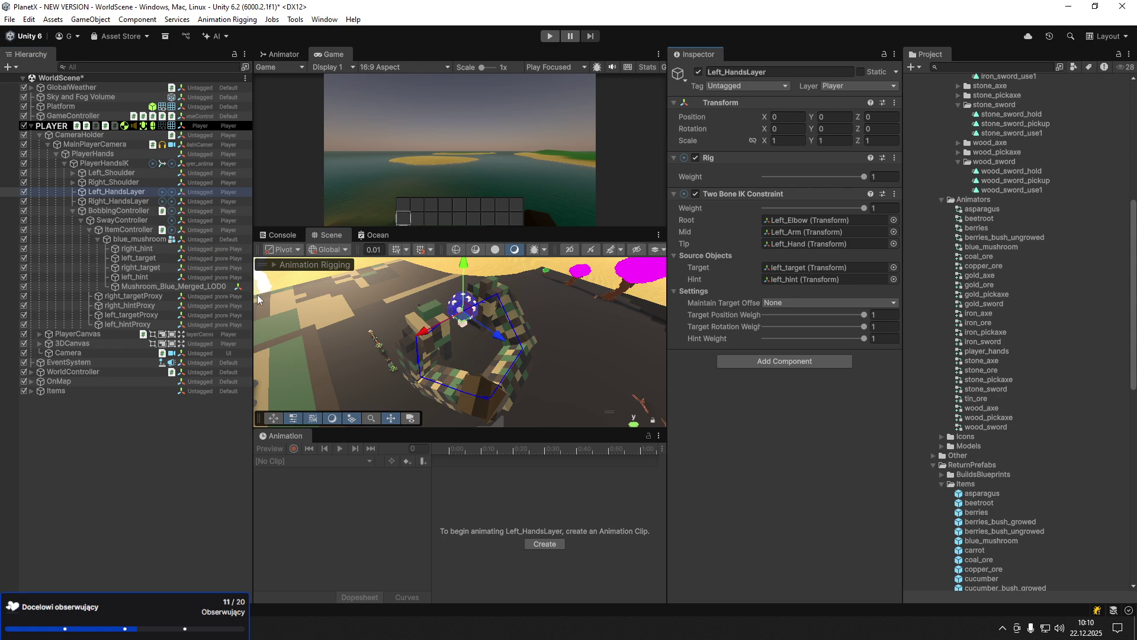
left_click(129, 183)
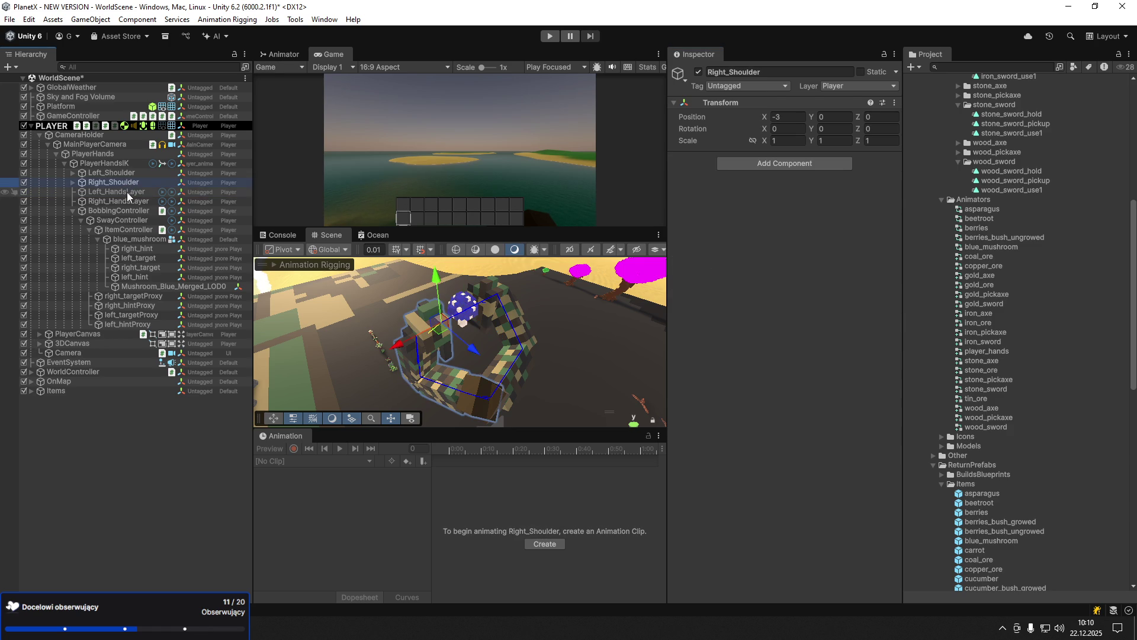
left_click(121, 201)
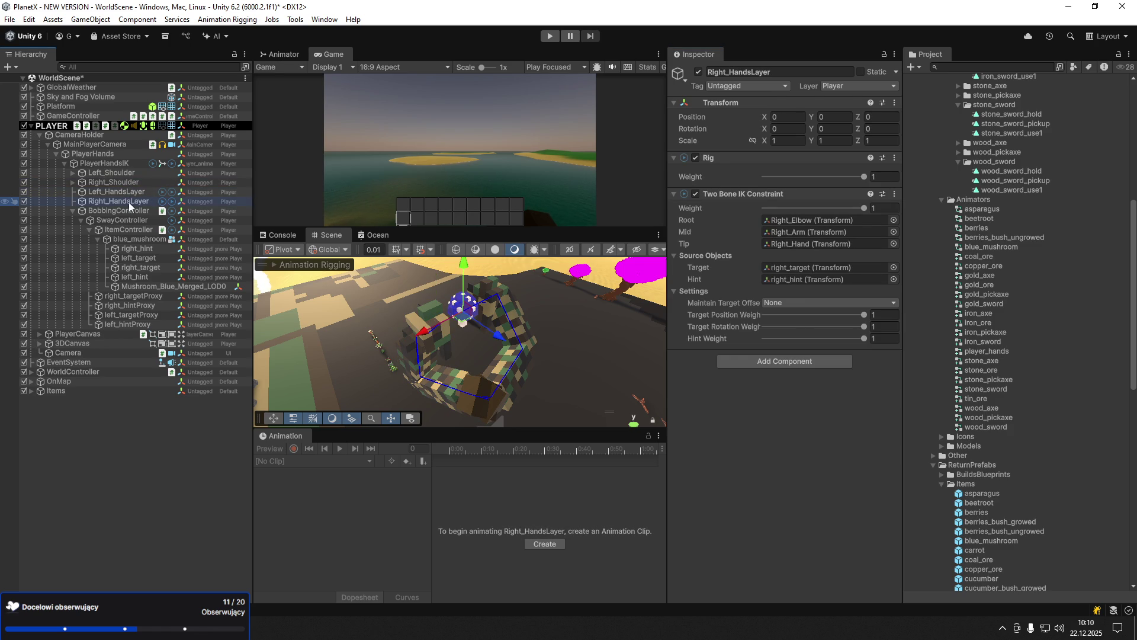
left_click(129, 239)
left_click(548, 543)
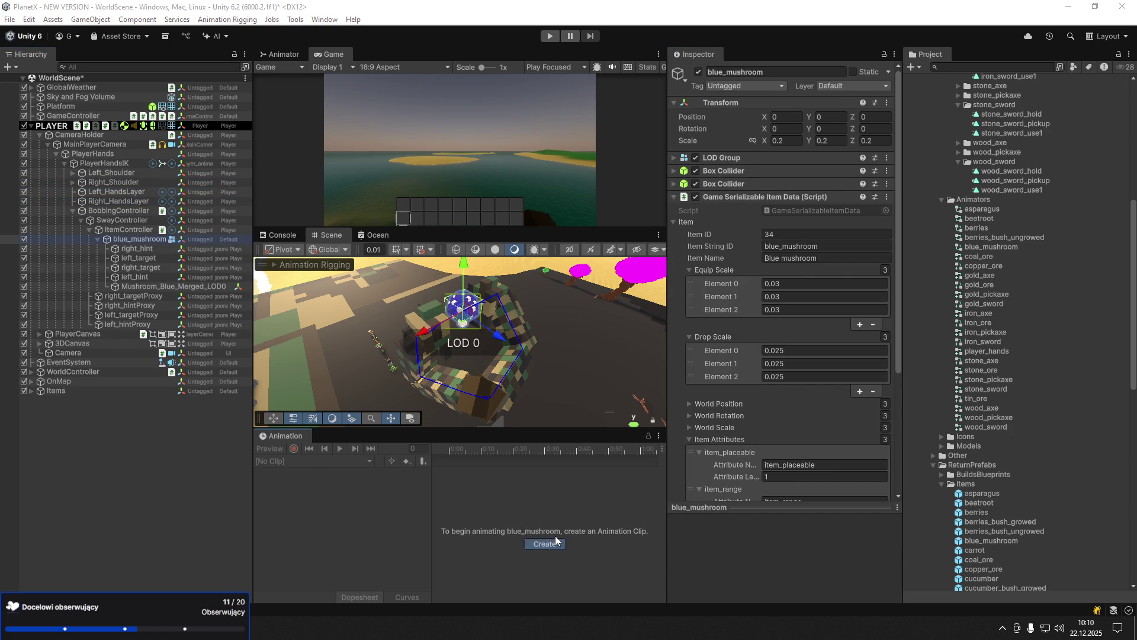
- Save the new clip as blue_mushroom_hold and turn on recording
type("blue_mushroom_hold.")
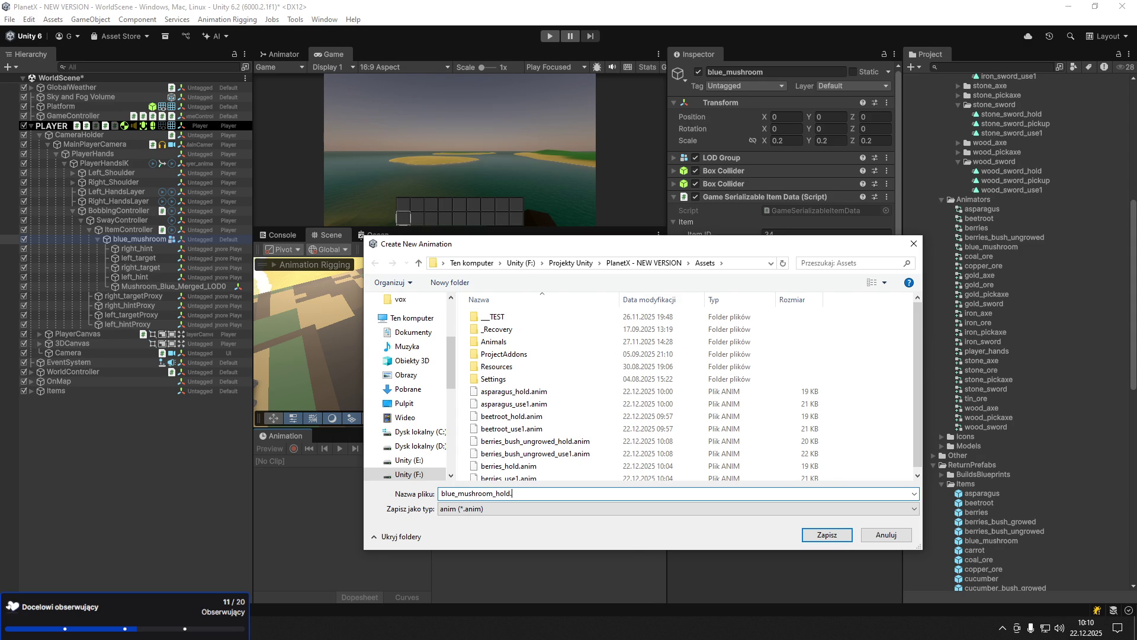
type("m")
key("Return")
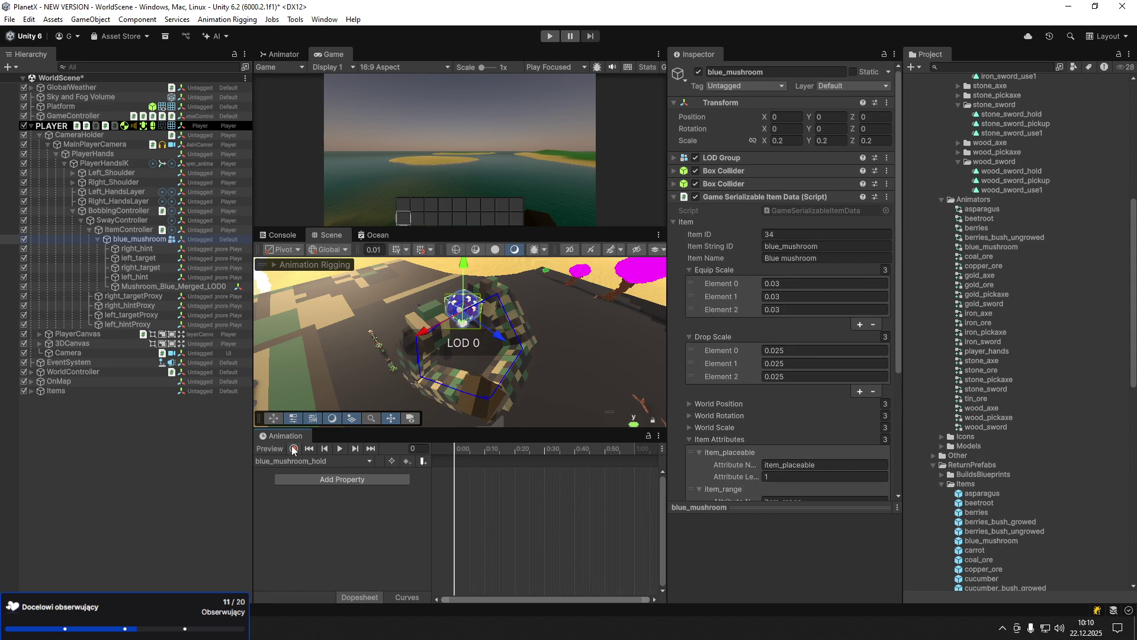
left_click(293, 449)
- Zero the position of all four hand targets and hints
left_click(142, 277)
left_click(143, 248, "shift")
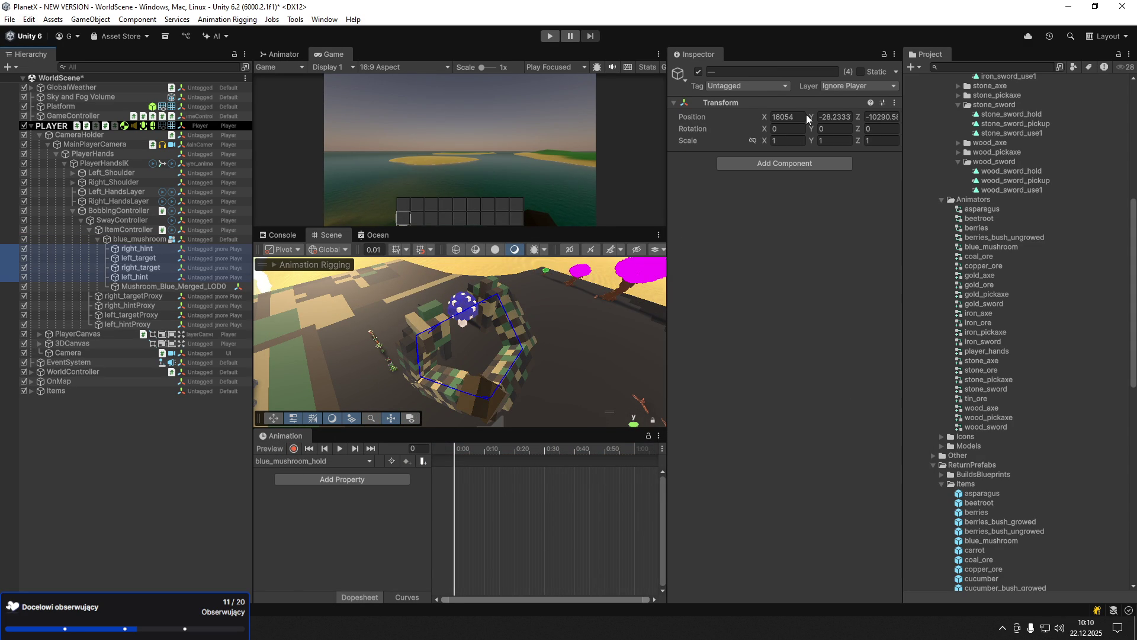
double_click(788, 116)
type("0")
key("Tab")
type("0")
key("Tab")
type("0")
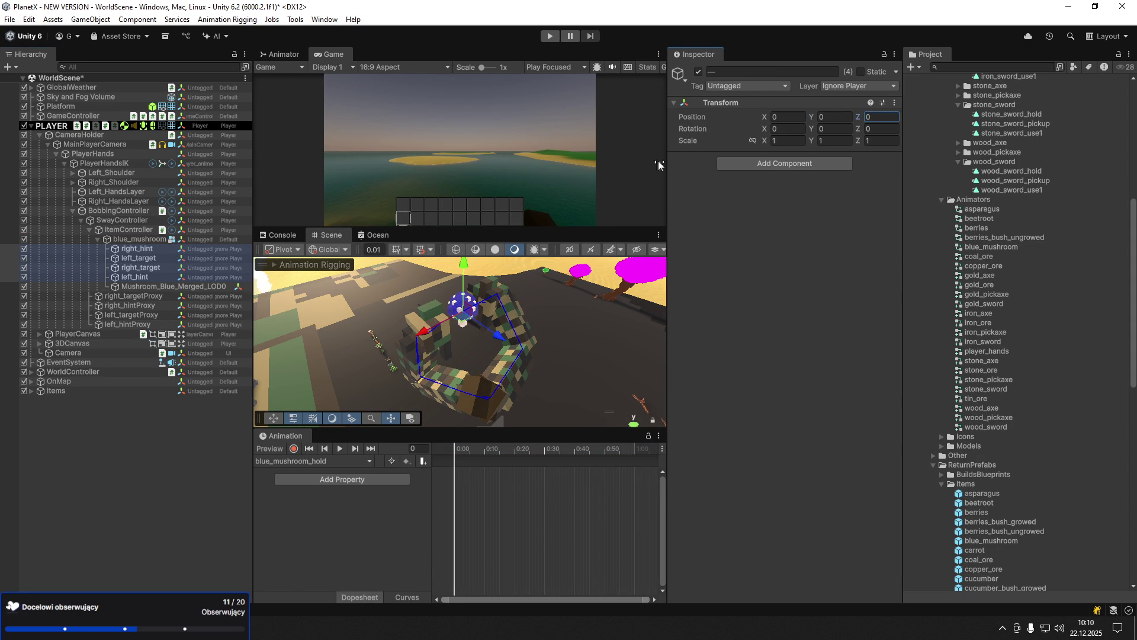
- Move the mushroom in front of the hands, keying its position at -5.58, 0, -6.47
left_click(140, 239)
left_click(294, 448)
mouse_move(465, 320)
left_mouse_down()
mouse_move(473, 399)
mouse_move(362, 290)
left_mouse_up()
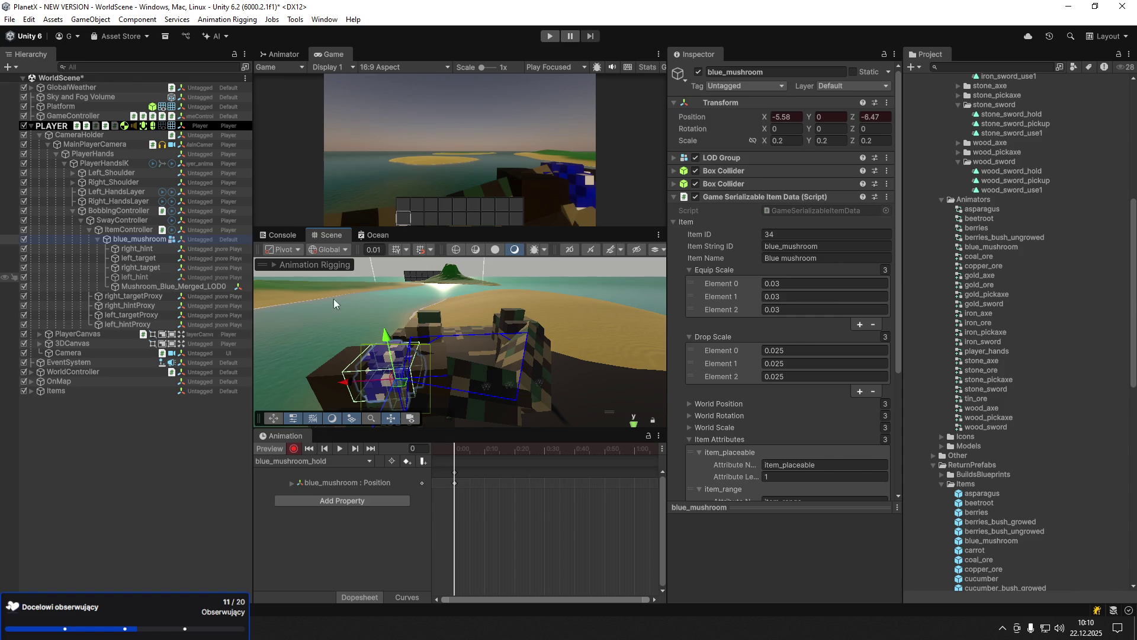
- Move the right hint sideways and the left hint out to the right
left_click(153, 268)
scroll(428, 374, "down", 2)
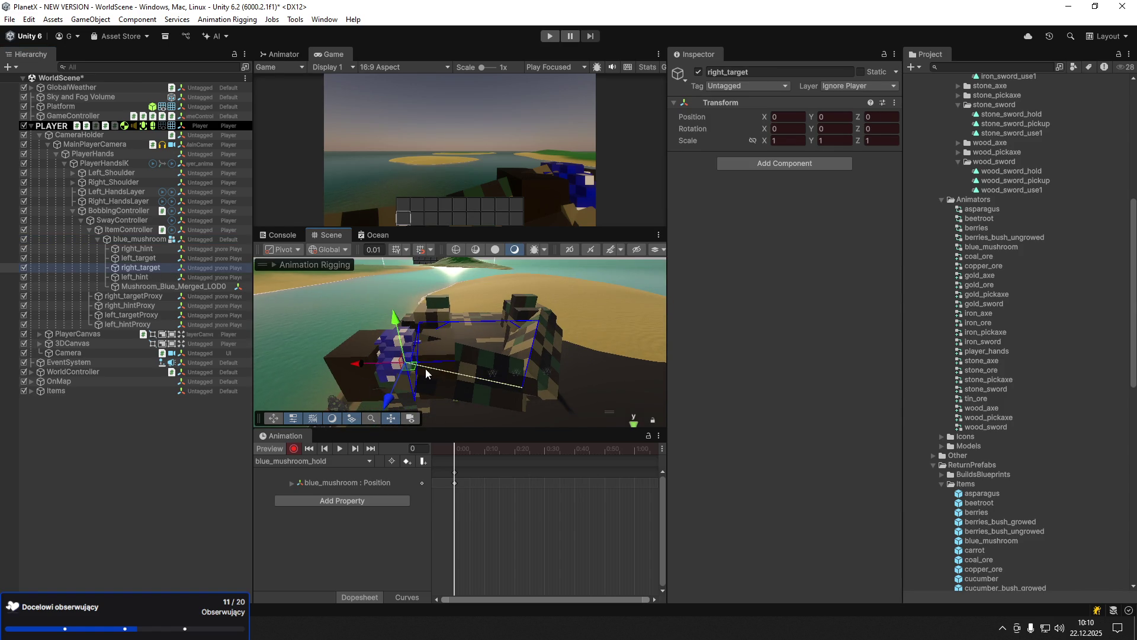
left_click(153, 250)
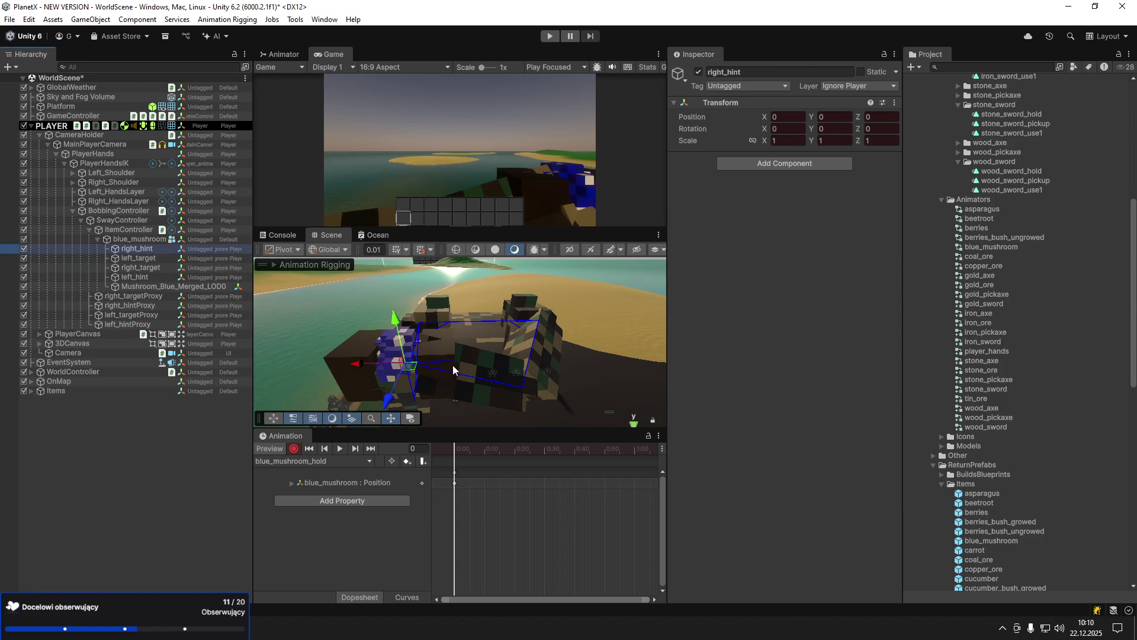
left_click(335, 364)
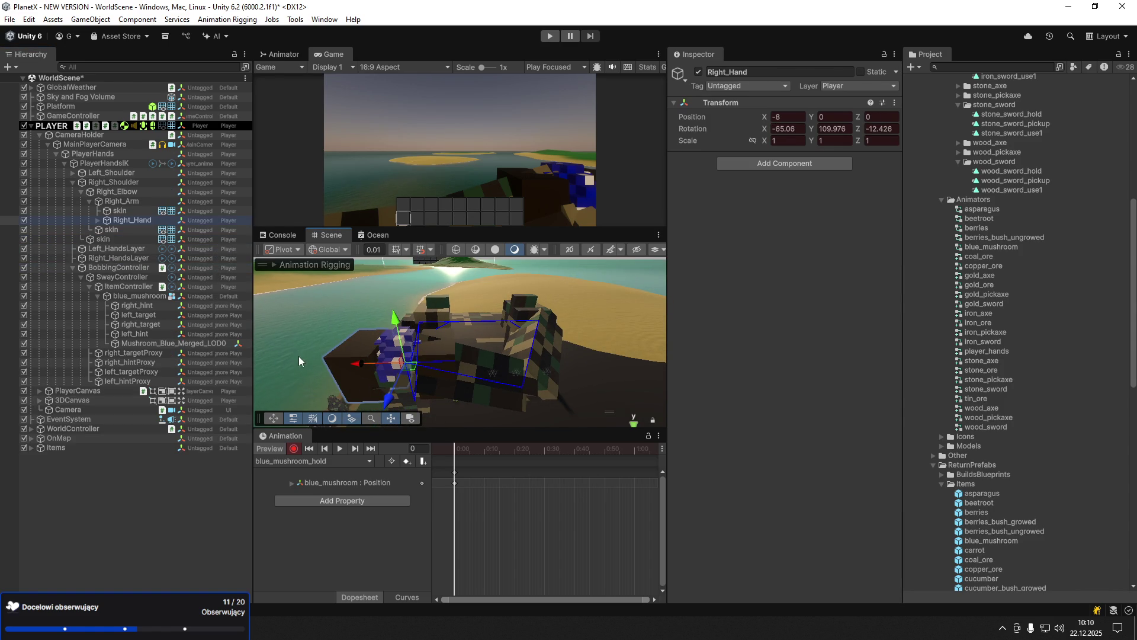
left_click(137, 286)
mouse_move(365, 369)
left_mouse_down()
mouse_move(277, 367)
mouse_move(308, 350)
mouse_move(299, 312)
mouse_move(300, 360)
left_mouse_up()
left_click(161, 315)
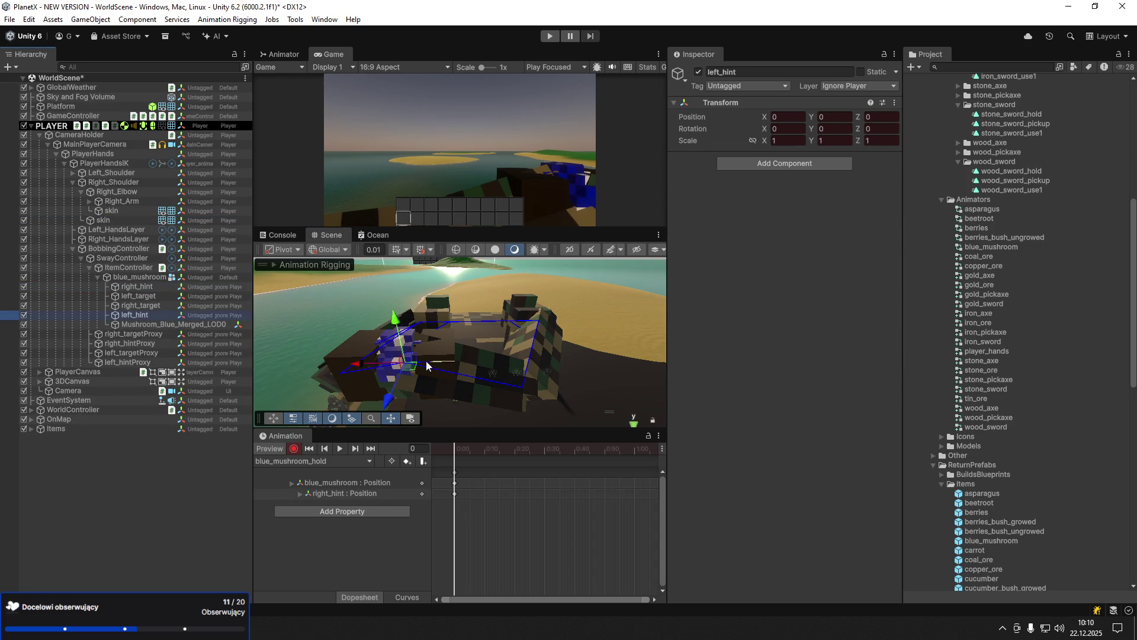
mouse_move(407, 367)
left_mouse_down()
mouse_move(608, 355)
mouse_move(605, 333)
mouse_move(604, 361)
left_mouse_up()
- Move and rotate the right hand target into a grip on the mushroom
left_click(137, 305)
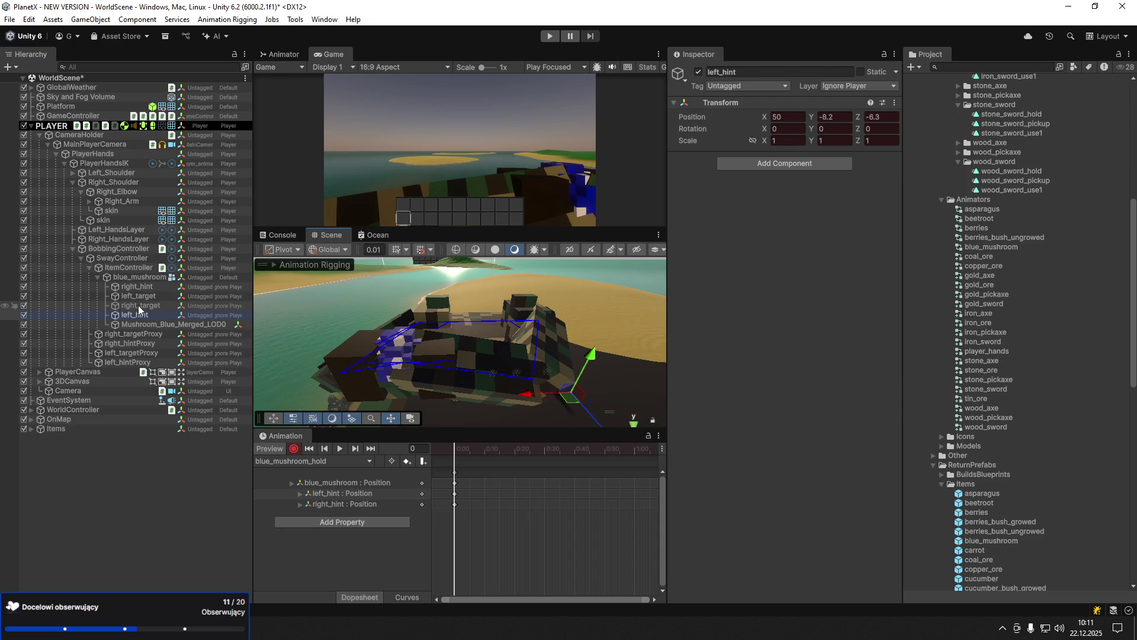
left_click_drag(360, 364, 307, 342)
key("e")
mouse_move(350, 393)
left_mouse_down()
mouse_move(474, 348)
mouse_move(438, 353)
left_mouse_up()
mouse_move(343, 323)
left_mouse_down()
mouse_move(324, 318)
mouse_move(357, 364)
mouse_move(349, 380)
mouse_move(294, 384)
left_mouse_up()
key("w")
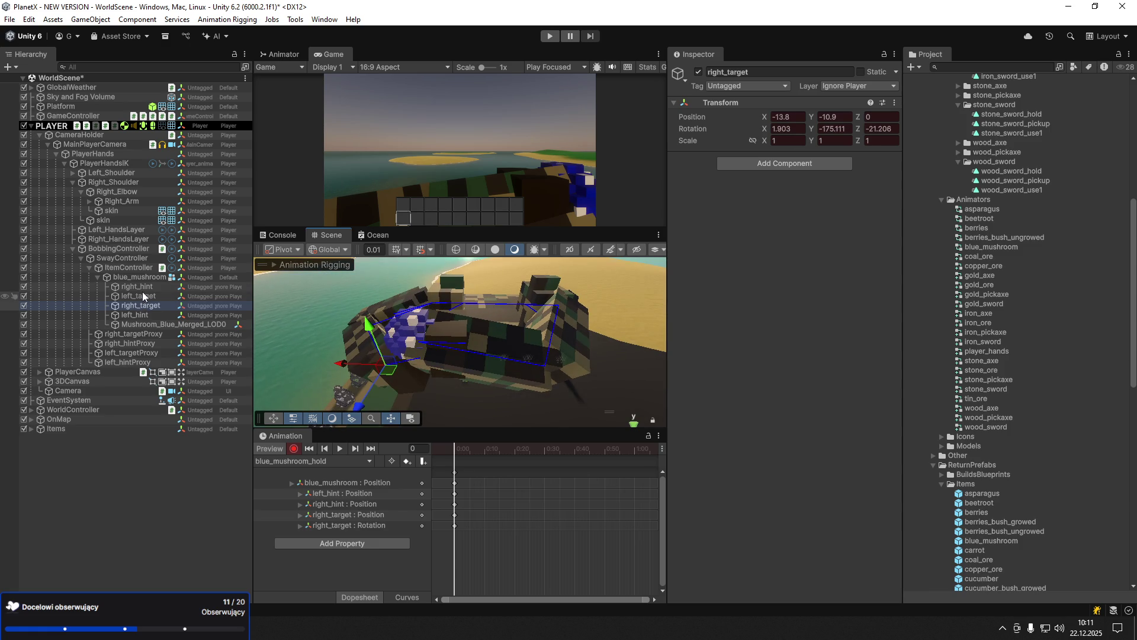
- Place the left hand target on the mushroom and lower the left hint to bend the elbow
left_click(146, 288)
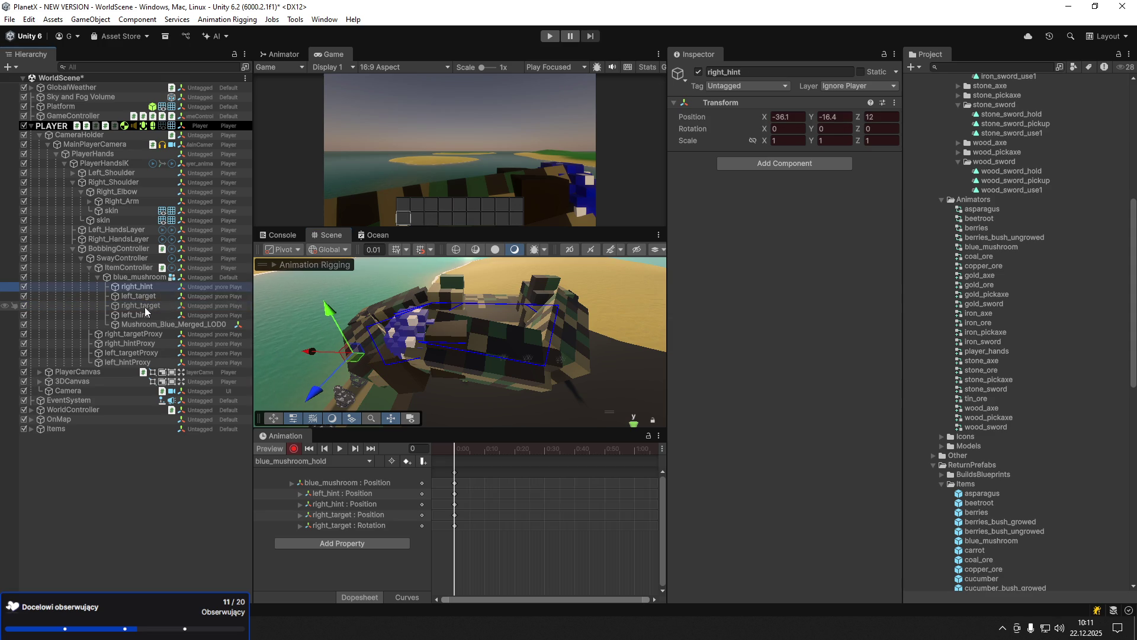
left_click(145, 297)
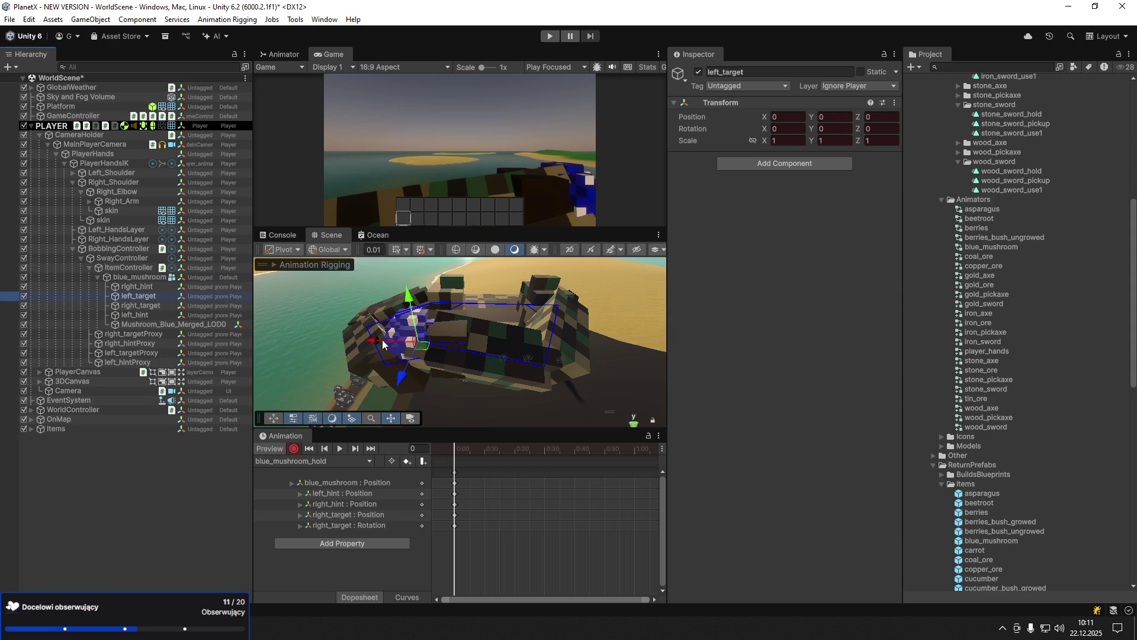
mouse_move(436, 344)
left_mouse_down()
mouse_move(492, 351)
mouse_move(542, 385)
mouse_move(496, 333)
mouse_move(471, 362)
mouse_move(472, 331)
mouse_move(464, 352)
left_mouse_up()
key("e")
key("w")
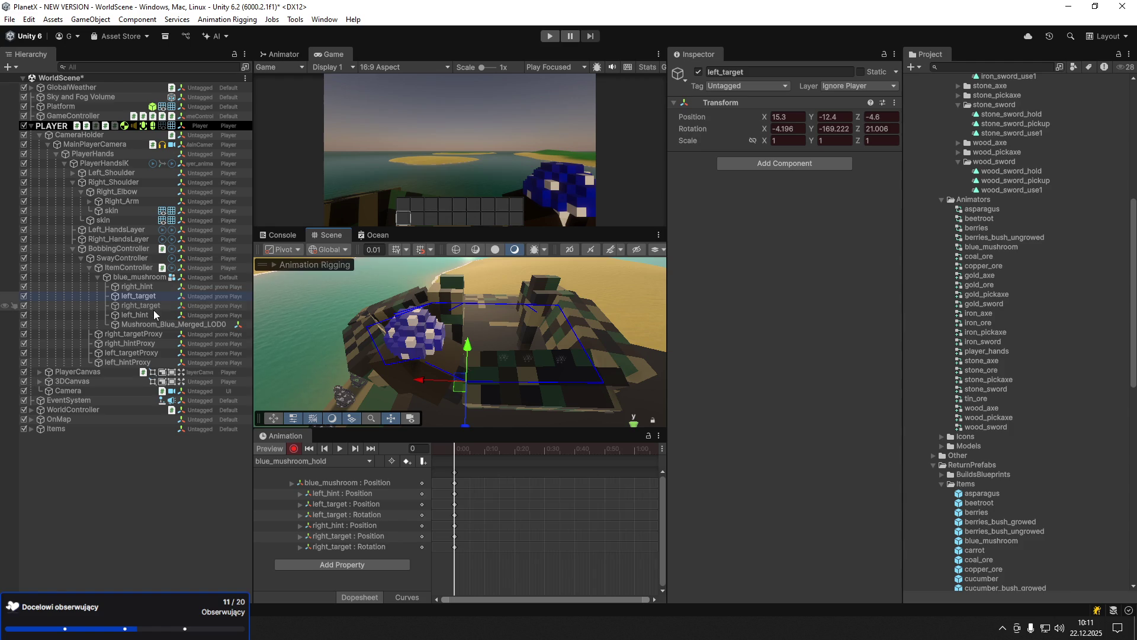
left_click(142, 315)
mouse_move(612, 345)
left_mouse_down()
mouse_move(605, 418)
mouse_move(600, 407)
mouse_move(223, 365)
mouse_move(1096, 361)
left_mouse_up()
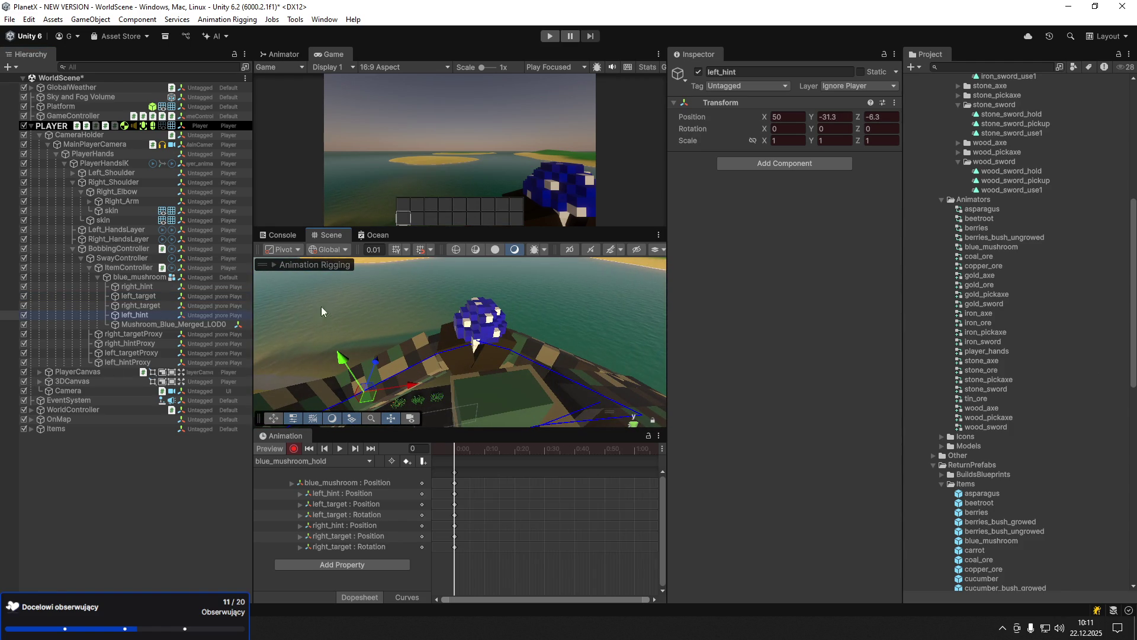
- Shift and lower the mushroom slightly to -5.34, -0.28, -7.78
left_click(130, 277)
left_click_drag(475, 339, 463, 342)
mouse_move(473, 286)
left_mouse_down()
mouse_move(463, 341)
mouse_move(470, 330)
left_mouse_up()
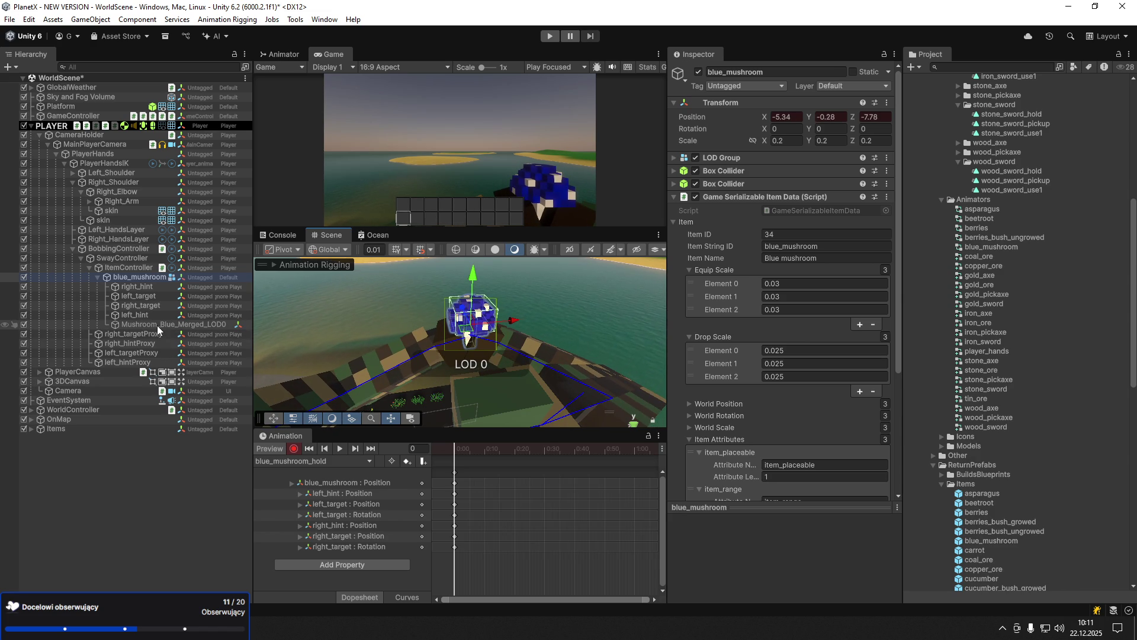
- Create a new clip named blue_mushroom_use1.anim on the hands rig, fixing the mistyped file name
left_click(483, 475)
left_click(320, 461)
left_click(347, 487)
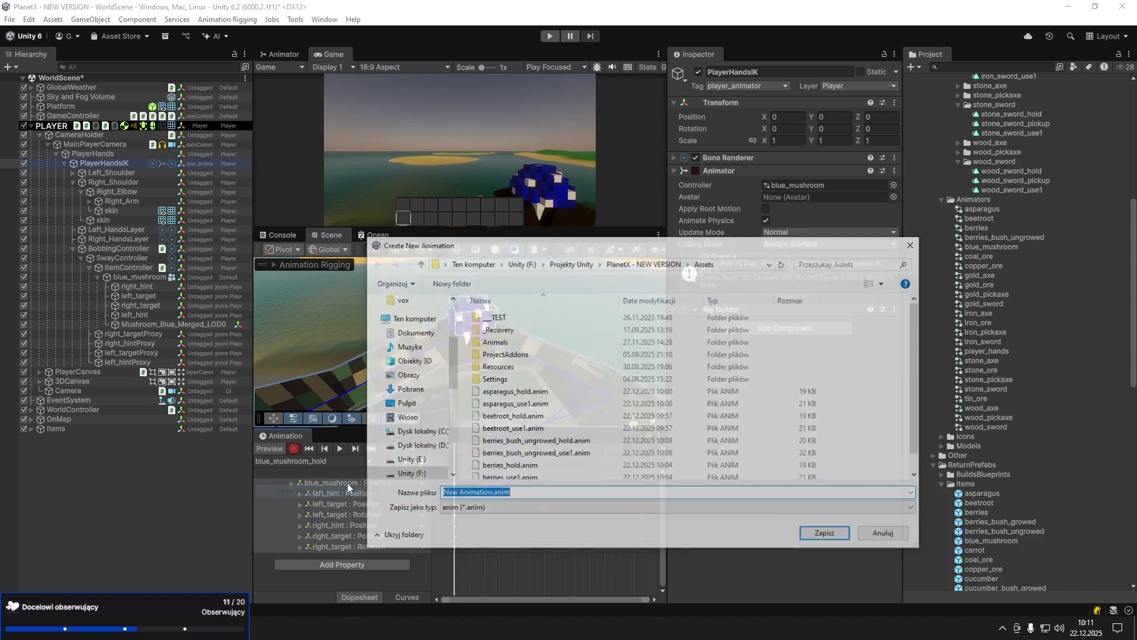
type("blue_mushroom_")
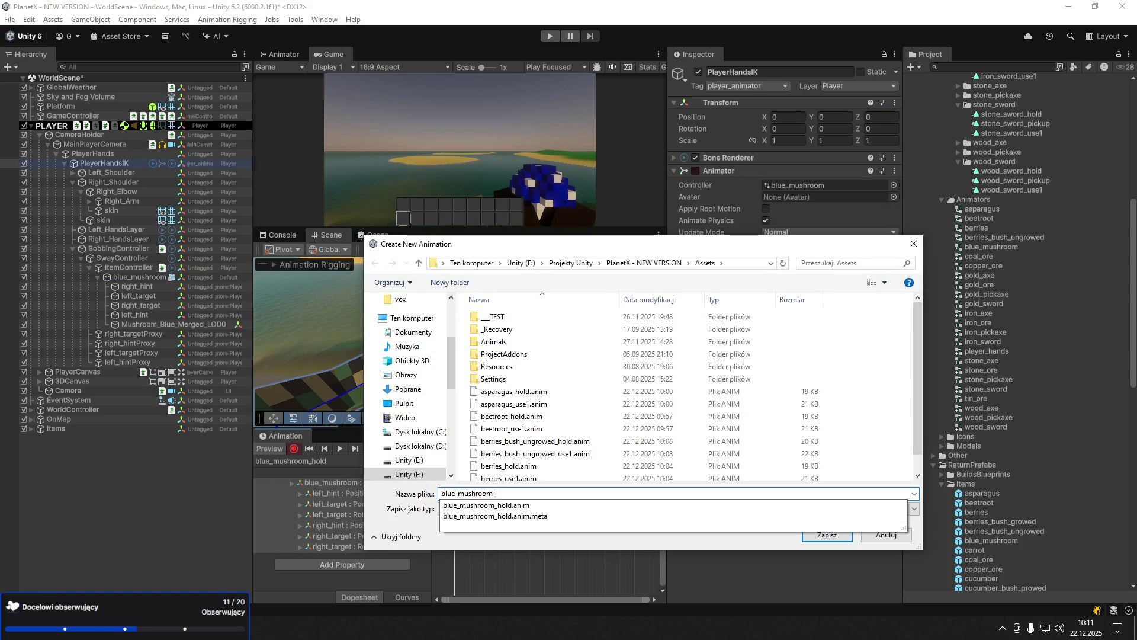
type("hold")
key("BackSpace")
type("use1.")
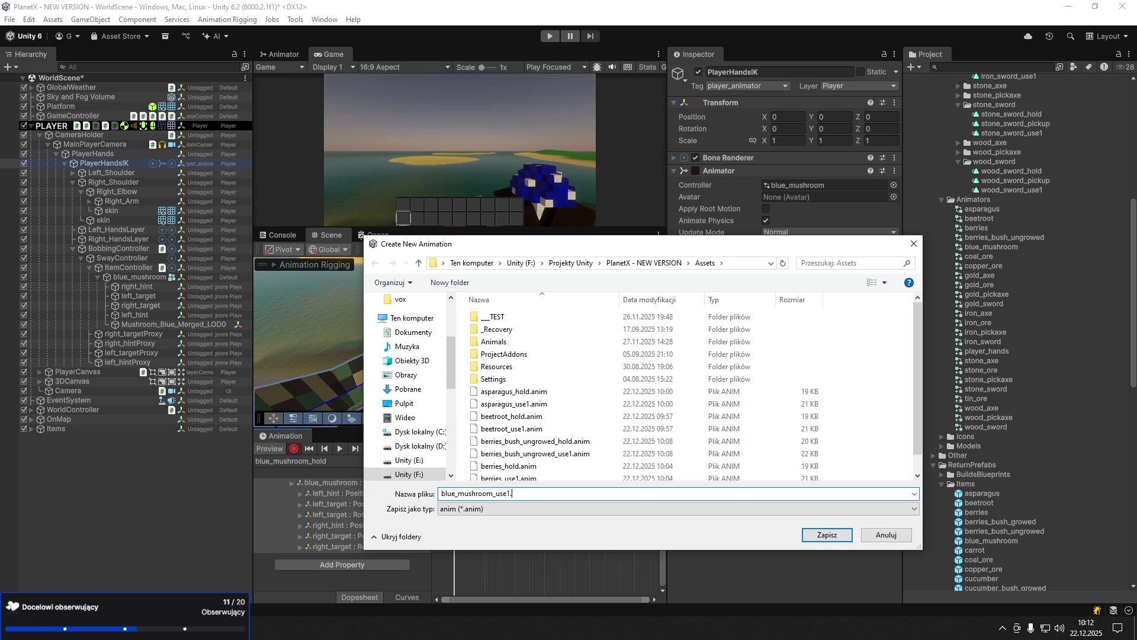
type("anim\\")
key("Return")
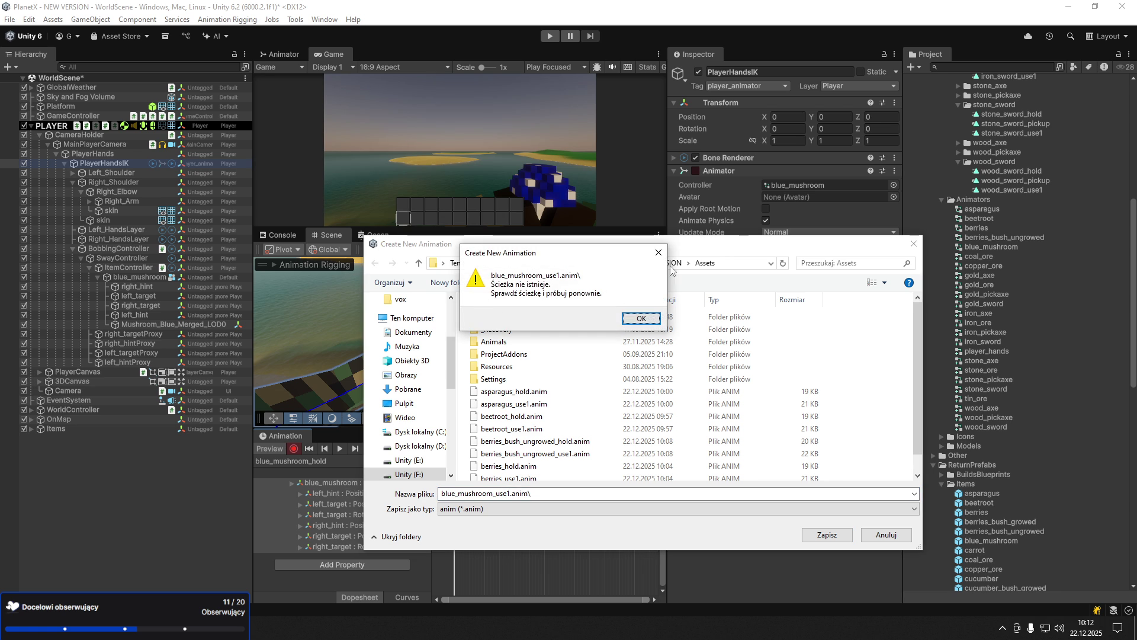
key("Return")
left_click(550, 496)
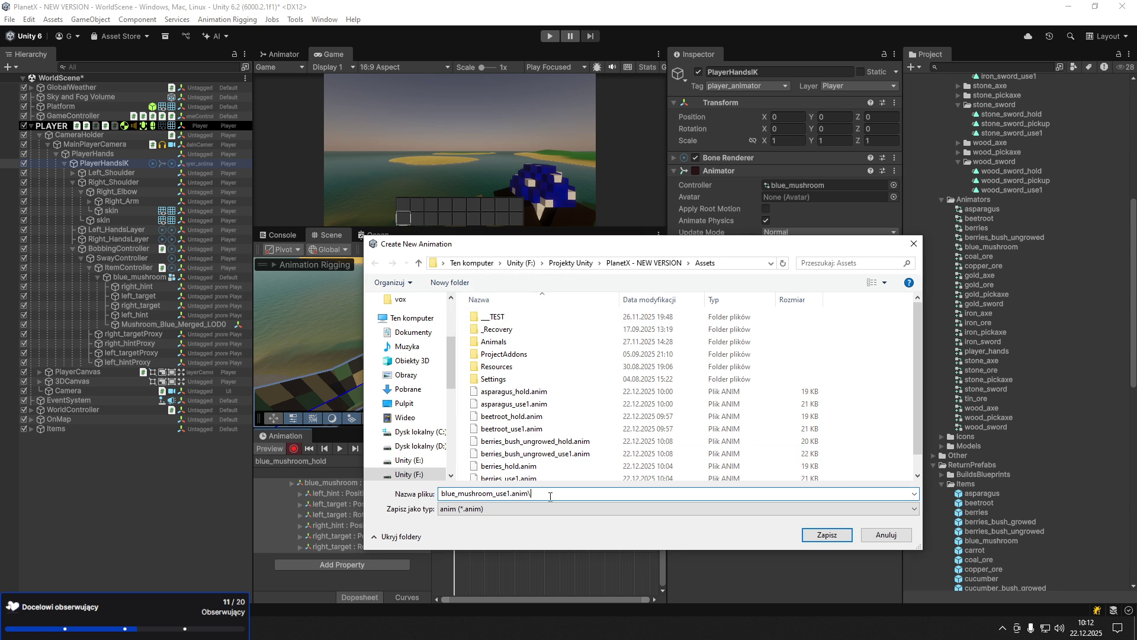
key("Return")
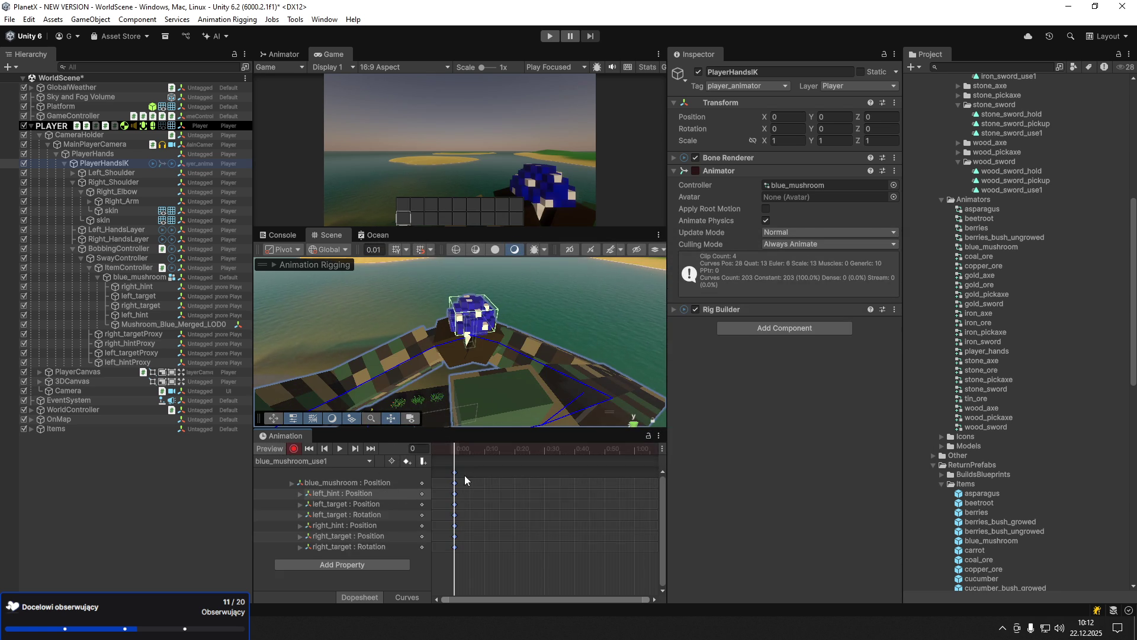
left_click(494, 452)
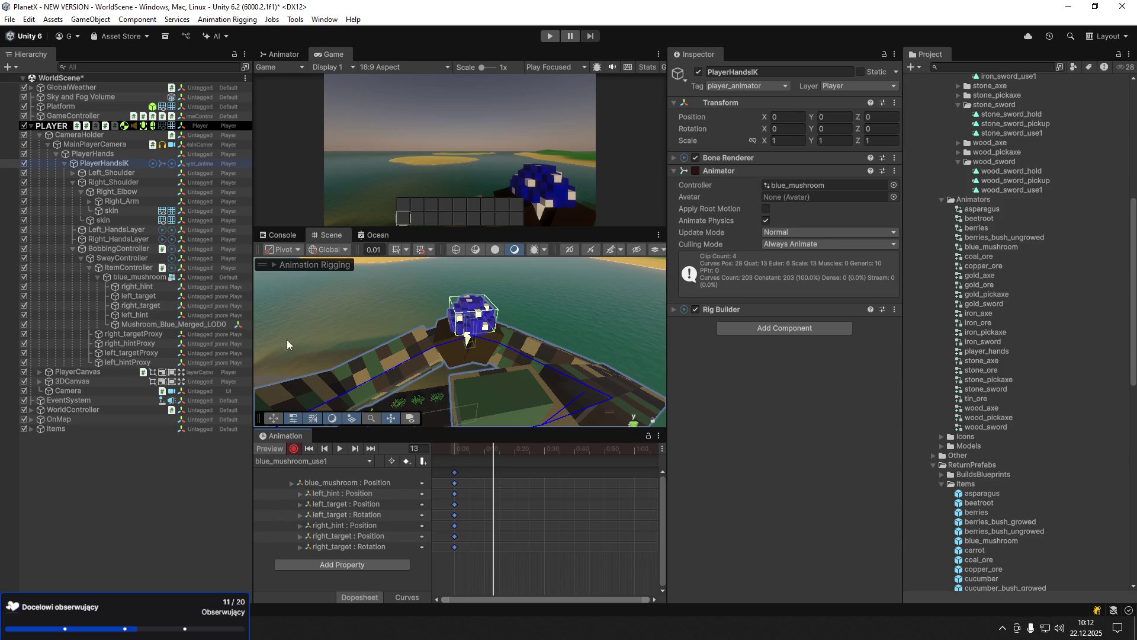
left_click(455, 342)
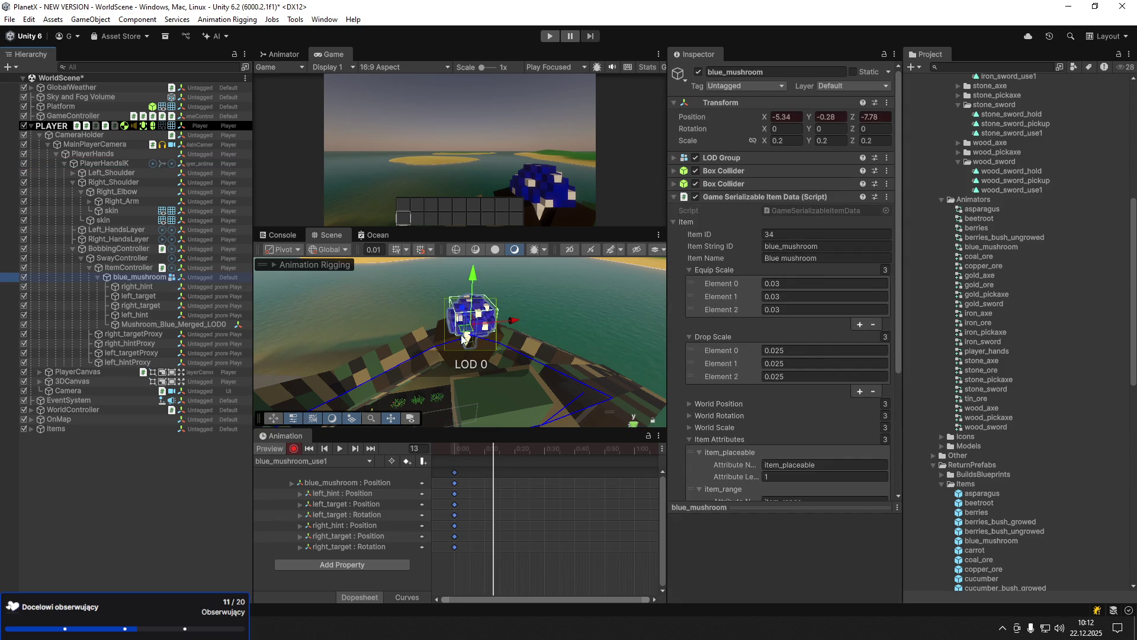
- Tilt the mushroom forward at frame 13, then push it forward and turn it at frame 26
mouse_move(498, 323)
left_mouse_down()
mouse_move(526, 339)
mouse_move(492, 328)
mouse_move(504, 336)
left_mouse_up()
key("e")
left_click_drag(595, 335, 600, 315)
left_click_drag(449, 450, 532, 450)
key("w")
left_click_drag(520, 339, 495, 332)
key("e")
left_click_drag(545, 300, 457, 394)
- Push the mushroom further forward to Z -7.33, play back the animation, and save the scene
left_click_drag(455, 449, 532, 461)
key("w")
left_click_drag(504, 325, 481, 326)
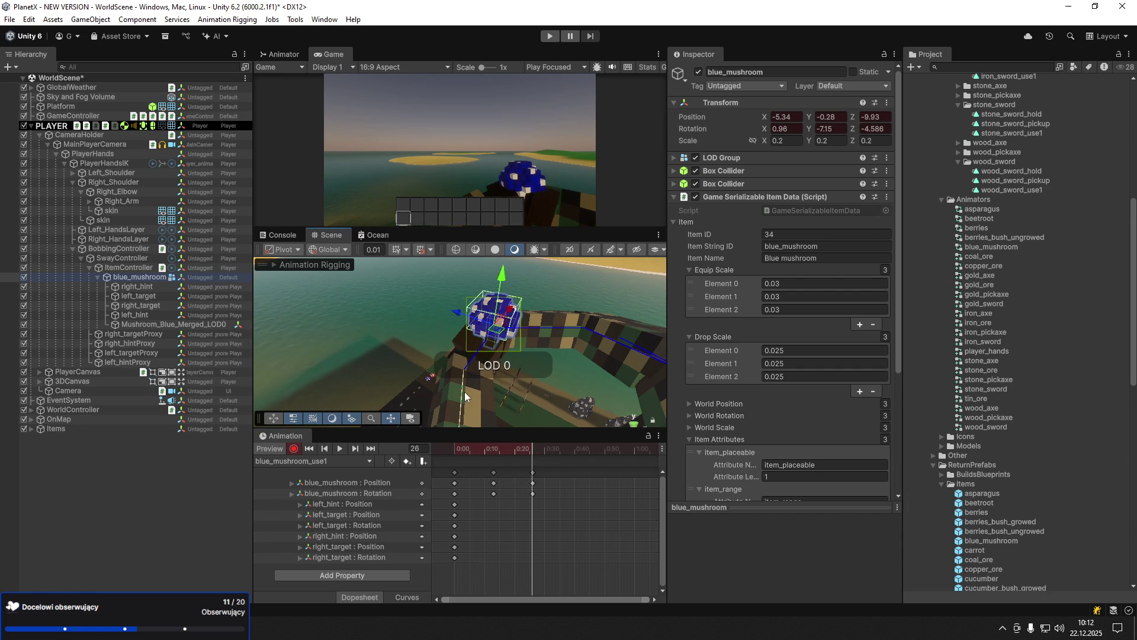
key("space")
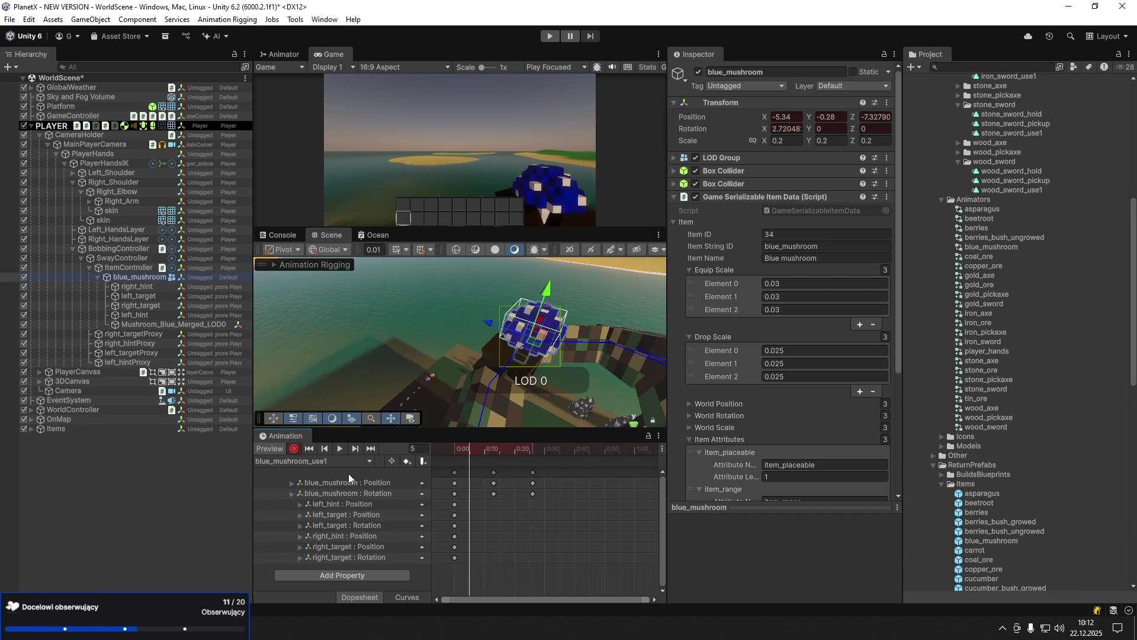
key("ctrl+s")
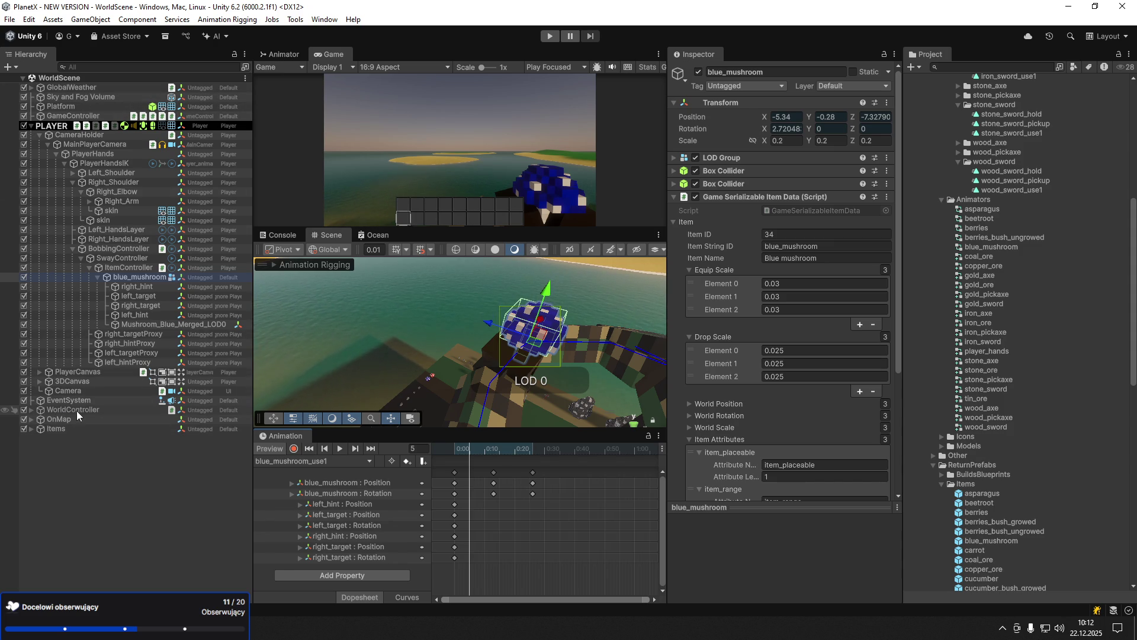
- Disable the WaterLevel object under WorldController > Terrain
left_click(31, 420)
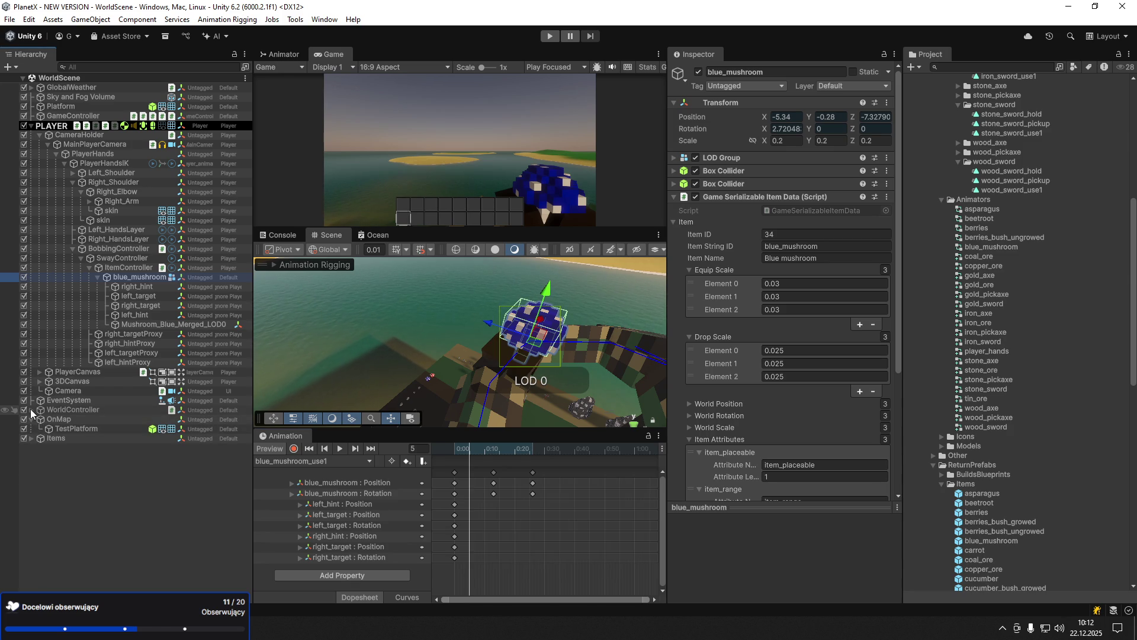
left_click(31, 409)
left_click(38, 419)
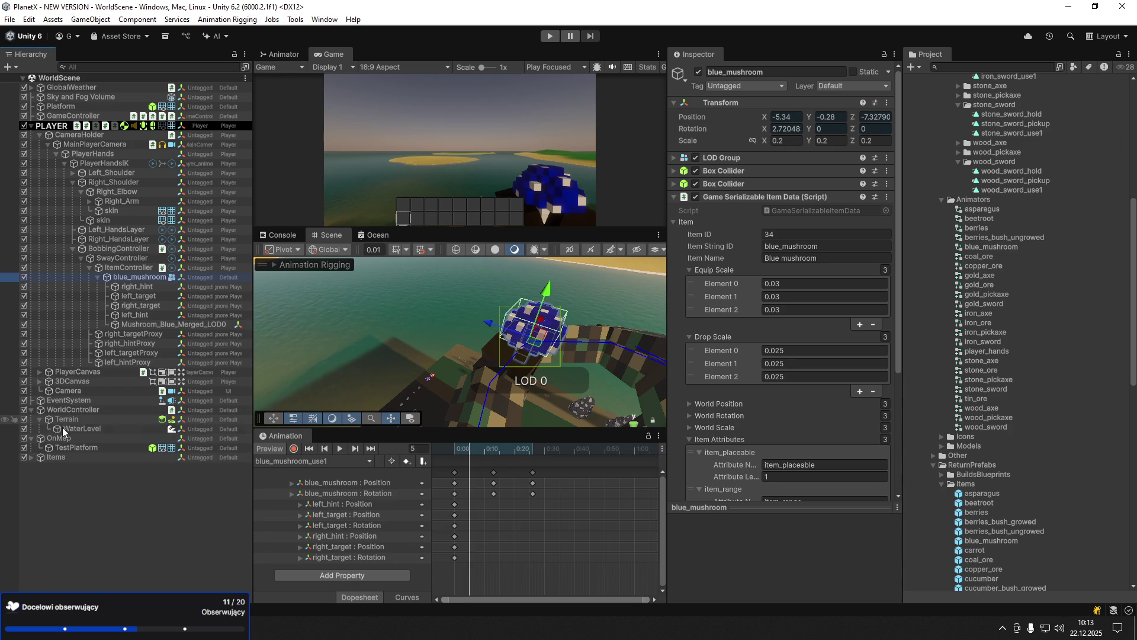
left_click(62, 427)
left_click(698, 72)
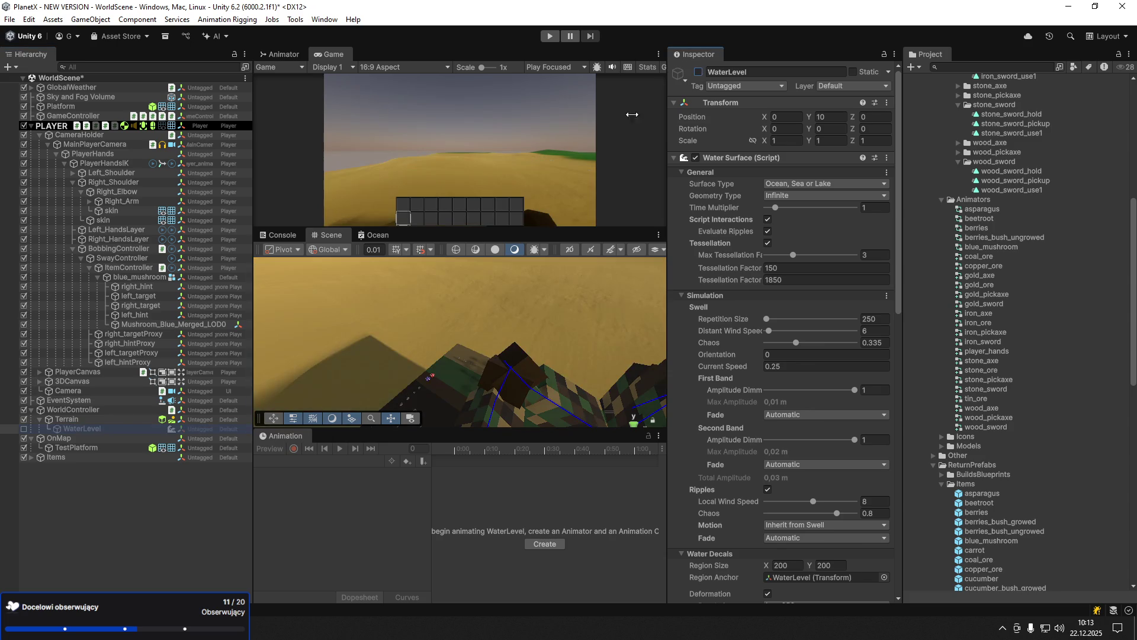
left_click_drag(375, 356, 533, 383)
- Preview the blue_mushroom_hold pose on the rig and select the mushroom
left_click(87, 476)
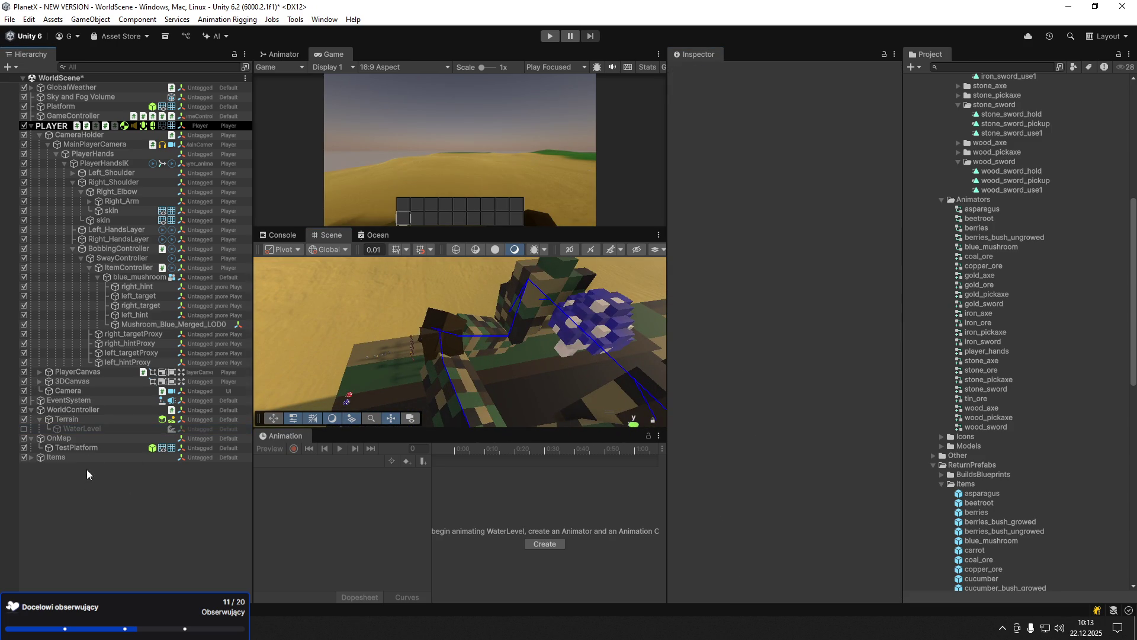
left_click(145, 315)
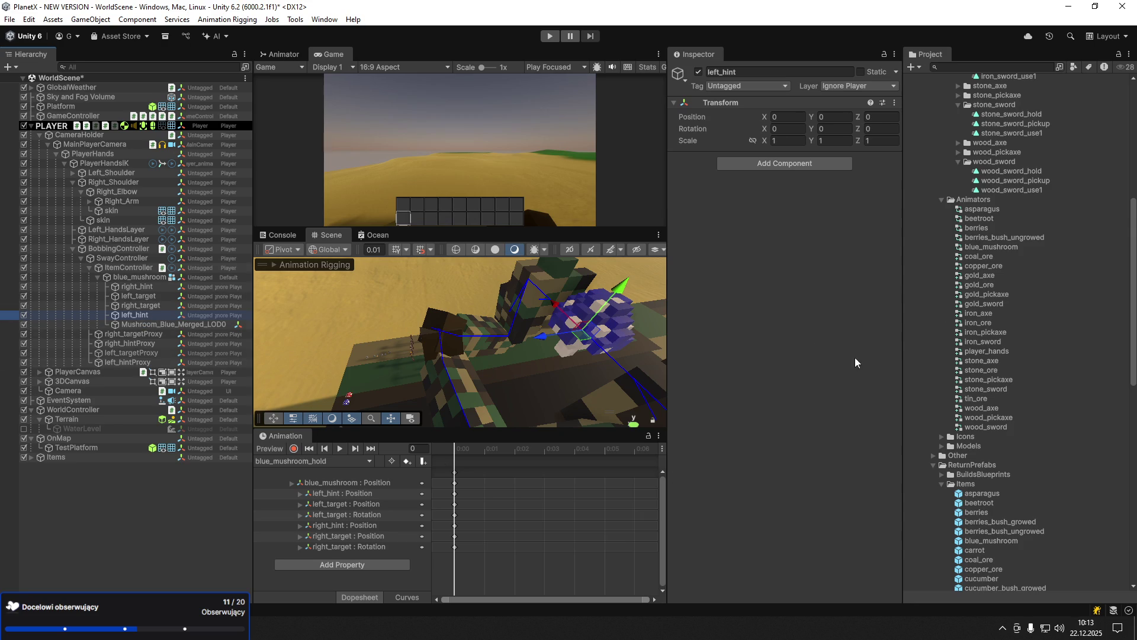
left_click(338, 446)
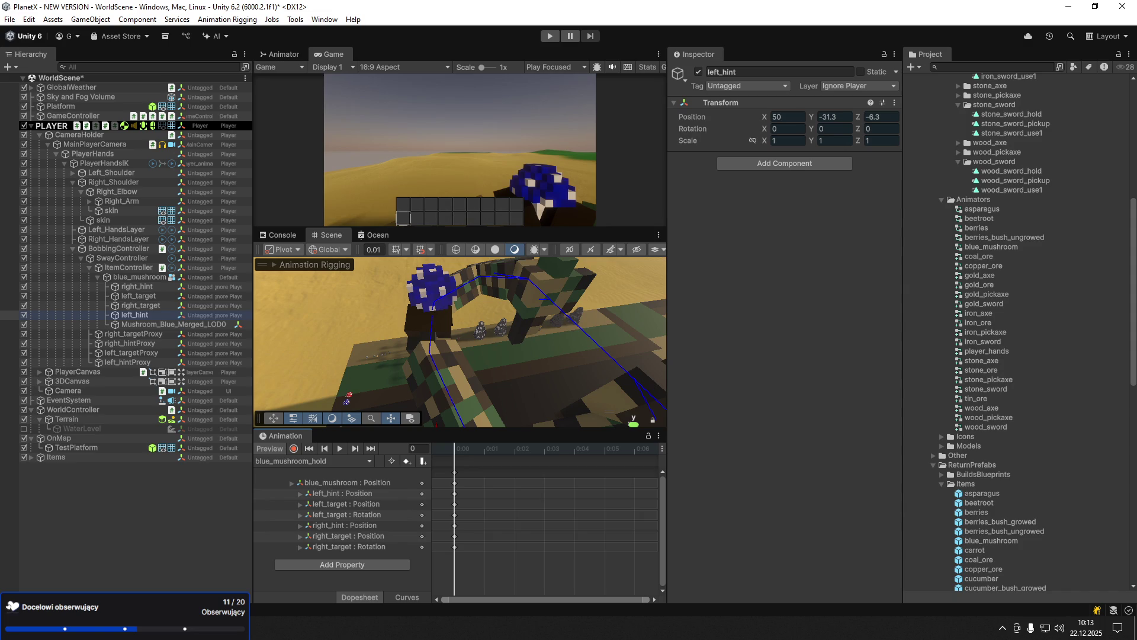
left_click(132, 277)
left_click(794, 144)
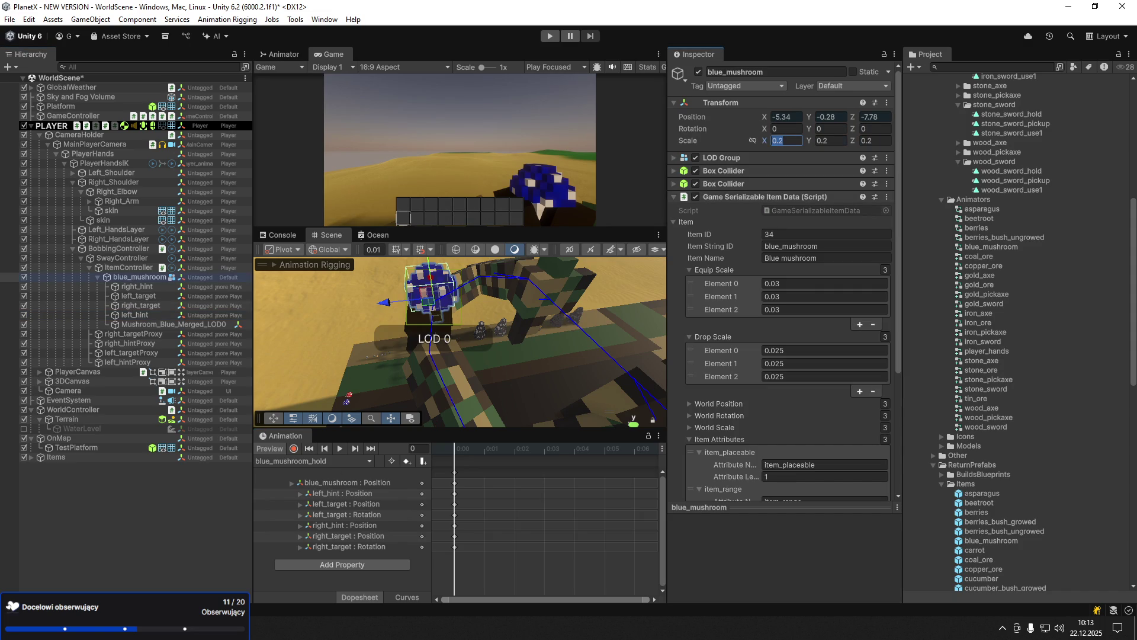
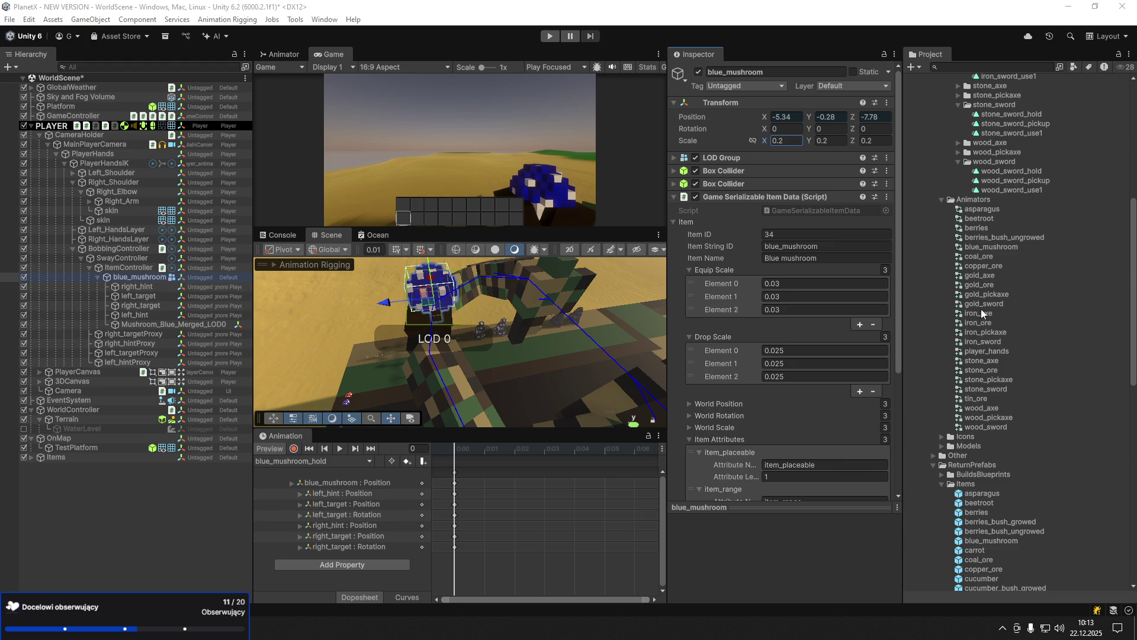
- Create a new Animator Controller named carrot in the Animators folder
left_click(118, 279)
right_click(956, 200)
mouse_move(984, 210)
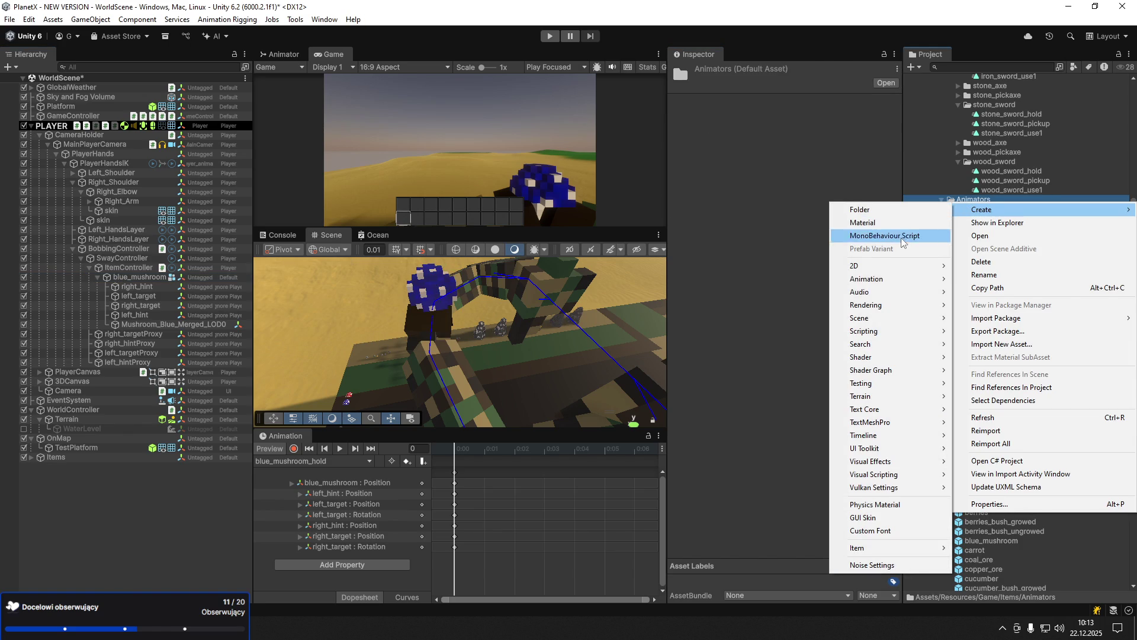
mouse_move(887, 289)
left_click(1010, 281)
type("carrot")
key("Return")
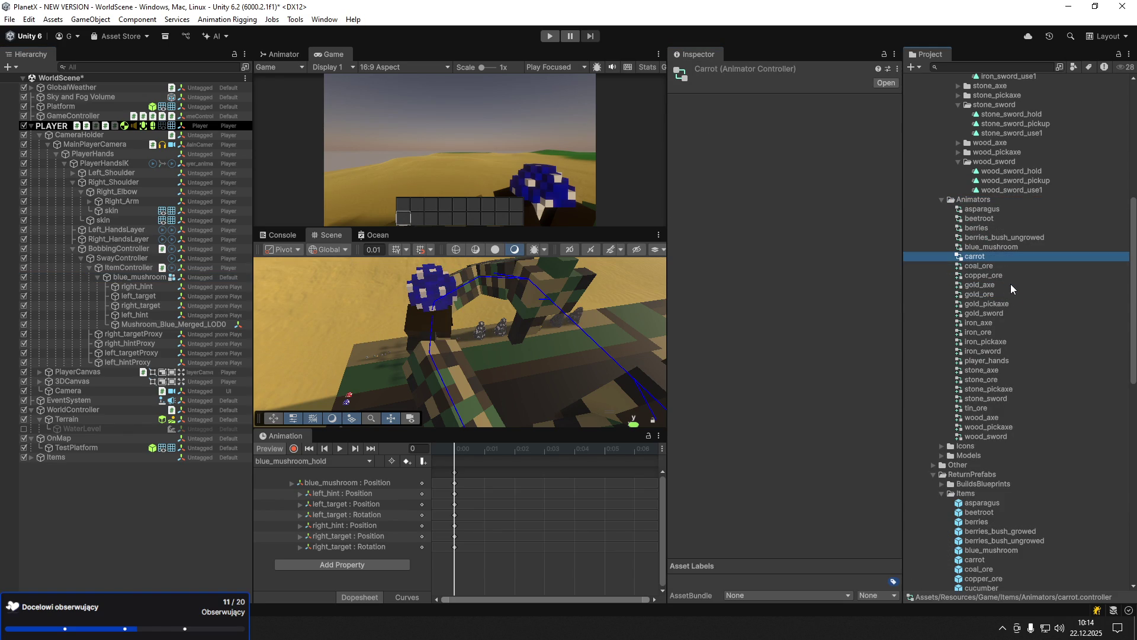
- Delete blue_mushroom and drag the carrot prefab into the player's hierarchy
left_click(134, 276)
key("Delete")
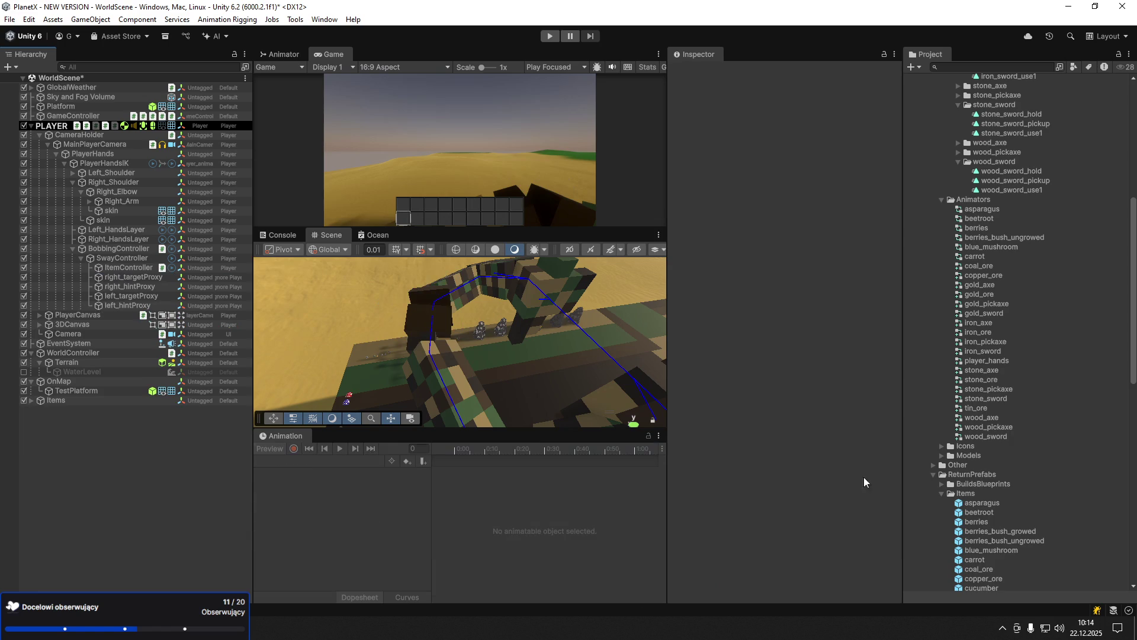
mouse_move(967, 556)
left_mouse_down()
mouse_move(119, 251)
mouse_move(112, 219)
mouse_move(132, 269)
left_mouse_up()
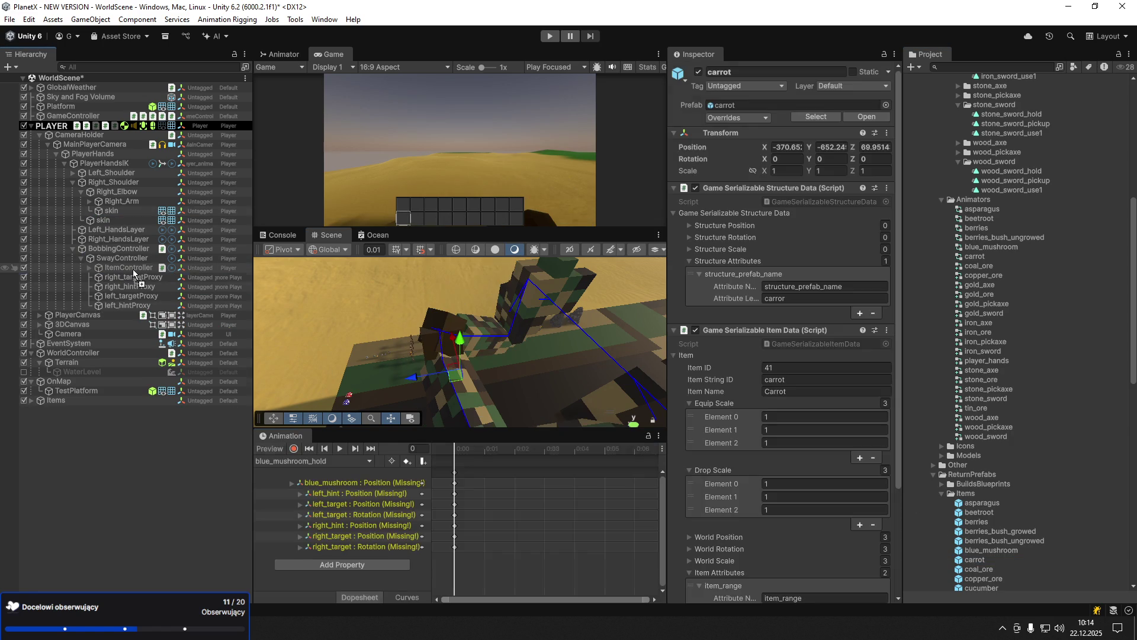
- Fully unpack the carrot prefab under ItemController
left_click(99, 278)
right_click(119, 280)
mouse_move(180, 327)
left_click(386, 430)
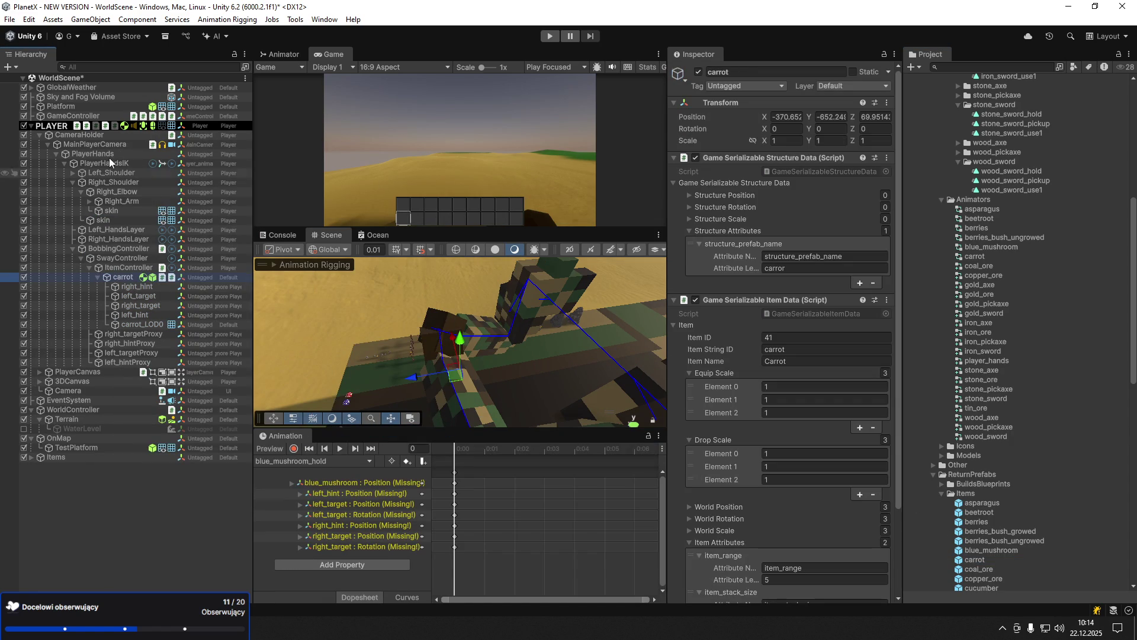
- Assign the carrot controller to PlayerHandsIK's Animator
left_click(108, 146)
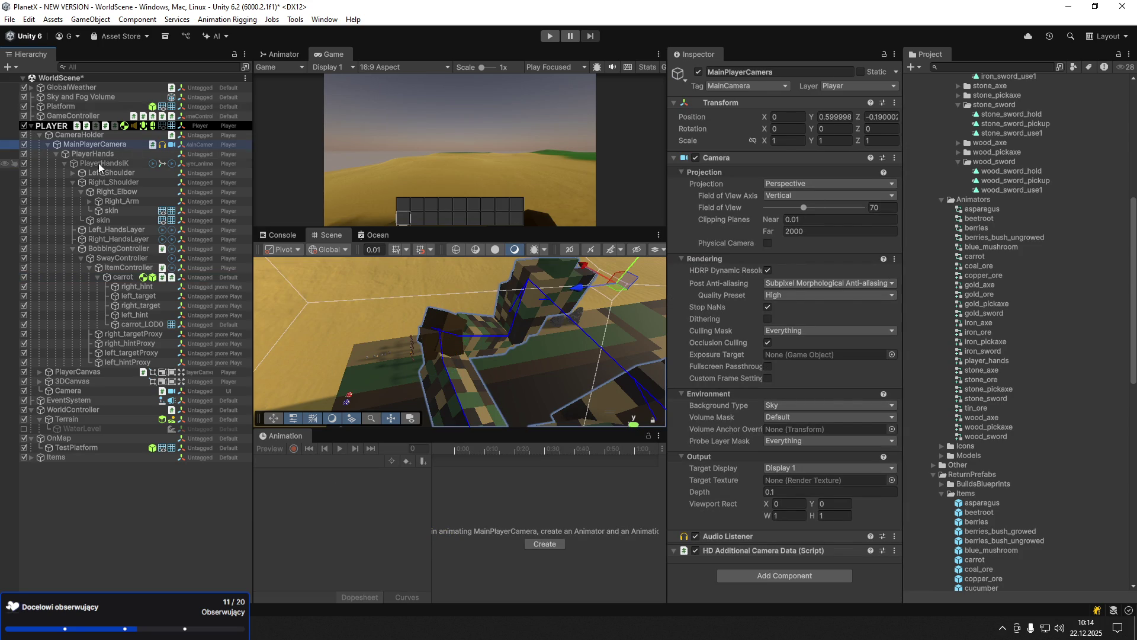
left_click(104, 163)
left_click(893, 188)
type("carrot")
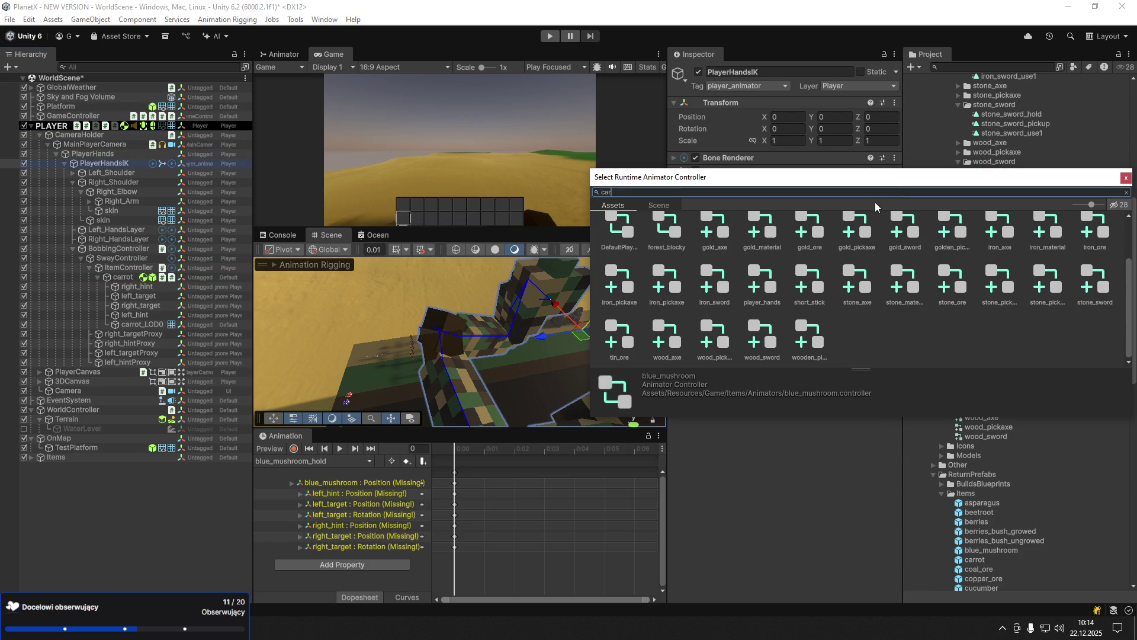
double_click(676, 239)
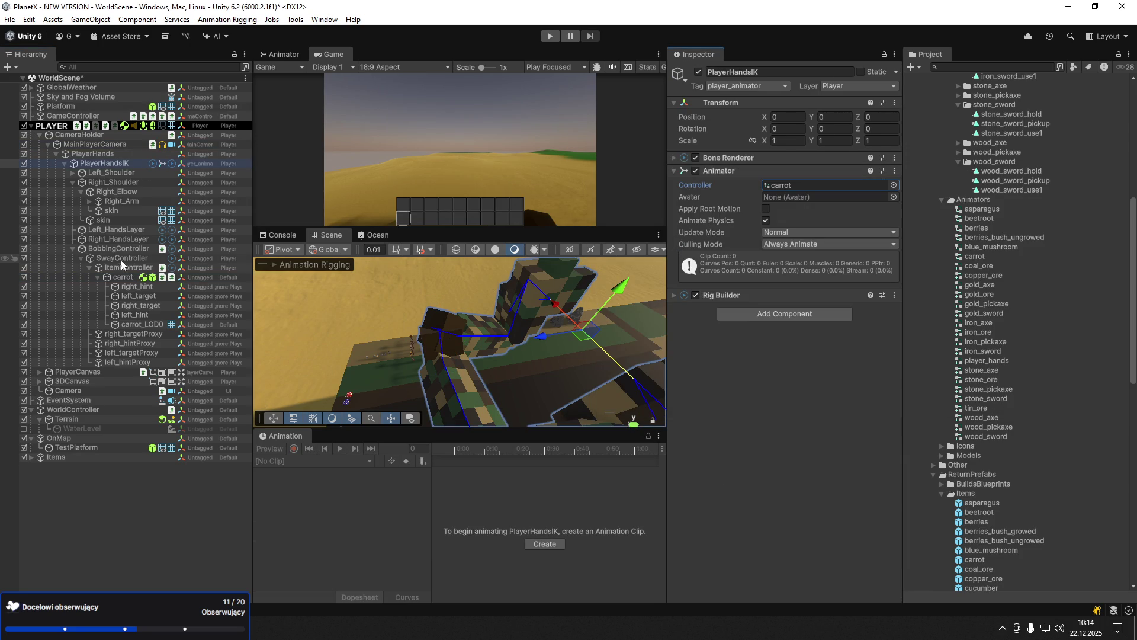
left_click(80, 192)
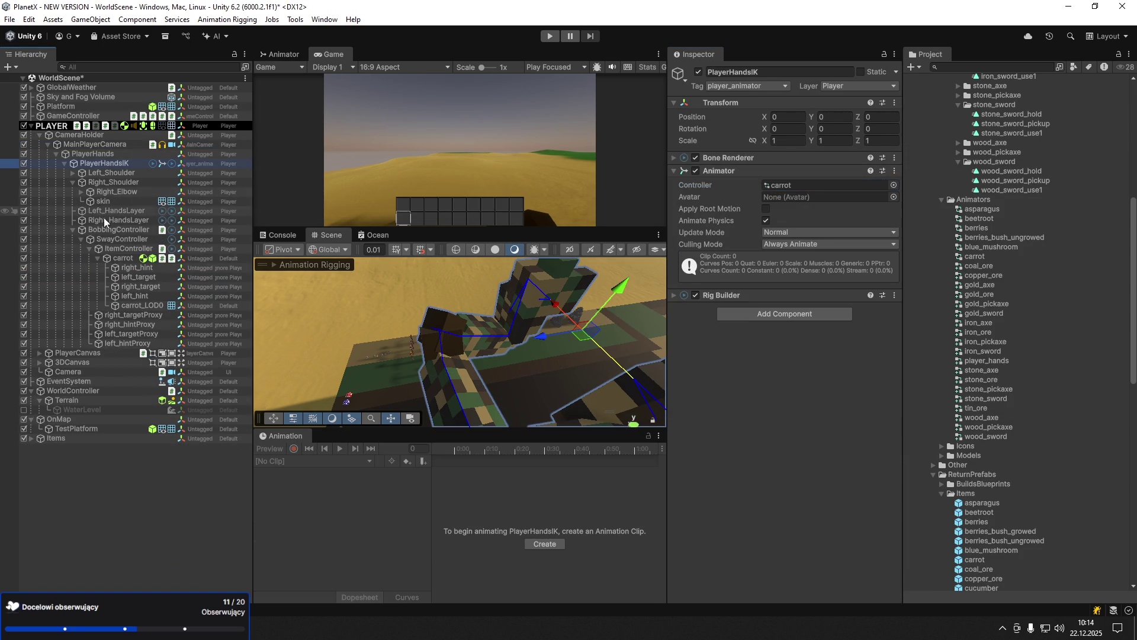
left_click(113, 219)
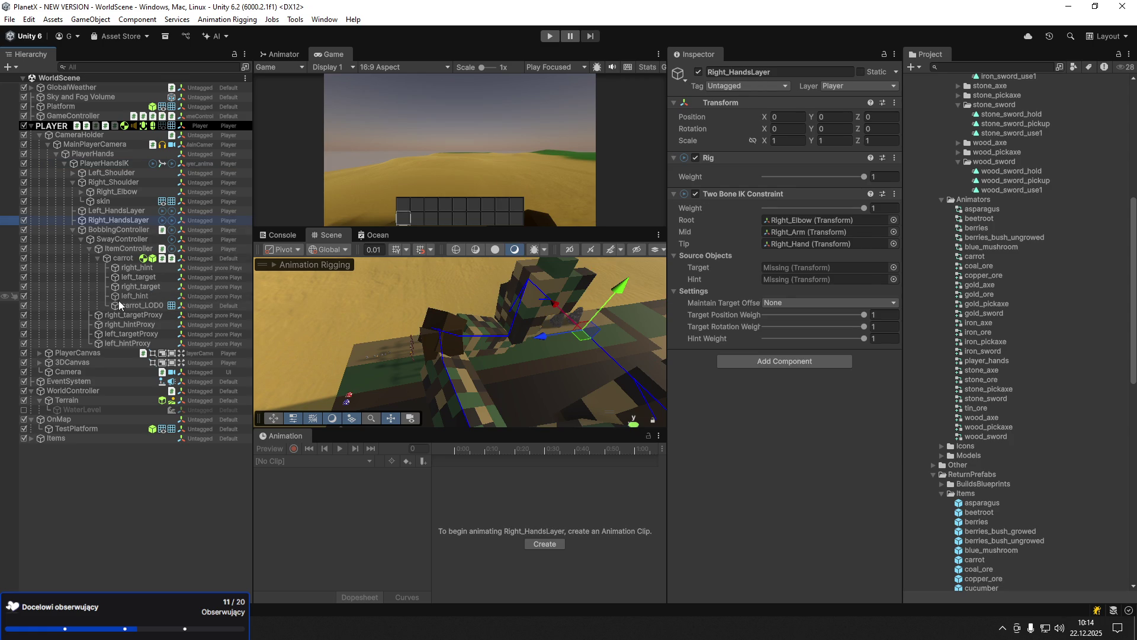
- Set right_target/right_hint and left_target/left_hint as both hands' Two Bone IK target and hint
left_click_drag(137, 288, 790, 268)
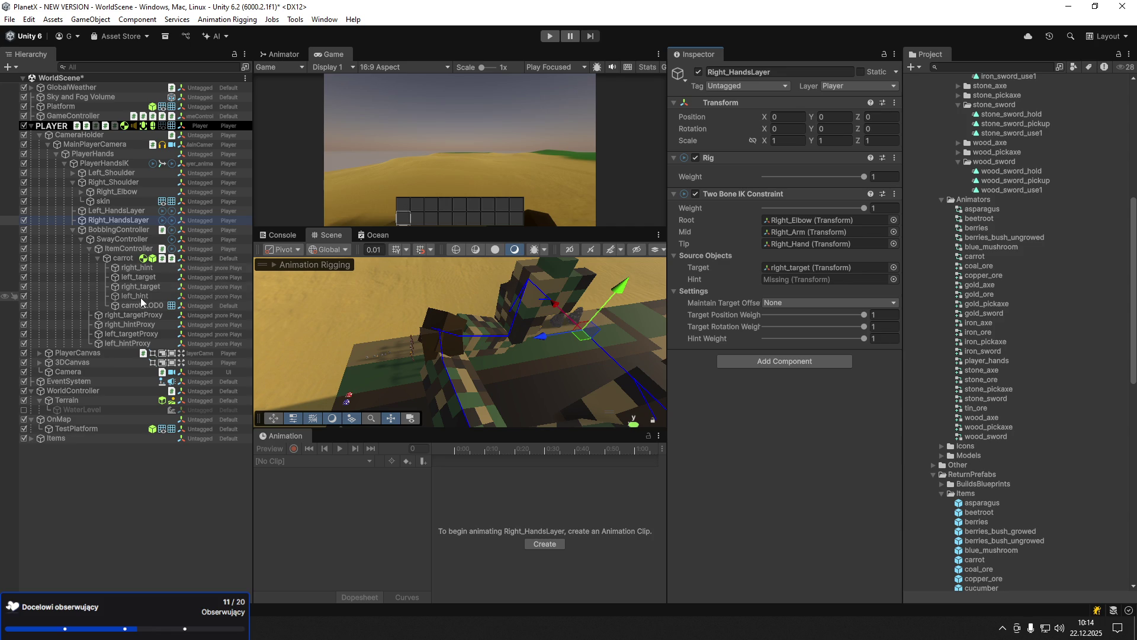
mouse_move(139, 268)
left_mouse_down()
mouse_move(783, 289)
mouse_move(790, 279)
left_mouse_up()
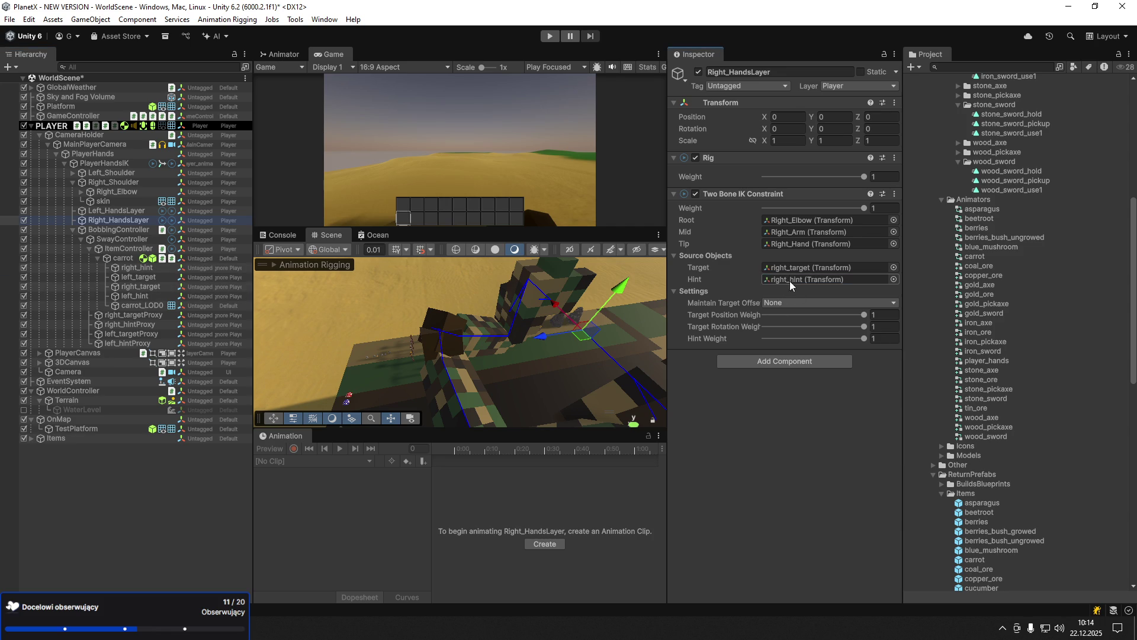
left_click(133, 212)
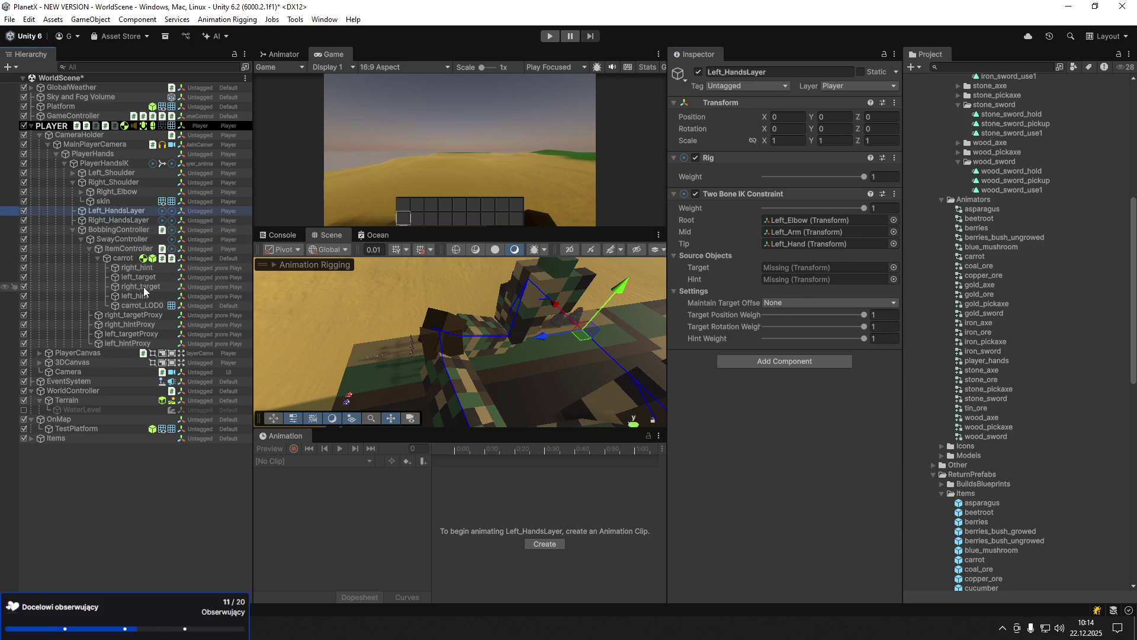
mouse_move(155, 275)
left_mouse_down()
mouse_move(777, 282)
mouse_move(780, 267)
left_mouse_up()
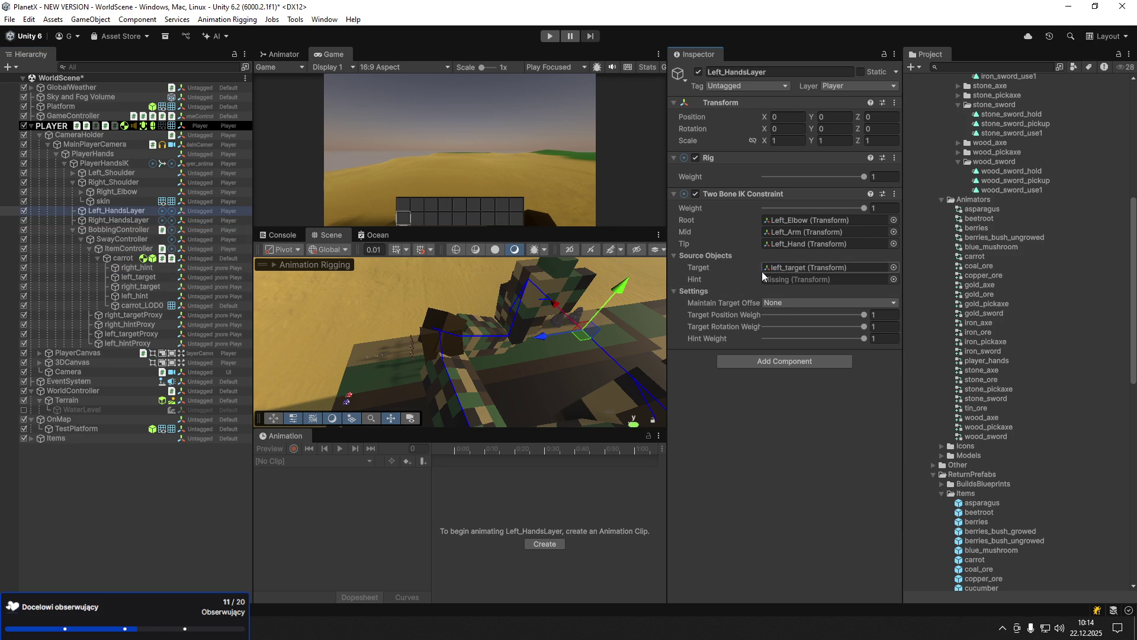
mouse_move(148, 296)
left_mouse_down()
mouse_move(745, 296)
mouse_move(771, 294)
mouse_move(773, 279)
left_mouse_up()
left_click(136, 219)
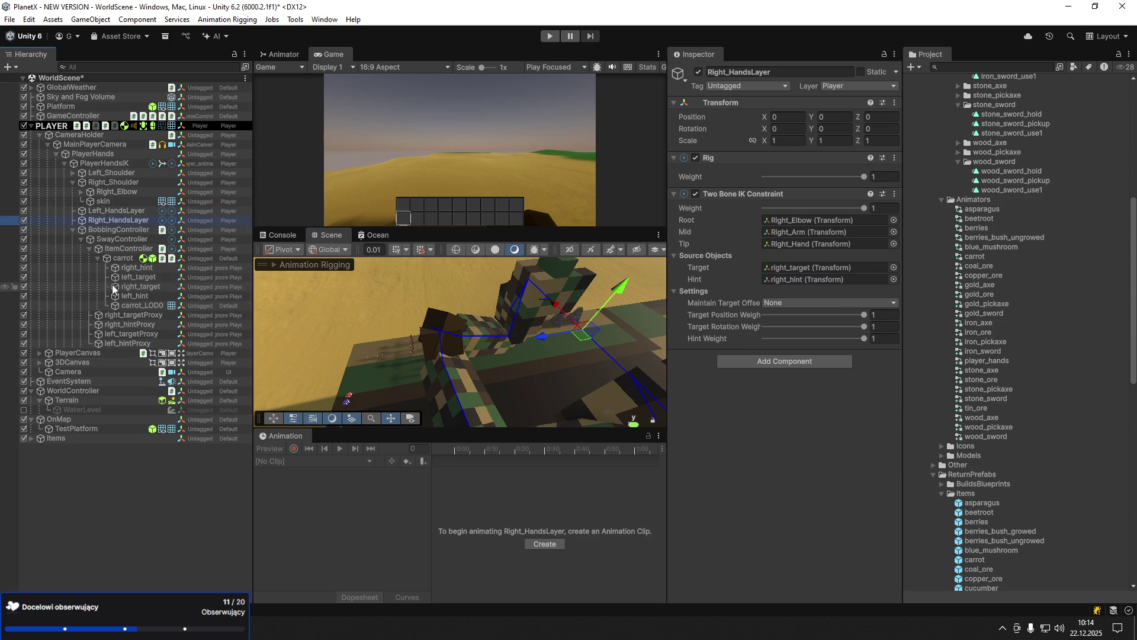
- Create a new animation clip named carrot_hold on the carrot
left_click(122, 258)
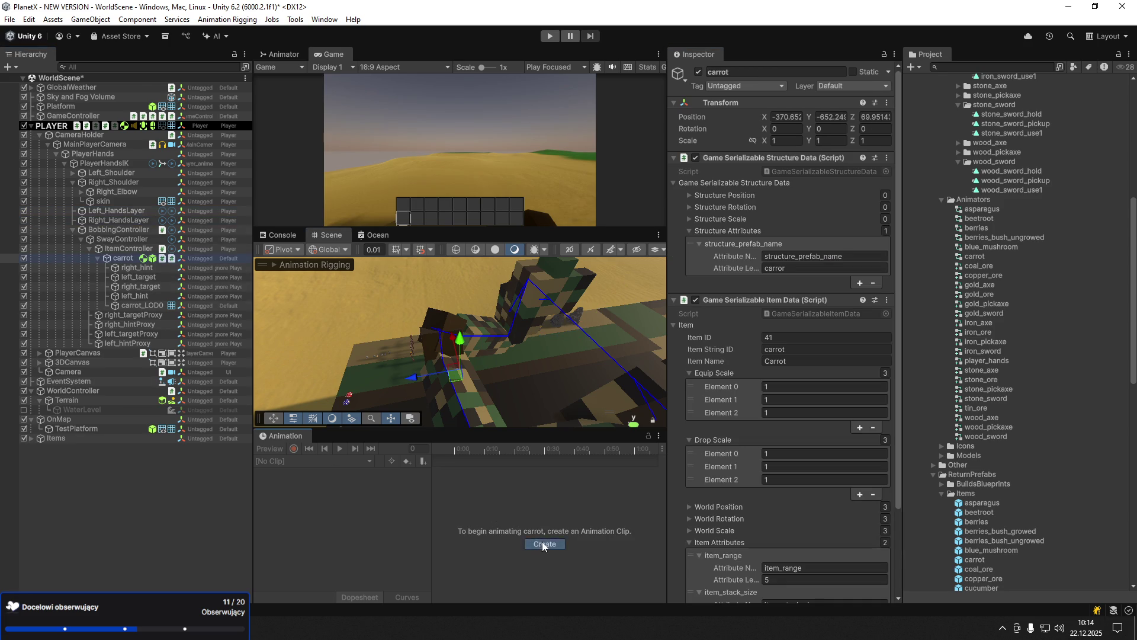
left_click(544, 543)
type("carrot_hold.ani")
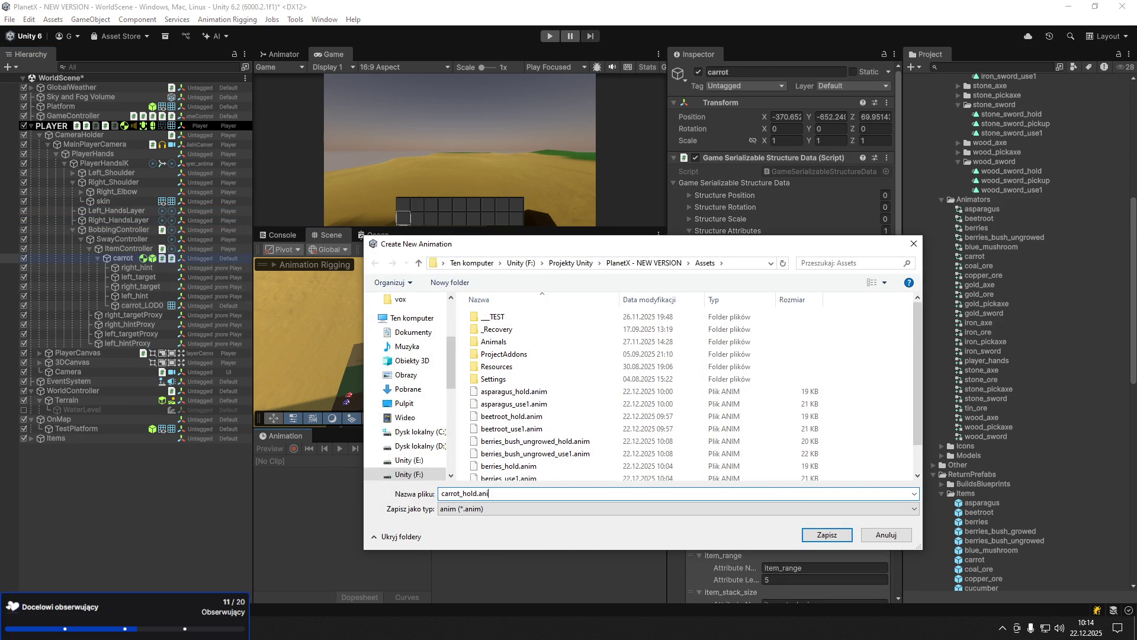
type("m")
key("Return")
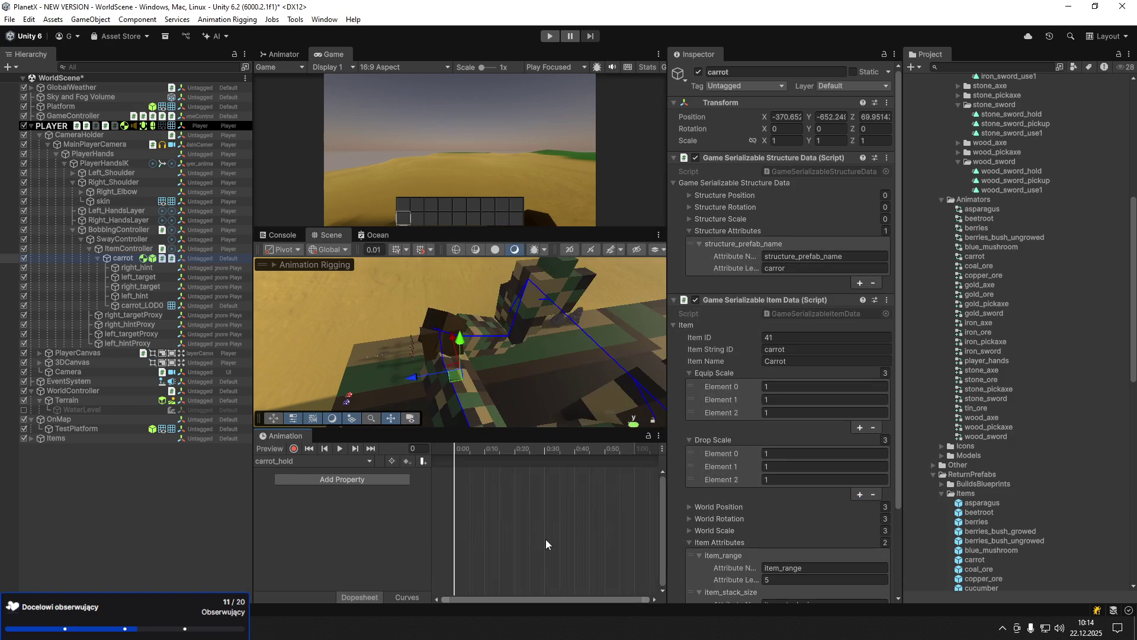
- With recording off, zero the four hand targets' position values
left_click(294, 450)
left_click(130, 295)
left_click(146, 269, "shift")
left_click(788, 117)
type("0")
key("Tab")
type("0")
key("Tab")
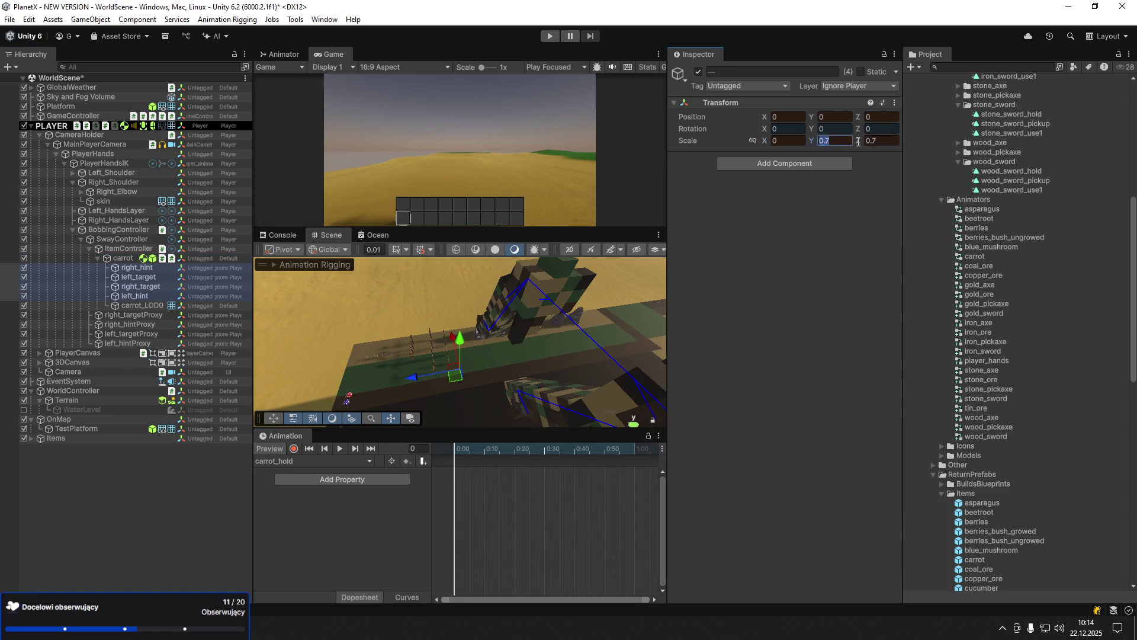
left_click(270, 449)
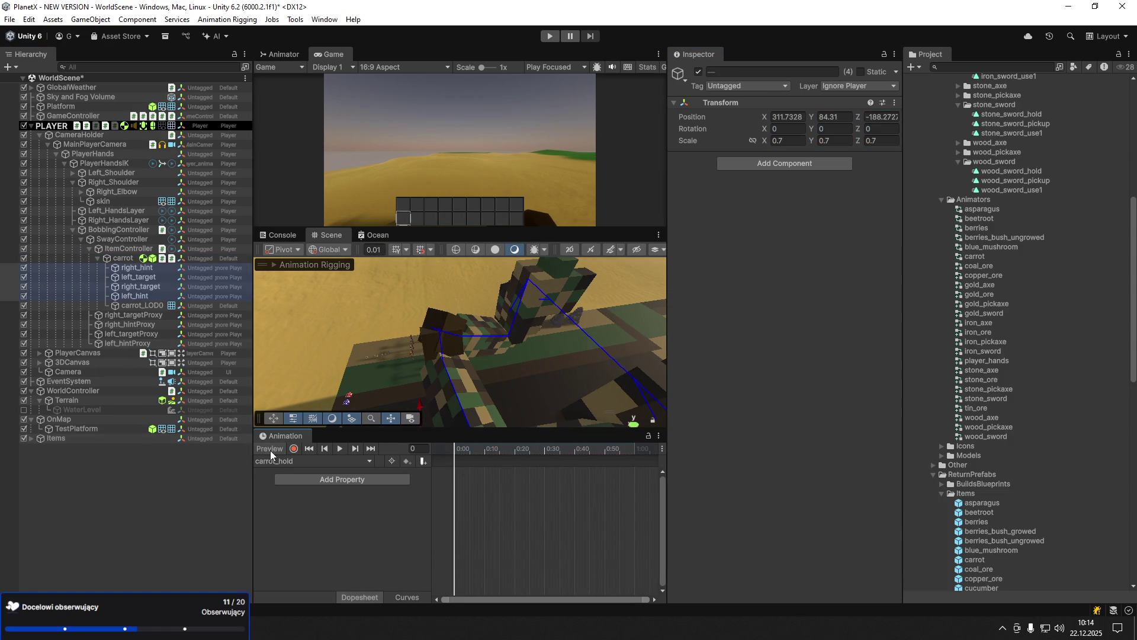
- Clear the carrot's X and Z position values and try a scale of 15
left_click(127, 258)
left_click(792, 116)
key("BackSpace")
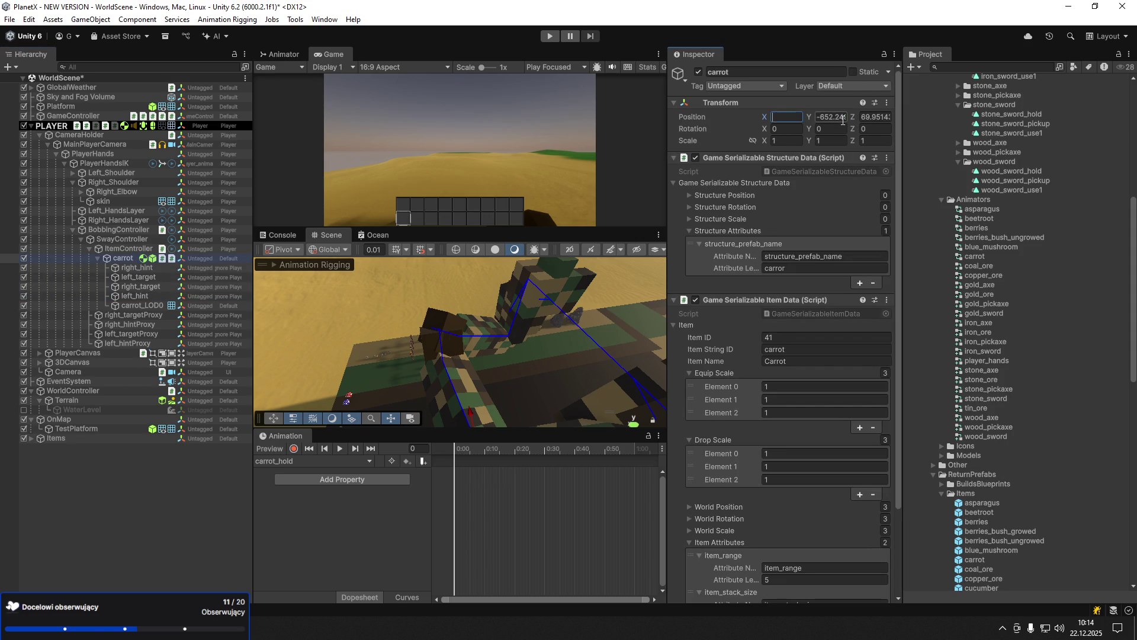
key("BackSpace")
type("15")
key("Tab")
type("15")
- Rescale the carrot to 10, then settle on a uniform scale of 6
left_click(872, 141)
type("15")
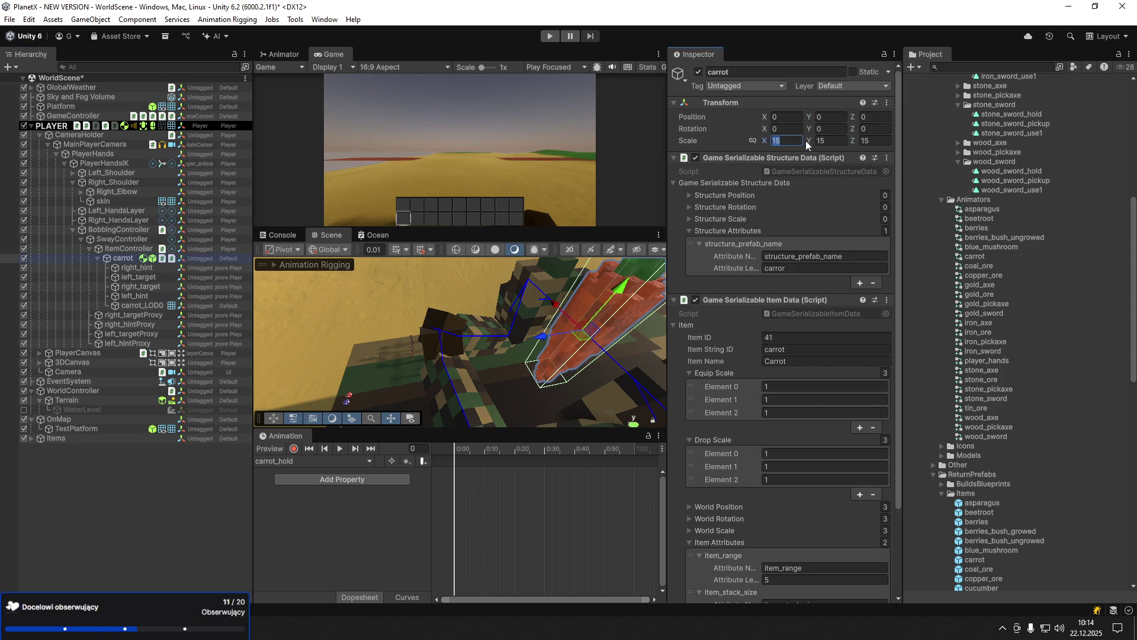
type("10")
key("Tab")
type("10")
key("Tab")
type("10")
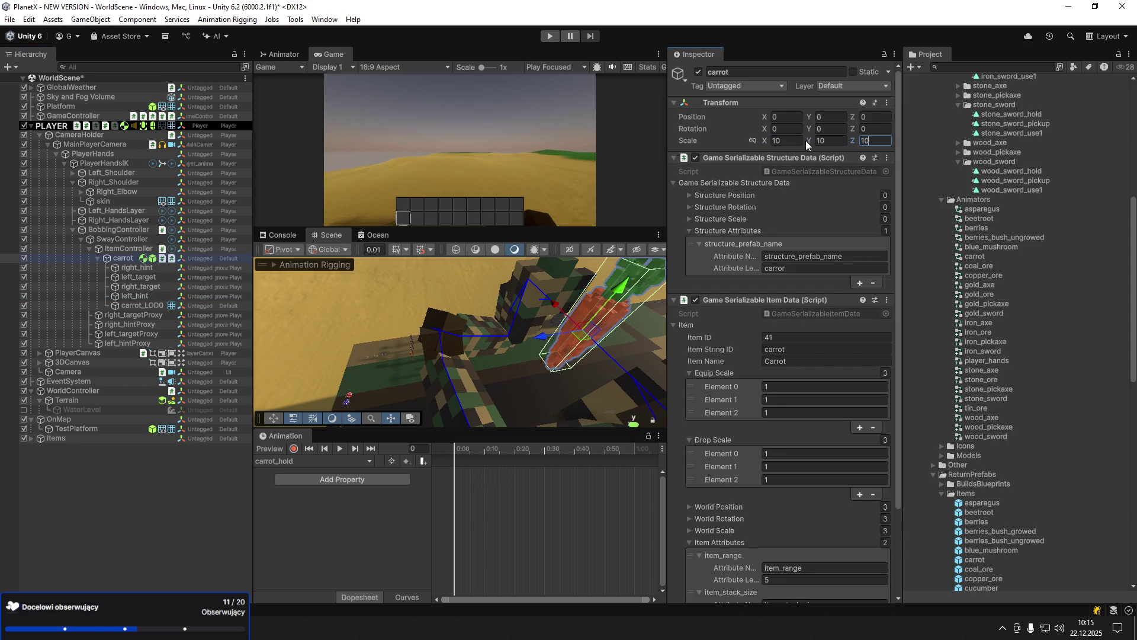
left_click(782, 141)
type("6")
key("Tab")
type("6")
key("Tab")
type("6")
key("Return")
- Restore the four hand targets' Z position to 0 with recording off
left_click_drag(520, 348, 462, 325)
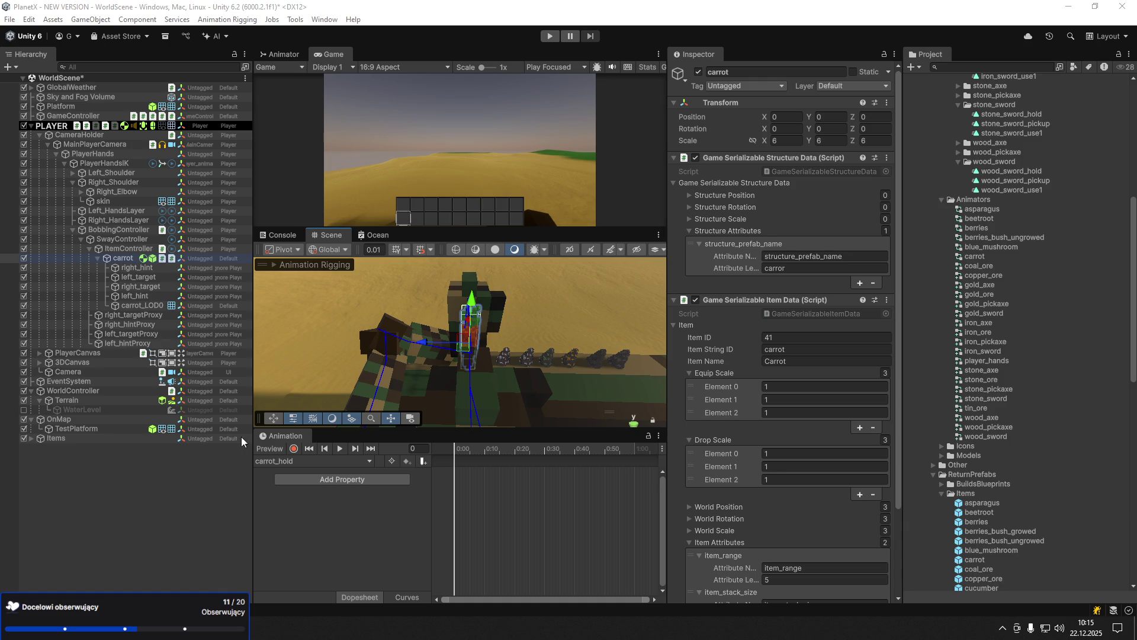
left_click(293, 449)
left_click_drag(480, 359, 222, 372)
left_click(293, 449)
left_click(137, 296)
left_click(137, 268, "shift")
left_click_drag(858, 118, 869, 120)
key("ctrl+z")
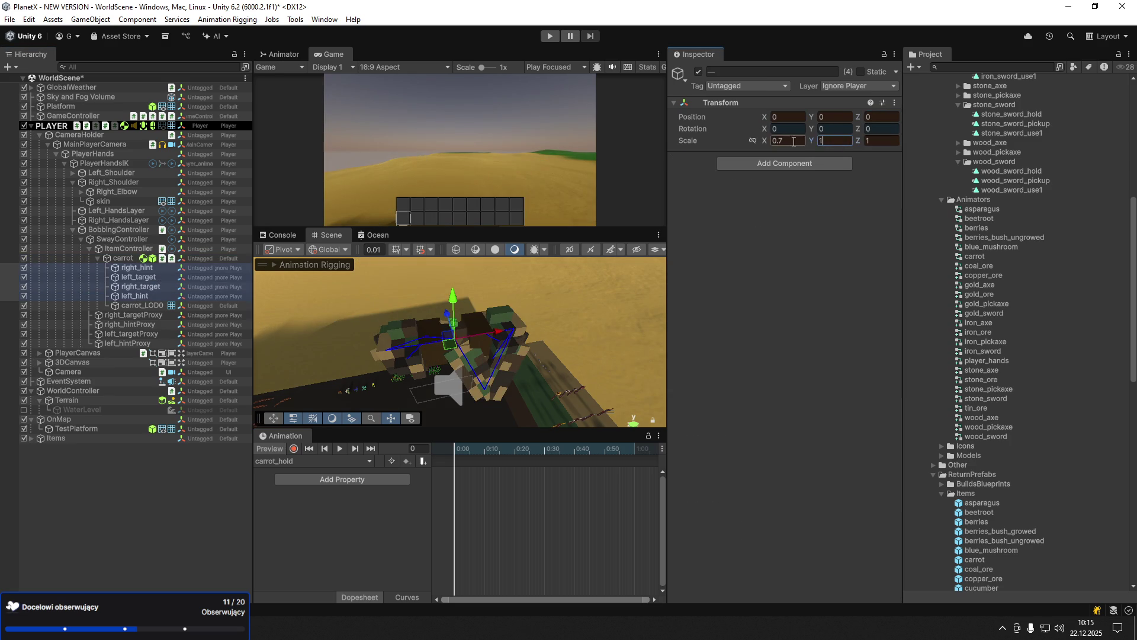
- With recording on, move the carrot into the hand to key its Position
left_click(123, 259)
left_click(294, 449)
key("f")
left_click_drag(437, 358, 515, 347)
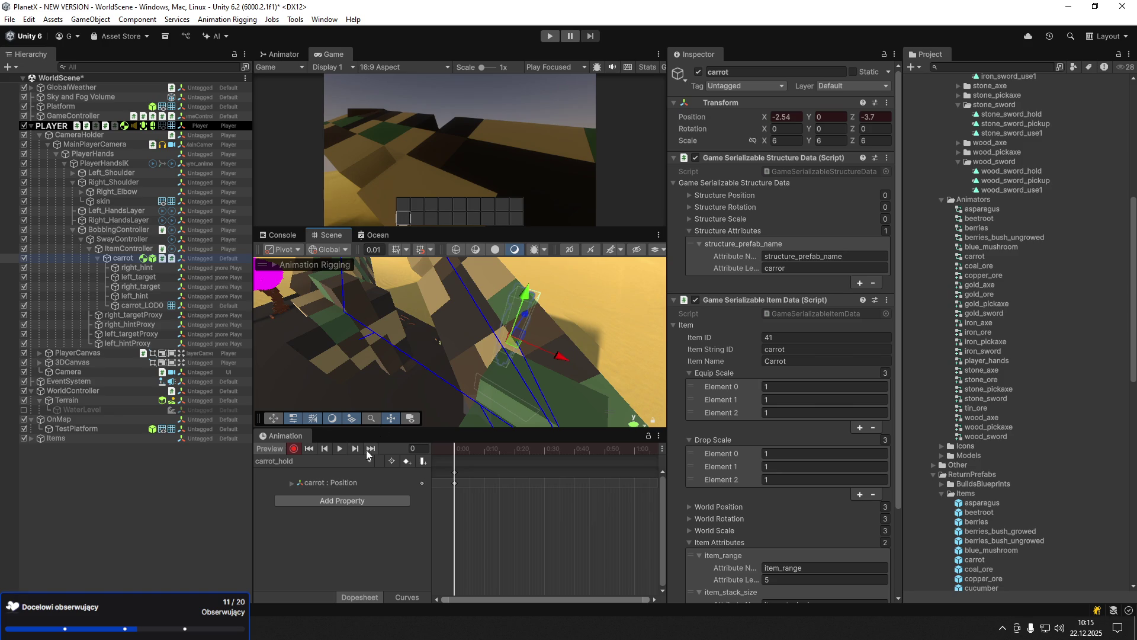
- Set the hand hints' and targets' X, Y and Z positions to 0
left_click(271, 449)
left_click(329, 483)
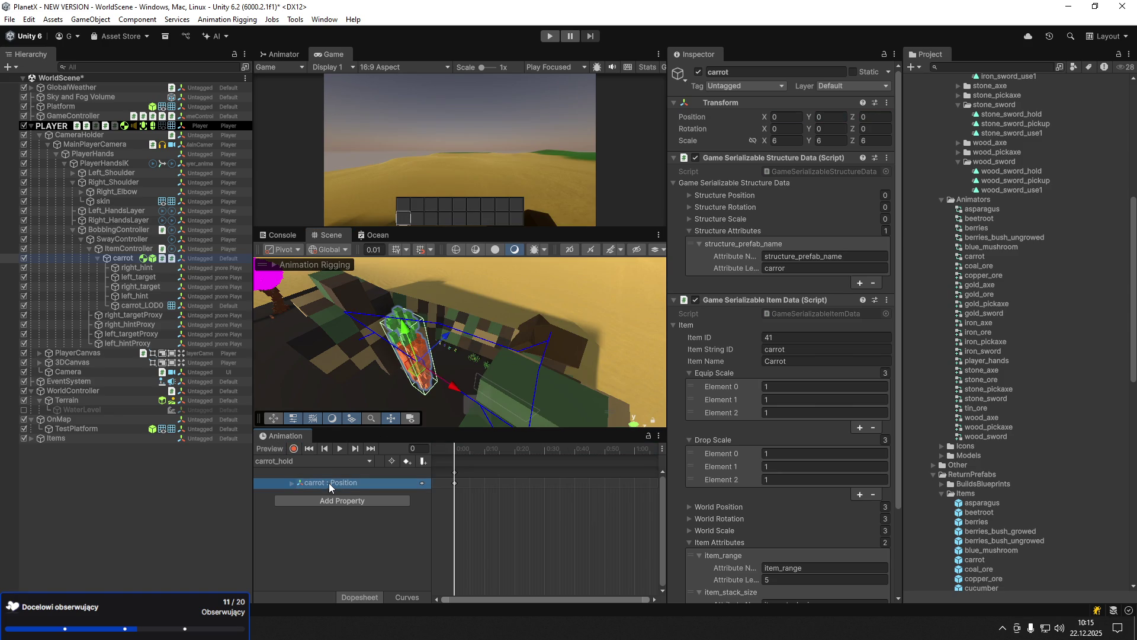
left_click(147, 268)
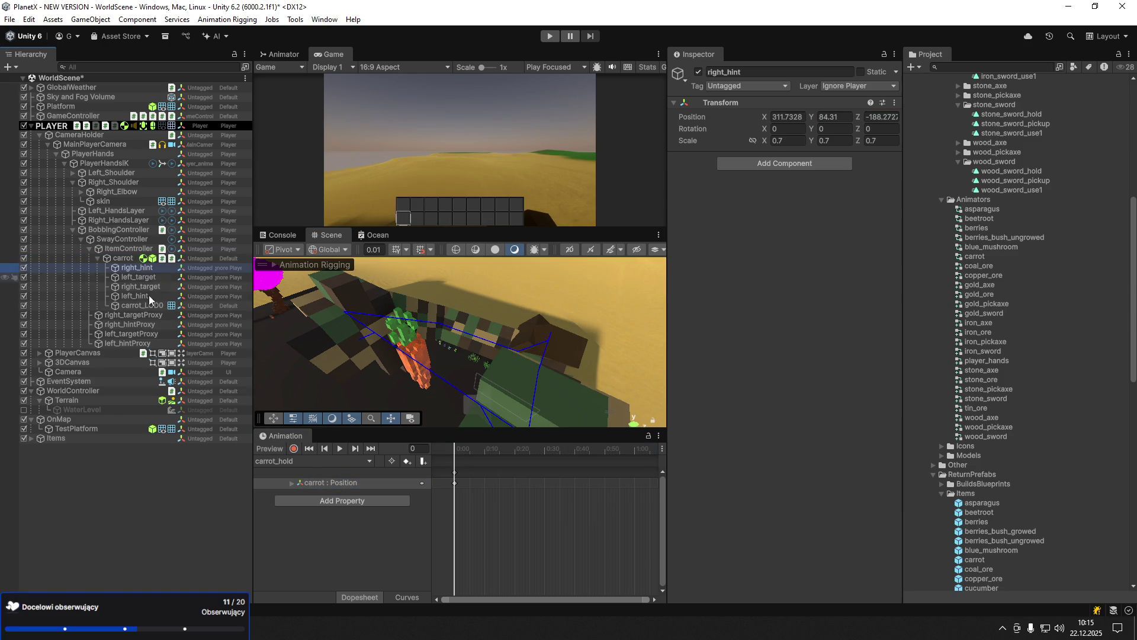
left_click(151, 296, "shift")
left_click(786, 116)
type("0")
left_click(832, 117)
type("0")
left_click(880, 116)
type("0")
left_click(880, 142)
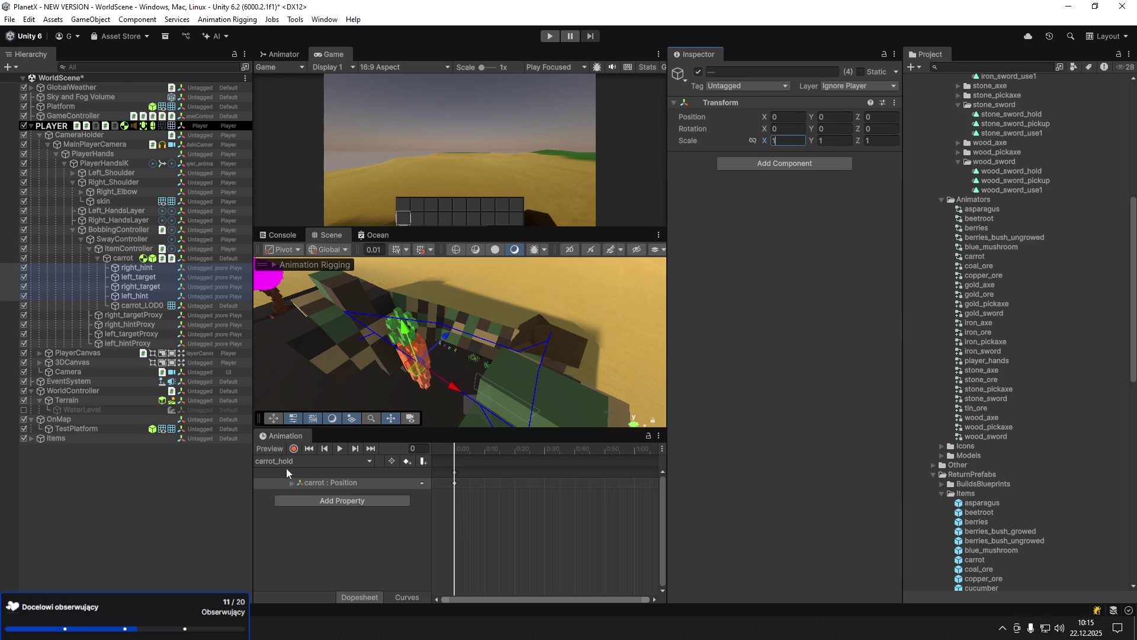
- With recording off, set the carrot's scale to 10
left_click(293, 449)
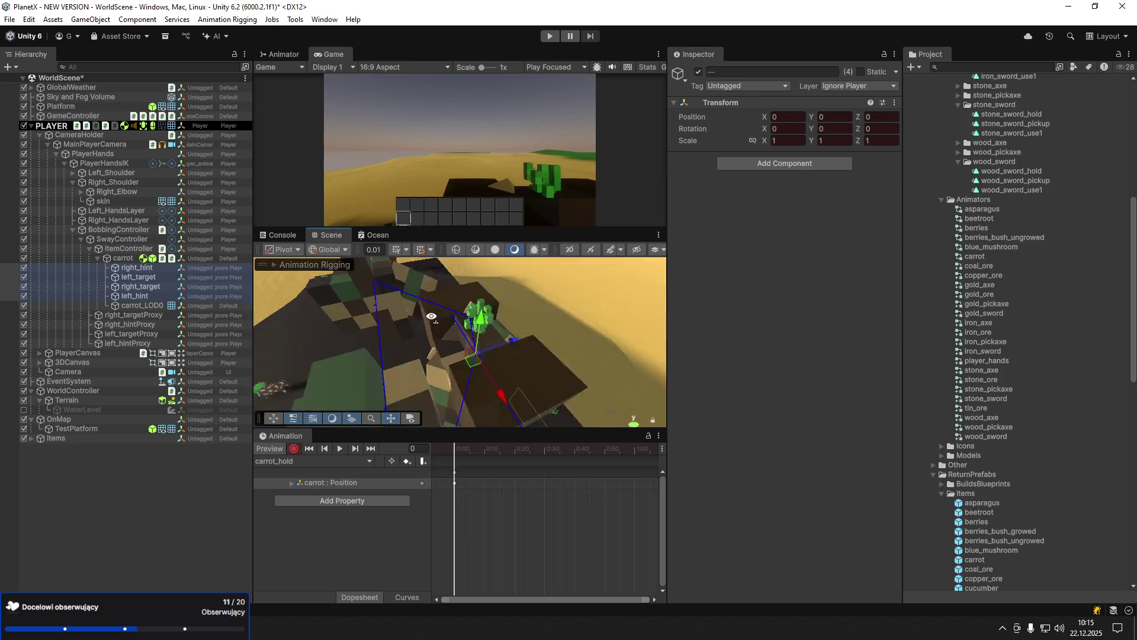
mouse_move(462, 348)
left_mouse_down()
mouse_move(532, 351)
mouse_move(378, 332)
left_mouse_up()
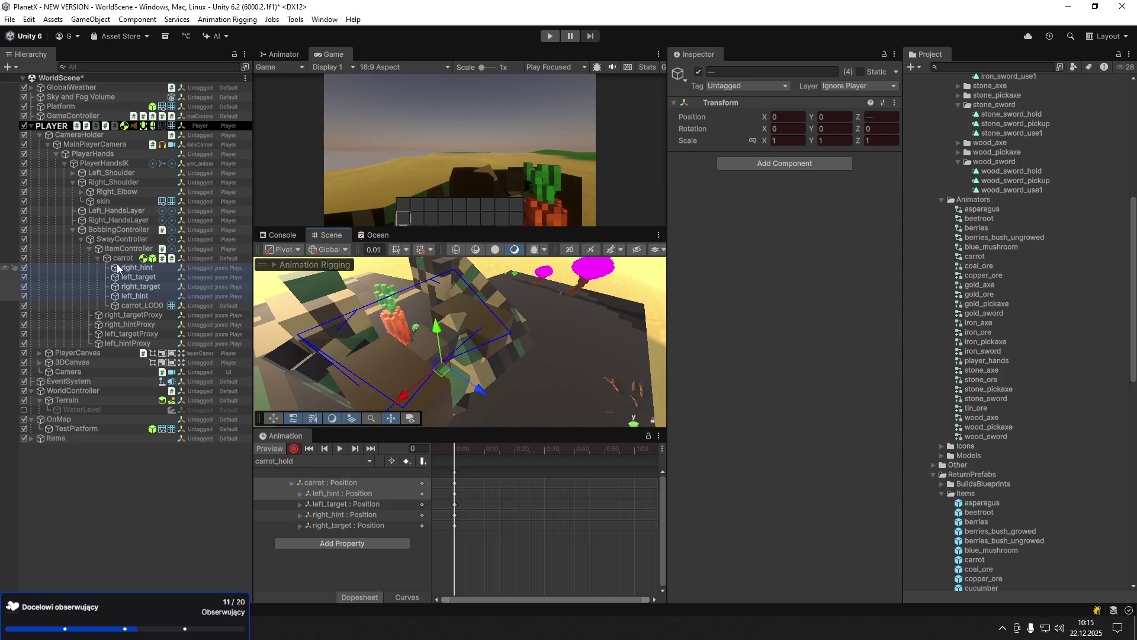
left_click(380, 327)
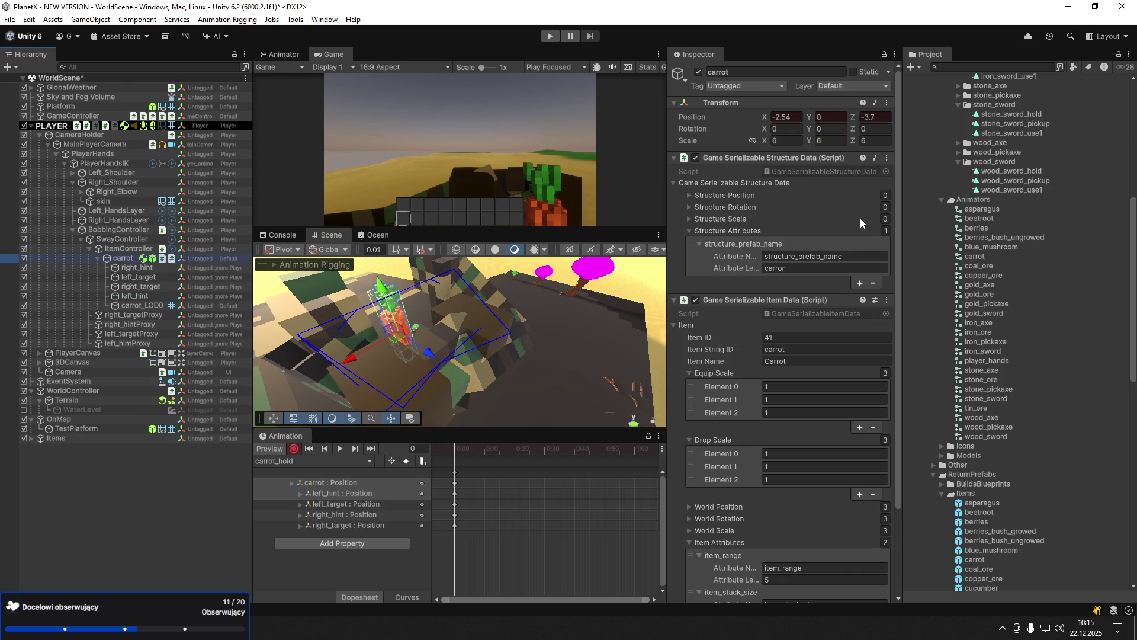
left_click(269, 449)
type("10")
key("Tab")
type("10")
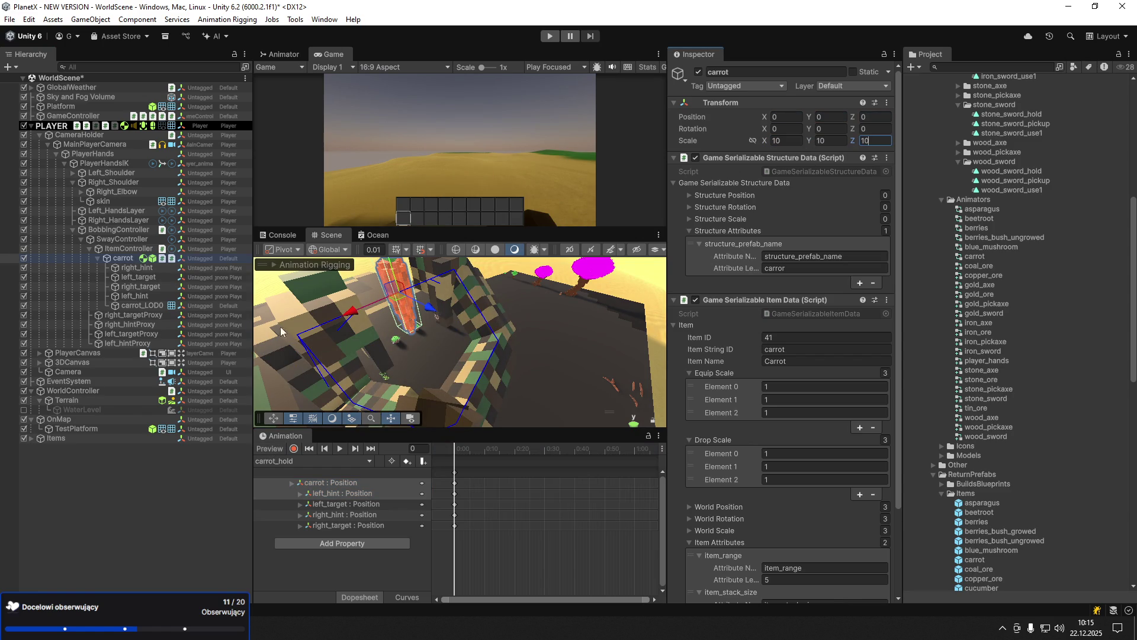
key("Return")
key("f")
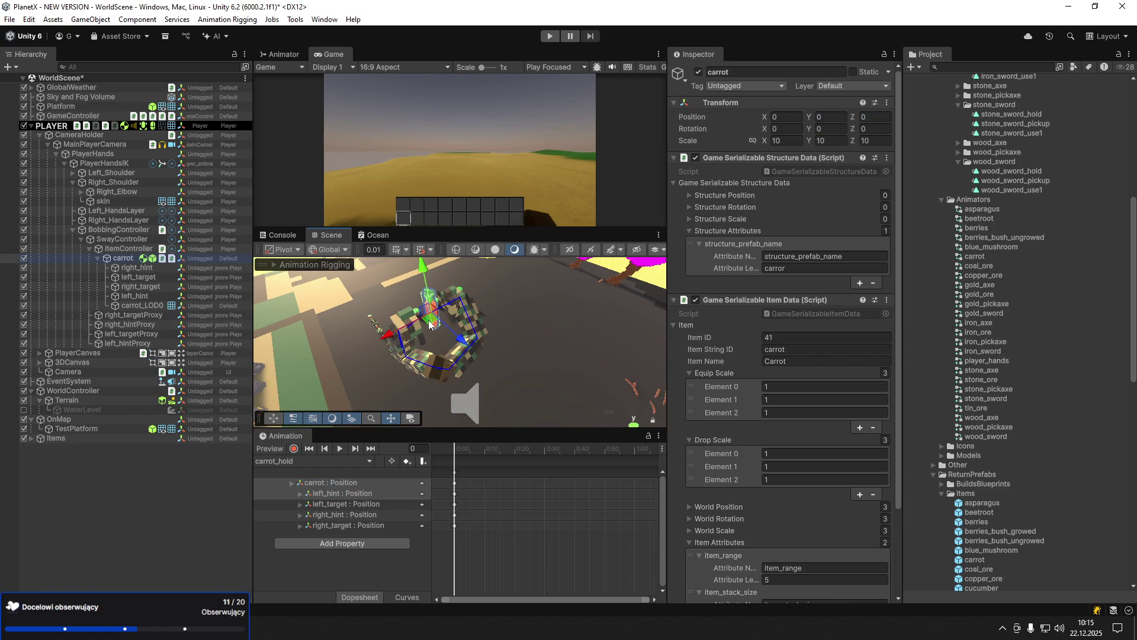
- Zero the four hints' and targets' Z position and select all first-frame keyframes
left_click(294, 448)
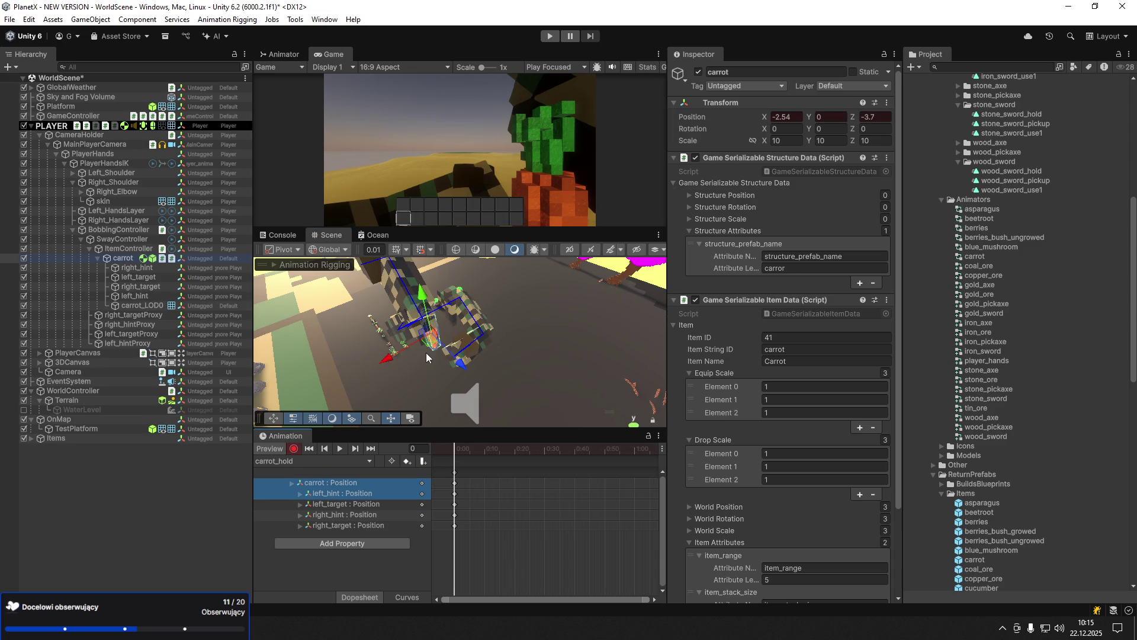
key("f")
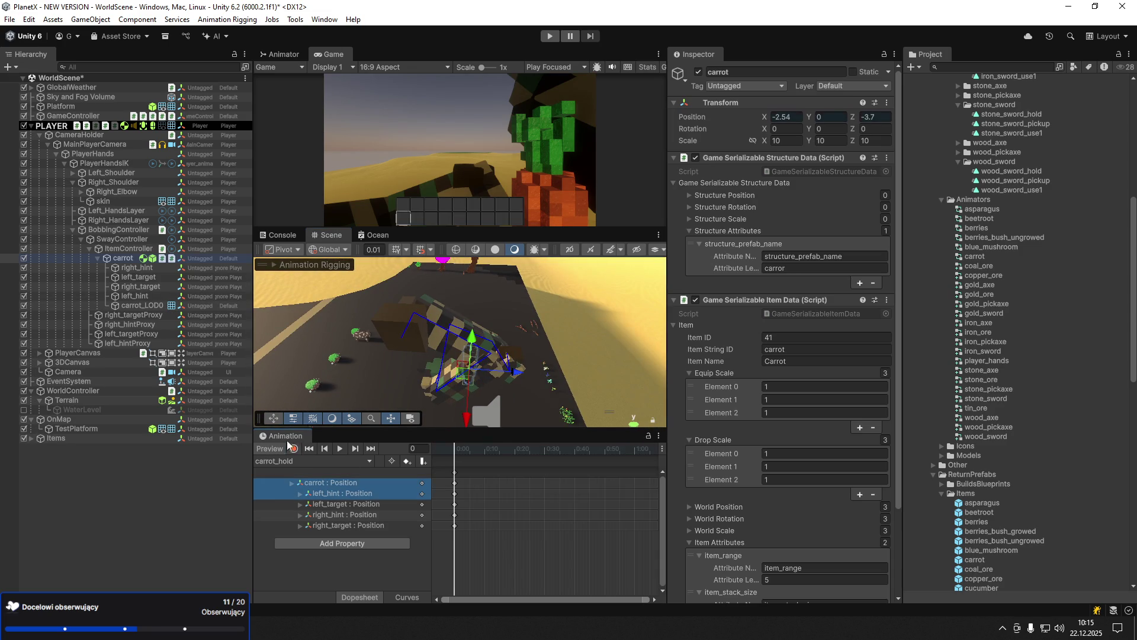
left_click(123, 296)
left_click(133, 268, "shift")
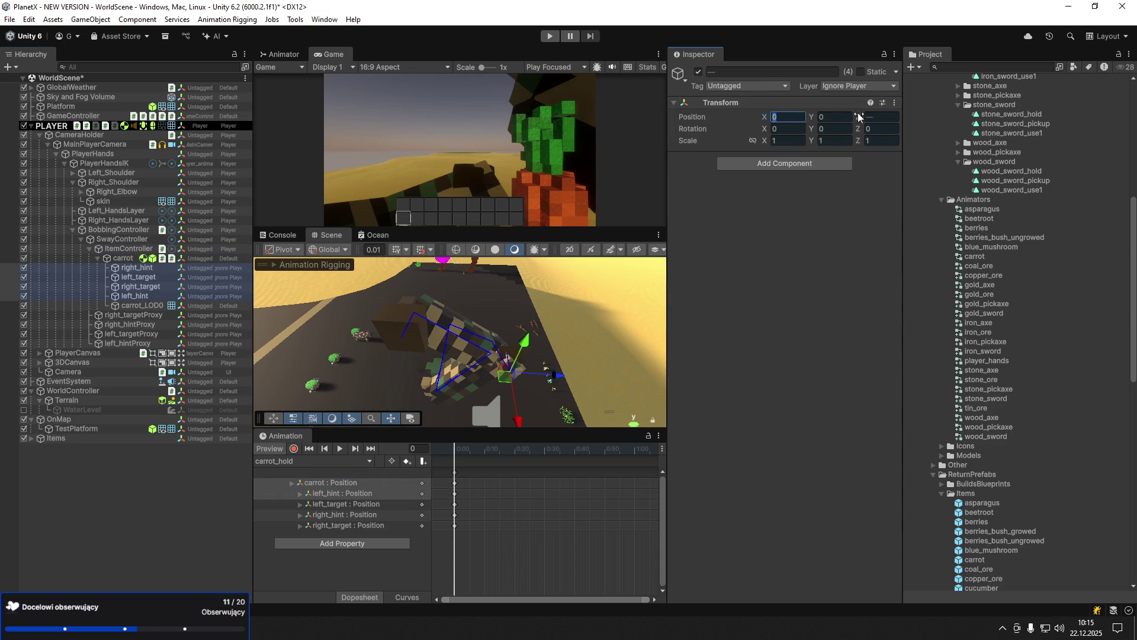
type("0")
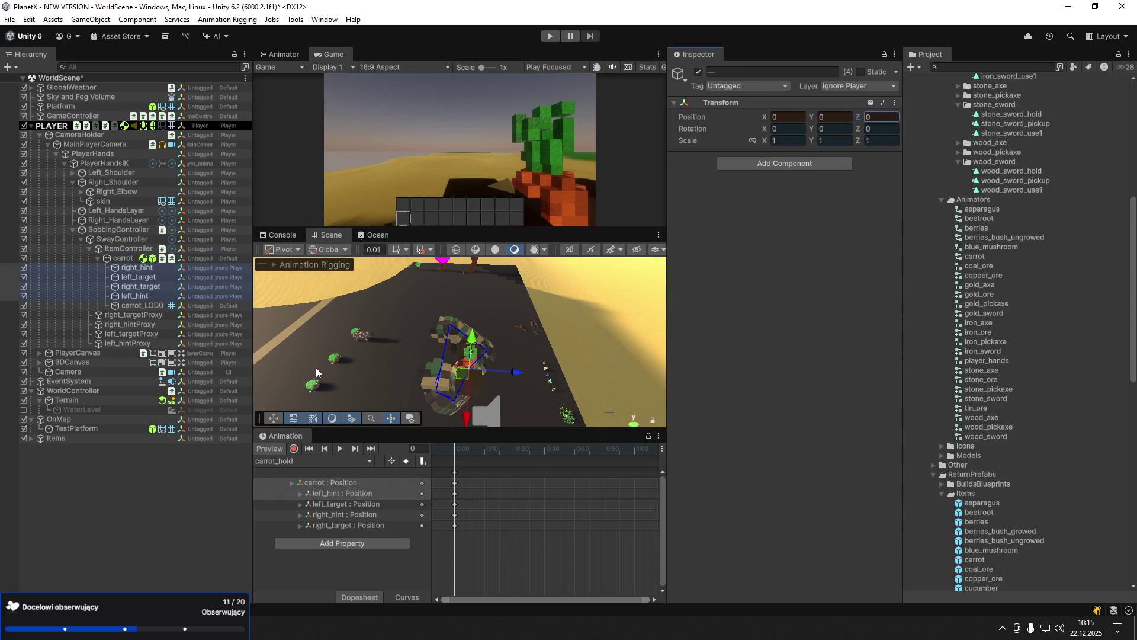
left_click(276, 450)
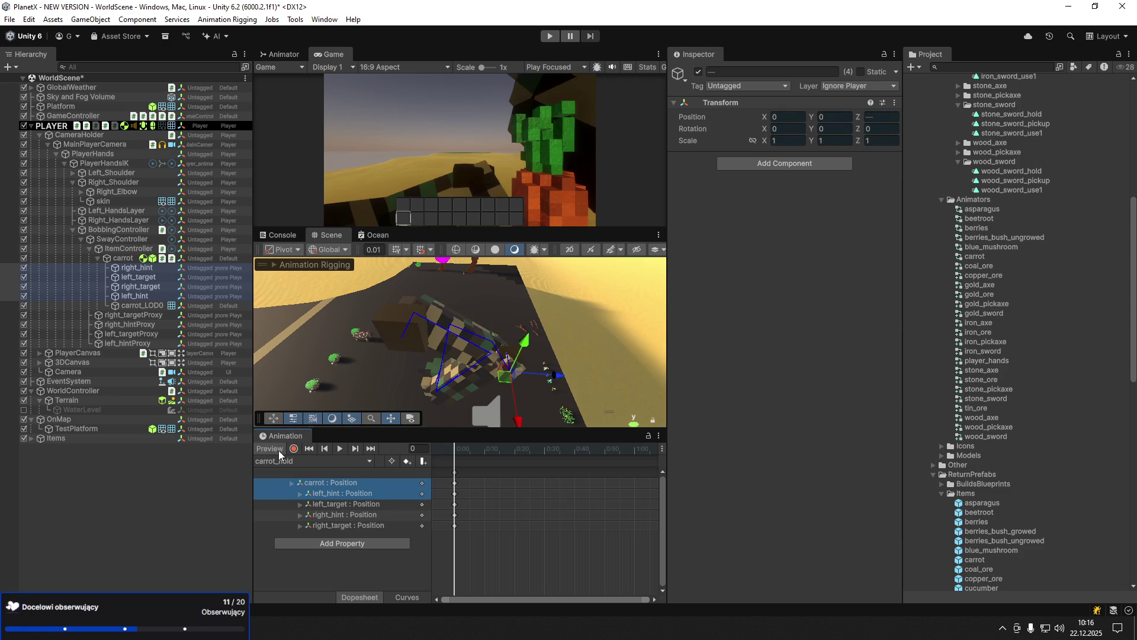
left_click(278, 451)
left_click(887, 117)
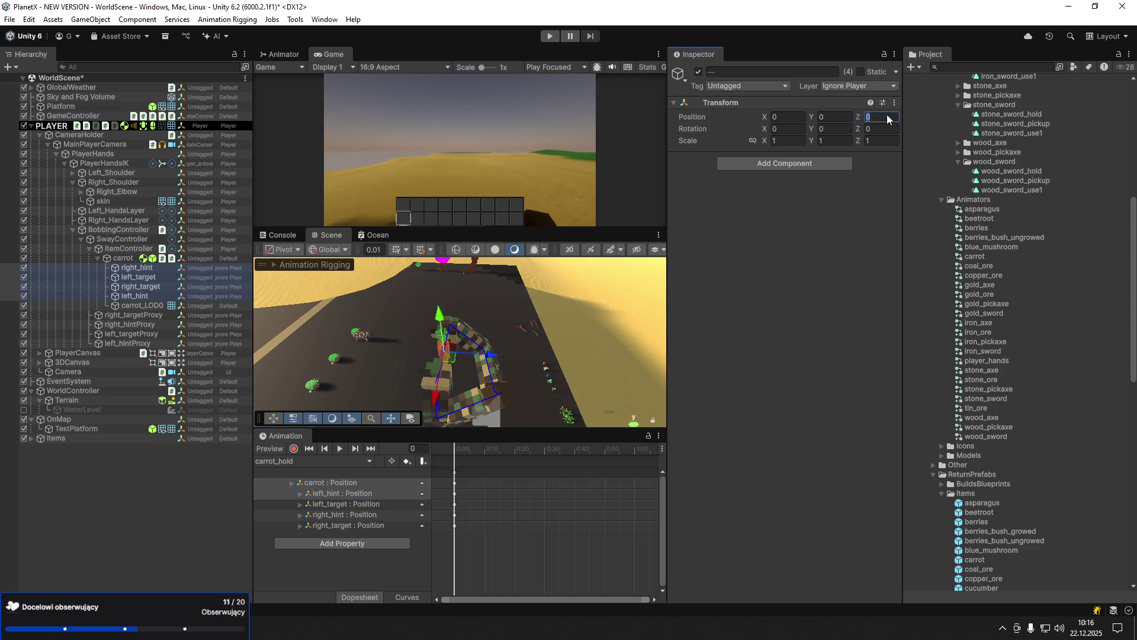
left_click(455, 525)
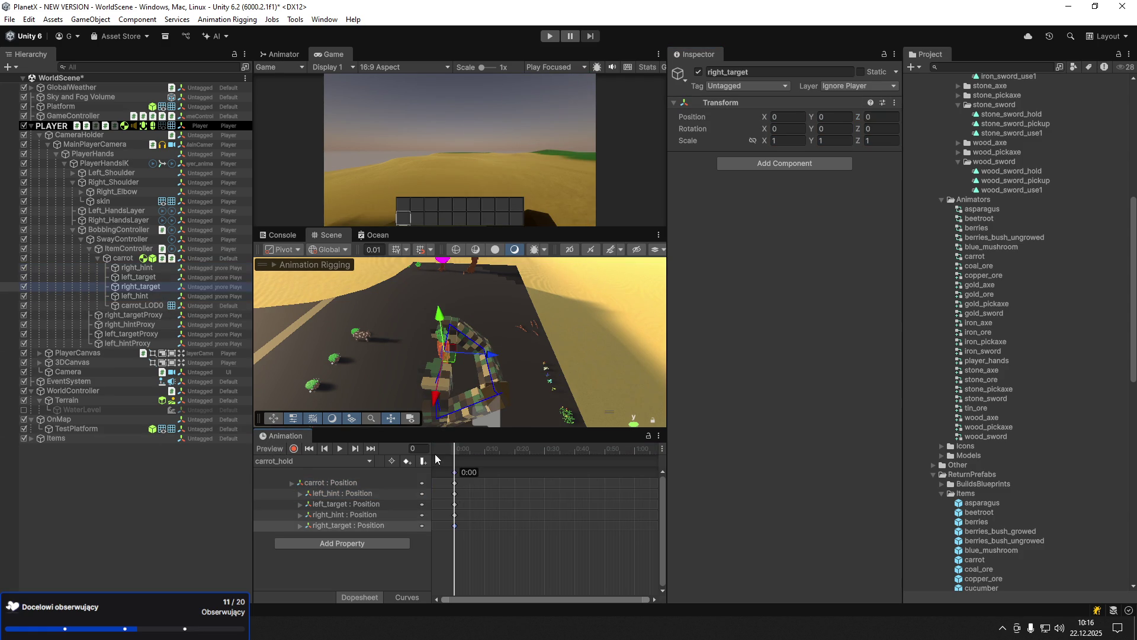
left_click(455, 475)
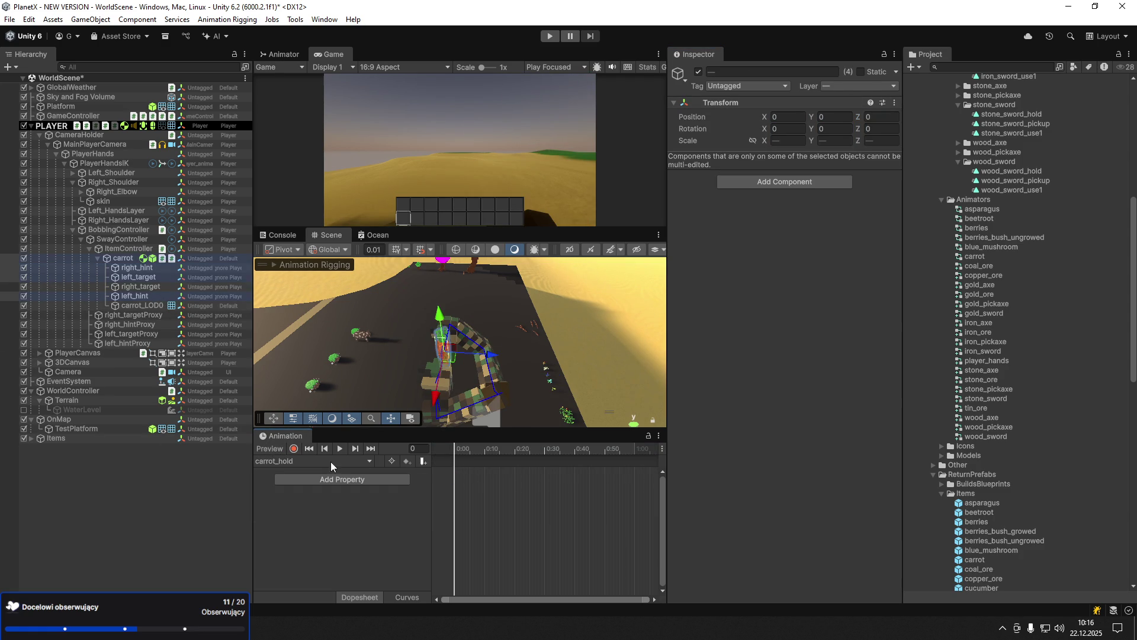
- Record the carrot moved down into the hands
left_click(294, 448)
left_click_drag(541, 362, 544, 364)
key("ctrl+z")
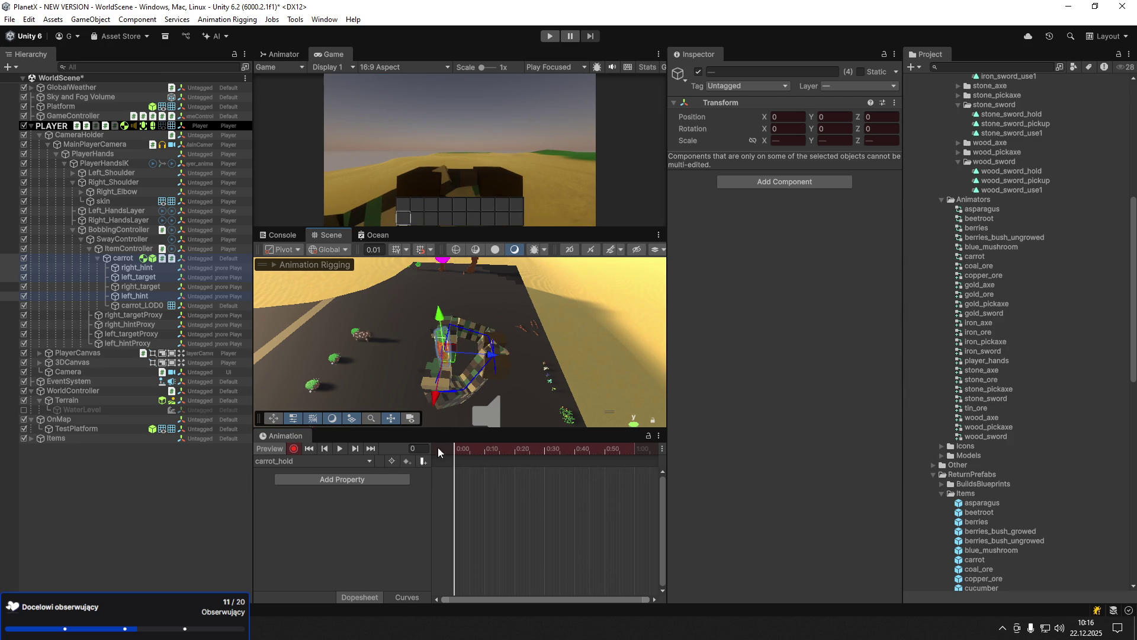
key("ctrl+z")
mouse_move(494, 360)
left_mouse_down()
mouse_move(513, 368)
mouse_move(510, 438)
left_mouse_up()
key("f")
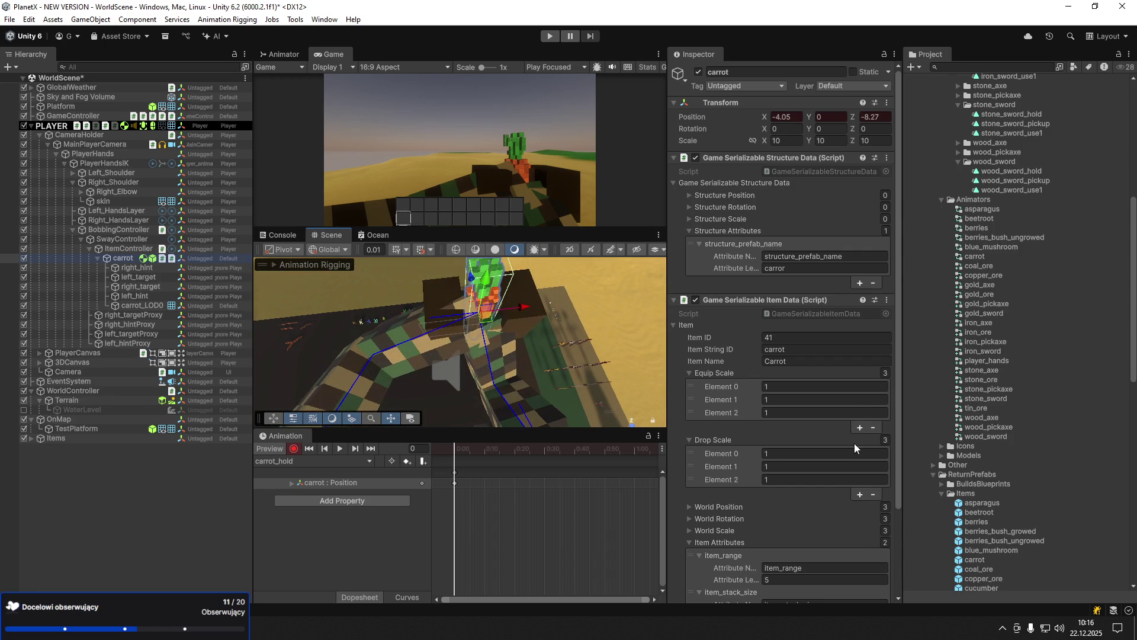
left_click_drag(538, 428, 538, 453)
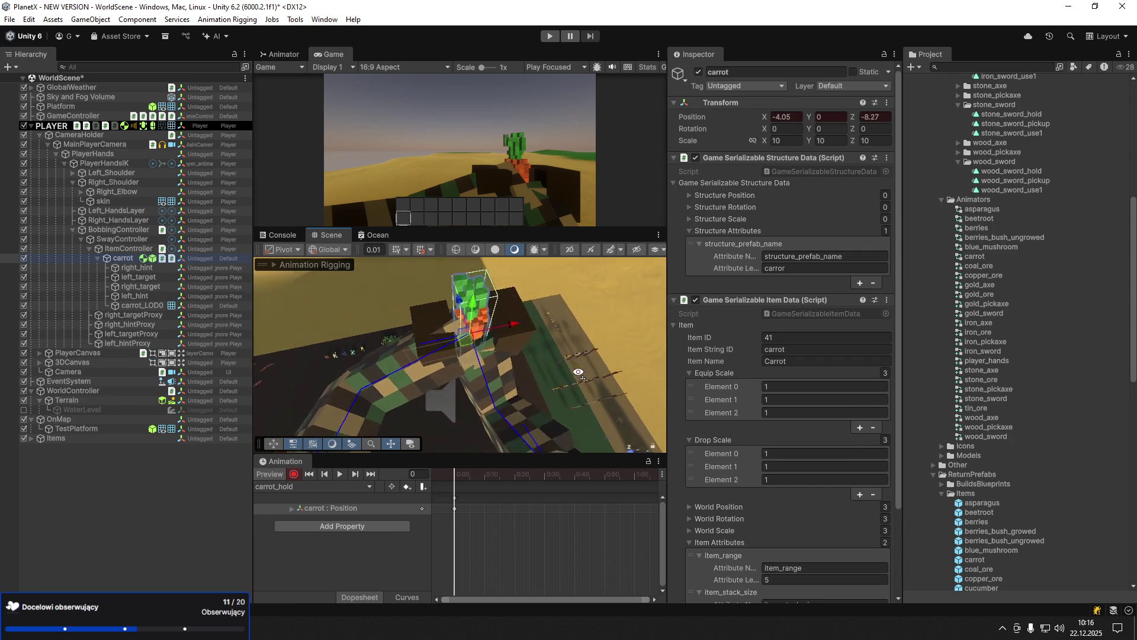
- Move left_hint and right_hint outward to bend both arms
left_click(138, 297)
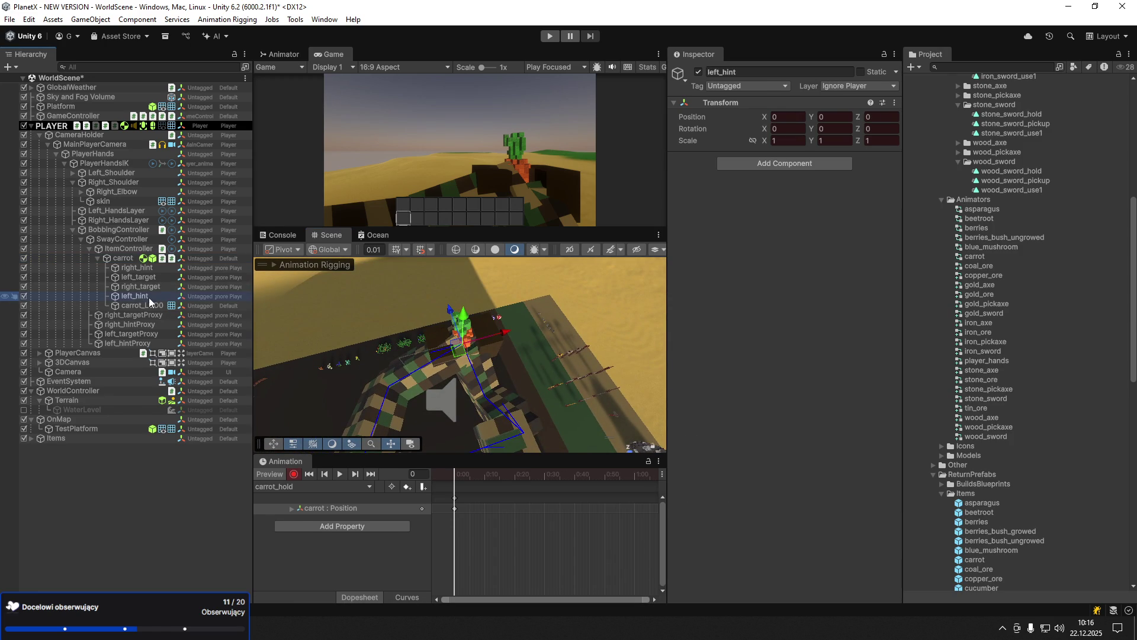
mouse_move(504, 333)
left_mouse_down()
mouse_move(278, 359)
mouse_move(343, 390)
mouse_move(332, 415)
left_mouse_up()
left_click(141, 267)
mouse_move(470, 354)
left_mouse_down()
mouse_move(599, 362)
mouse_move(616, 404)
mouse_move(589, 396)
left_mouse_up()
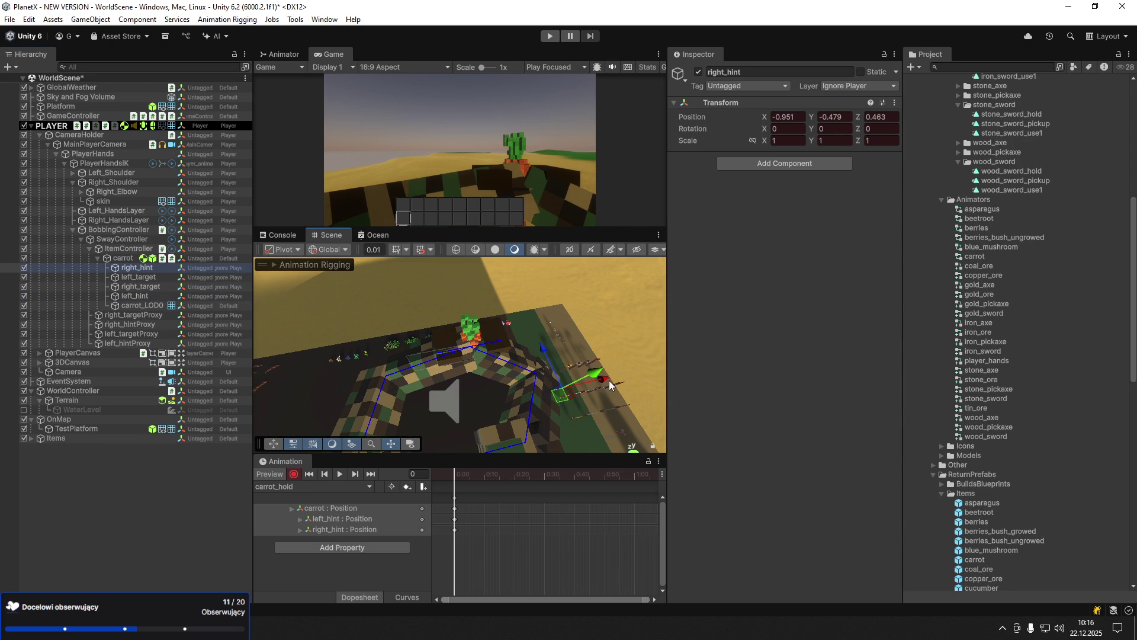
- Place right_target and left_target on the carrot, rotating left_target into a grip
left_click(154, 286)
mouse_move(512, 343)
left_mouse_down()
mouse_move(474, 346)
mouse_move(413, 376)
mouse_move(506, 347)
left_mouse_up()
key("e")
key("w")
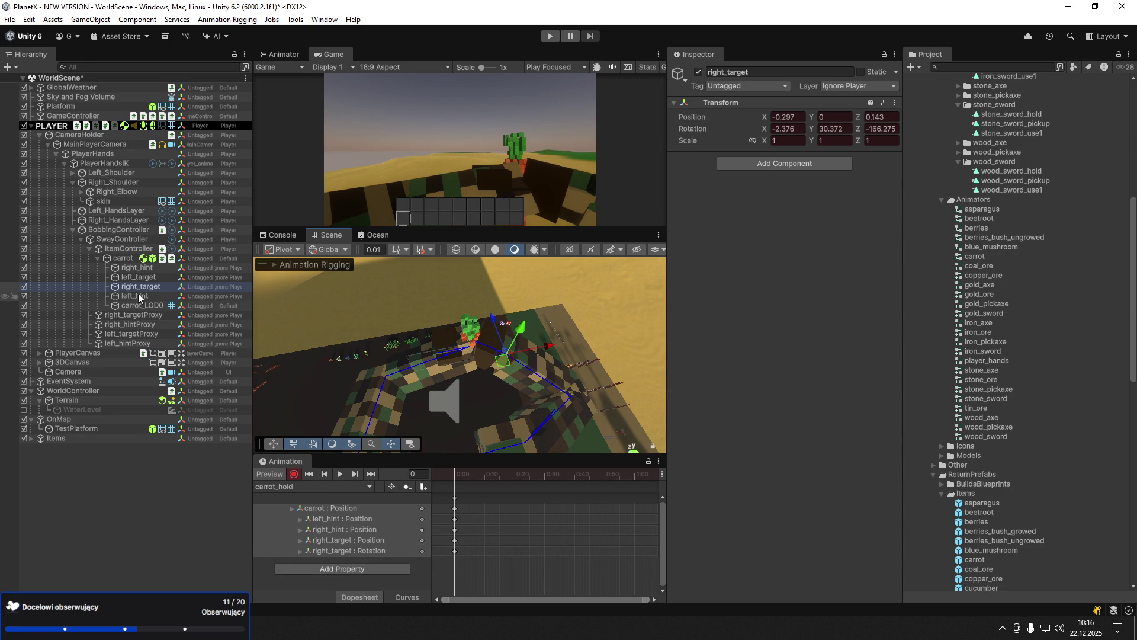
left_click(150, 277)
mouse_move(456, 375)
left_mouse_down()
mouse_move(417, 414)
mouse_move(251, 421)
mouse_move(274, 422)
left_mouse_up()
key("e")
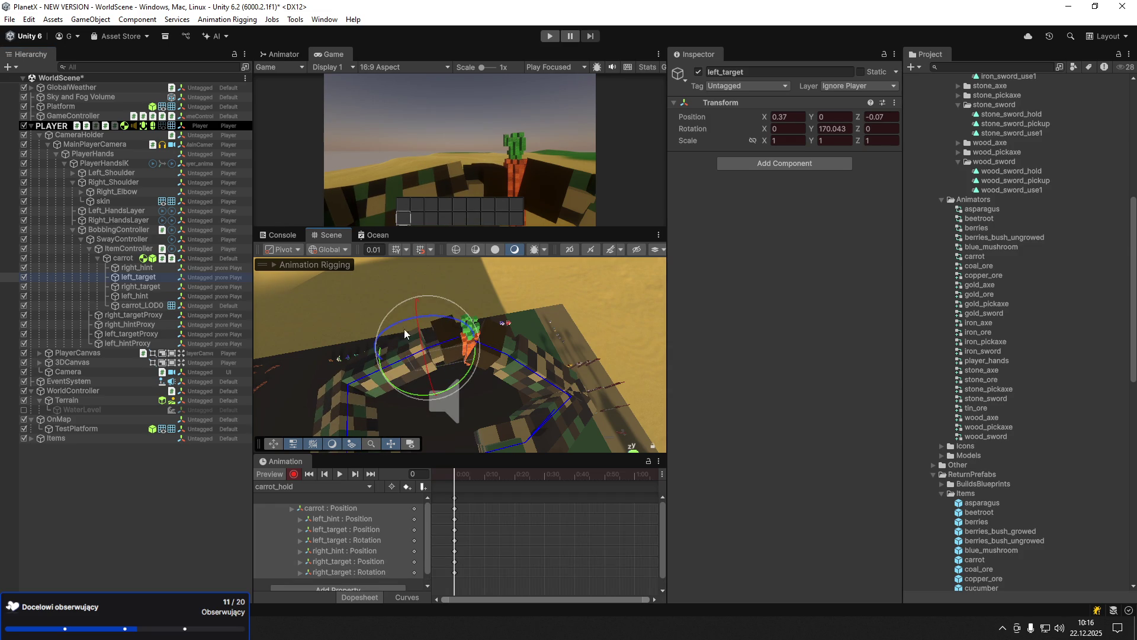
mouse_move(389, 328)
left_mouse_down()
mouse_move(452, 319)
mouse_move(488, 354)
mouse_move(470, 378)
mouse_move(402, 352)
mouse_move(465, 379)
mouse_move(466, 391)
mouse_move(537, 378)
mouse_move(521, 376)
left_mouse_up()
key("w")
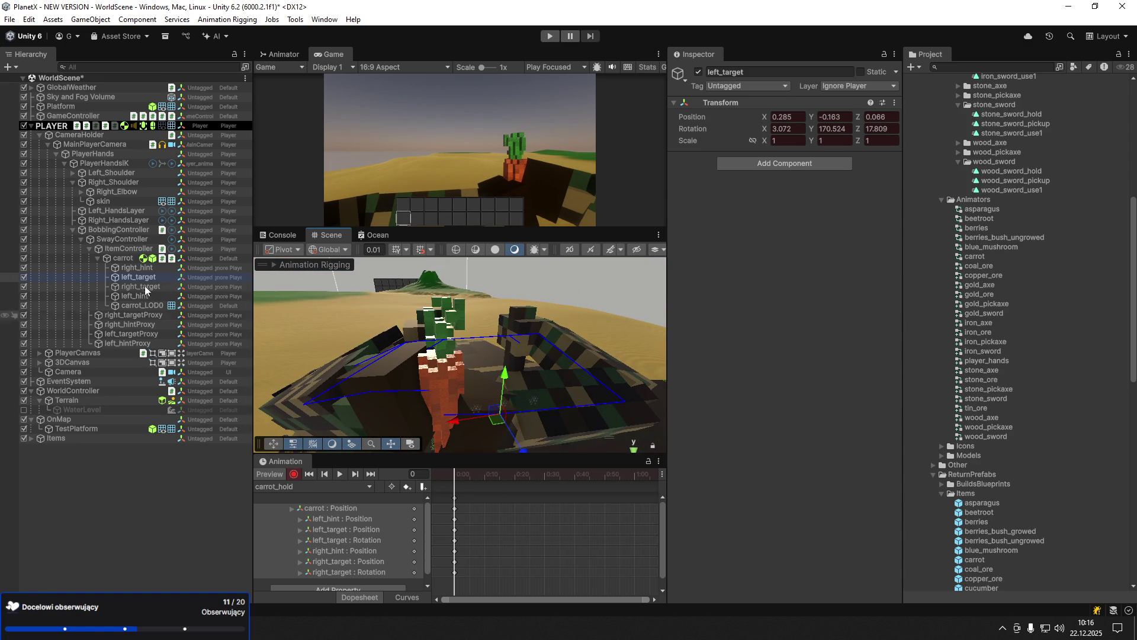
- Reposition the right hand target in the carrot_hold pose
left_click(151, 289)
mouse_move(364, 358)
left_mouse_down()
mouse_move(375, 391)
mouse_move(350, 425)
left_mouse_up()
left_click_drag(421, 405, 177, 418)
left_click_drag(372, 391, 115, 367)
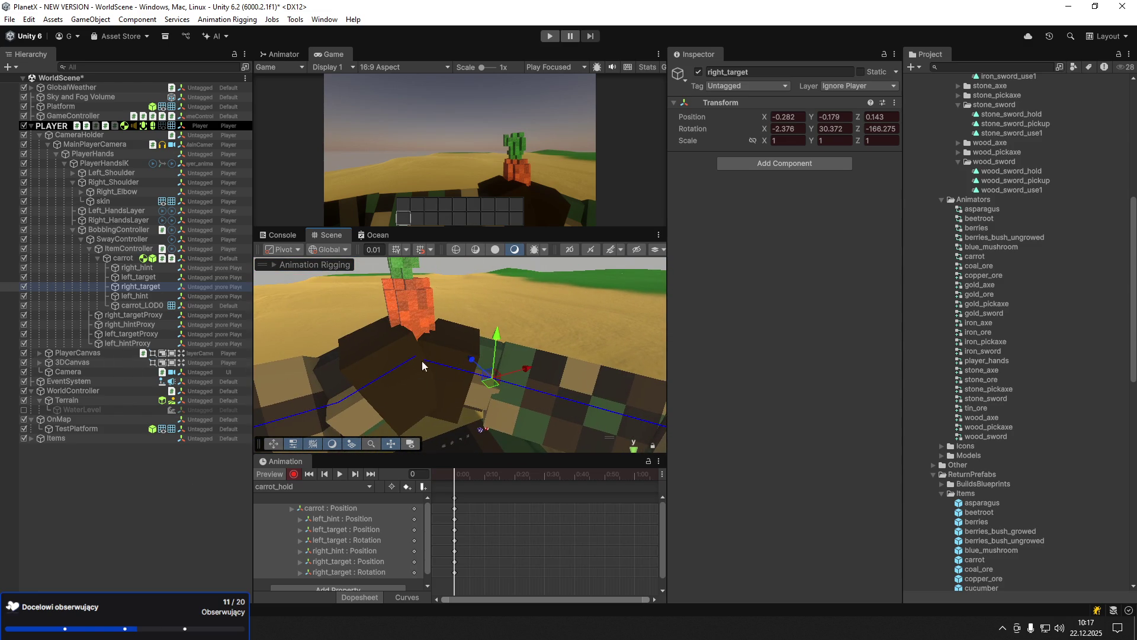
- Shift the carrot left to X -5.9 and lower it to Y -1.81
left_click(130, 257)
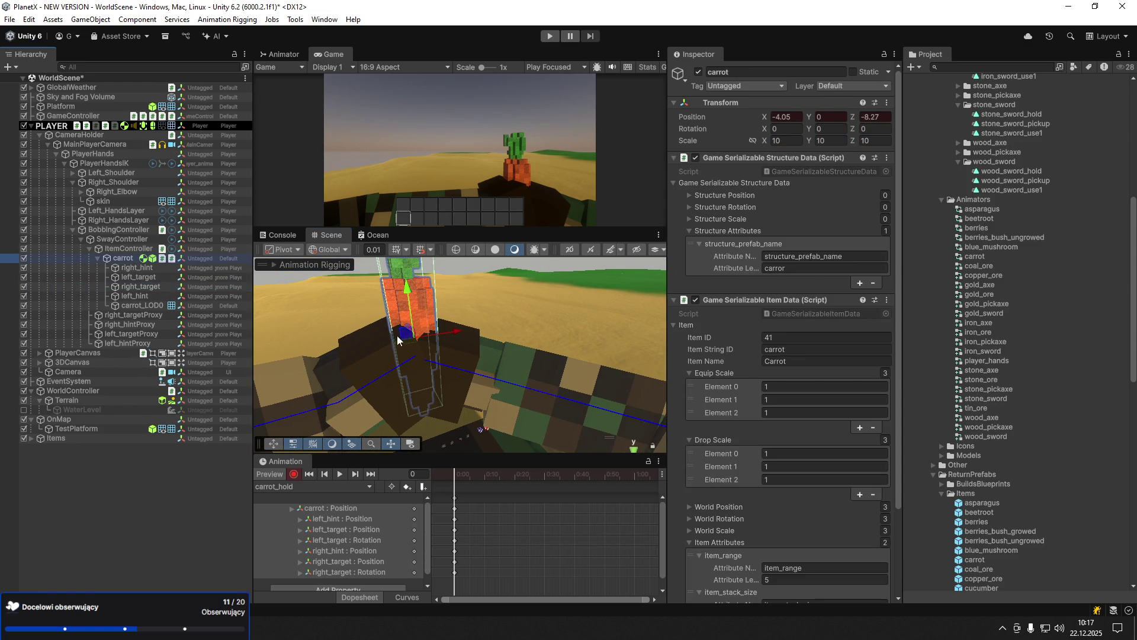
left_click_drag(435, 338, 477, 335)
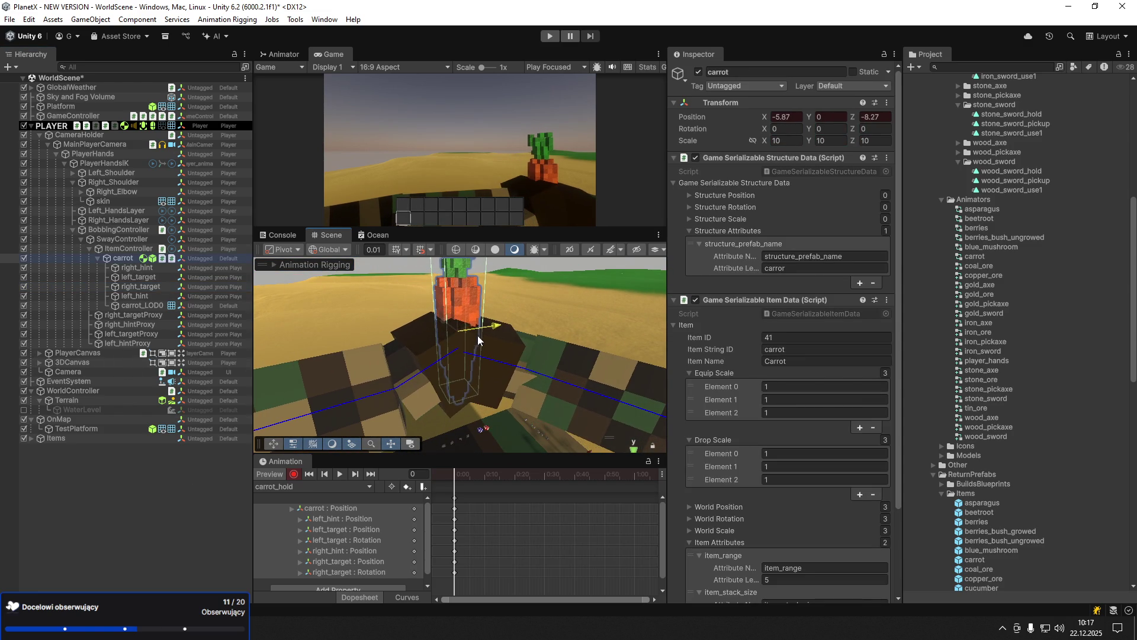
mouse_move(459, 289)
left_mouse_down()
mouse_move(462, 335)
mouse_move(385, 366)
left_mouse_up()
mouse_move(468, 363)
left_mouse_down()
mouse_move(520, 362)
mouse_move(452, 385)
mouse_move(468, 381)
mouse_move(437, 357)
left_mouse_up()
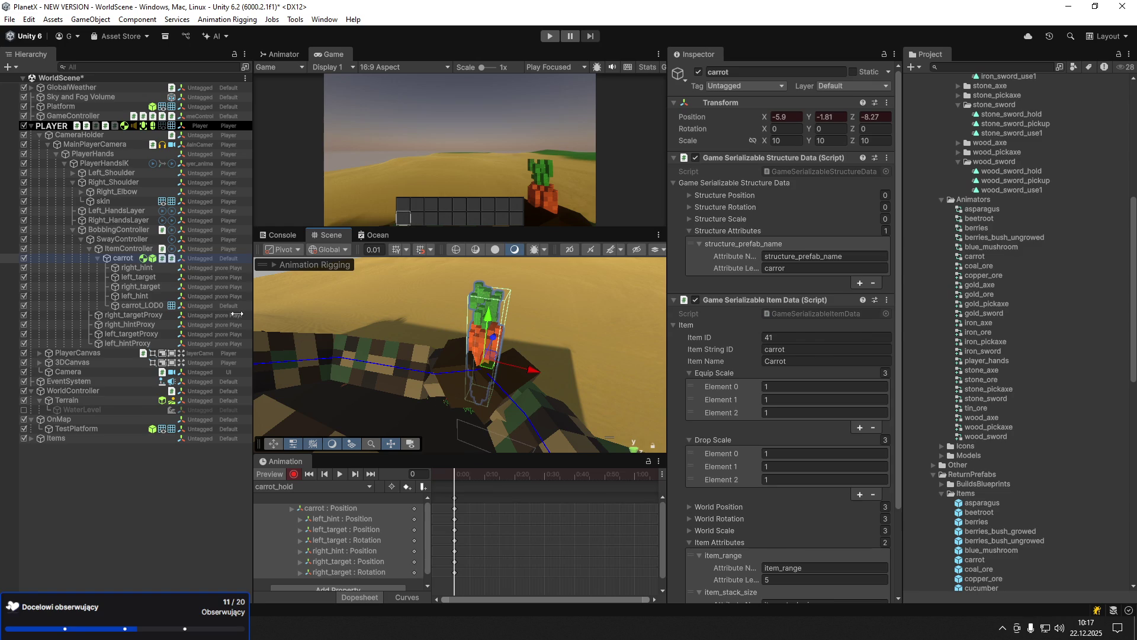
- Rotate right_target around Y to 27.812 for a better grip
left_click(155, 277)
left_click(155, 286, "ctrl")
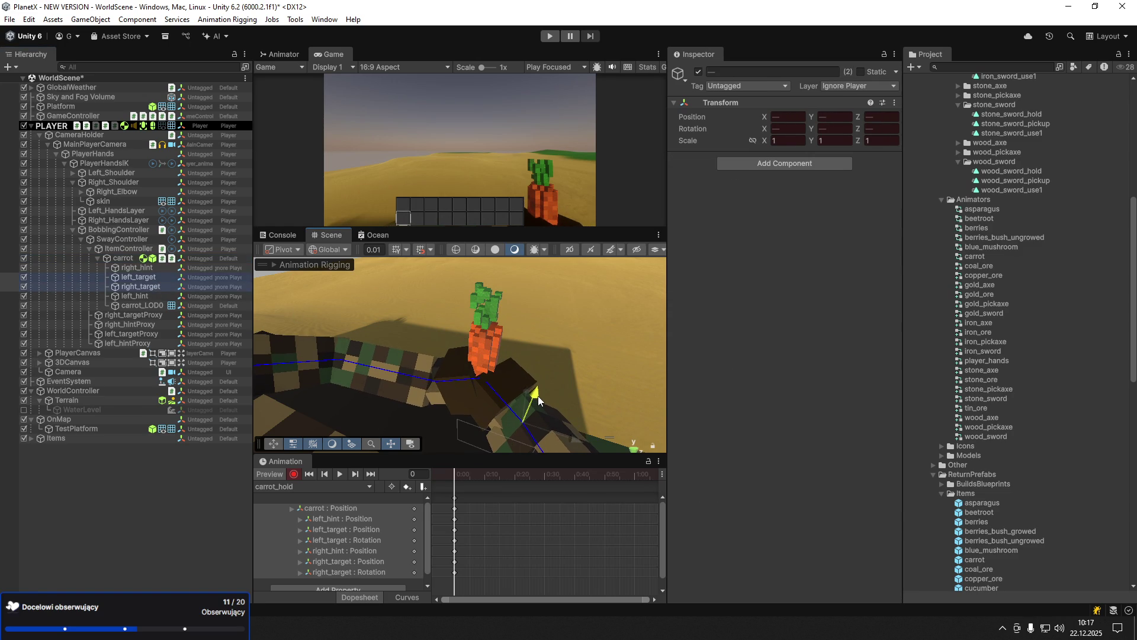
left_click(131, 288)
key("e")
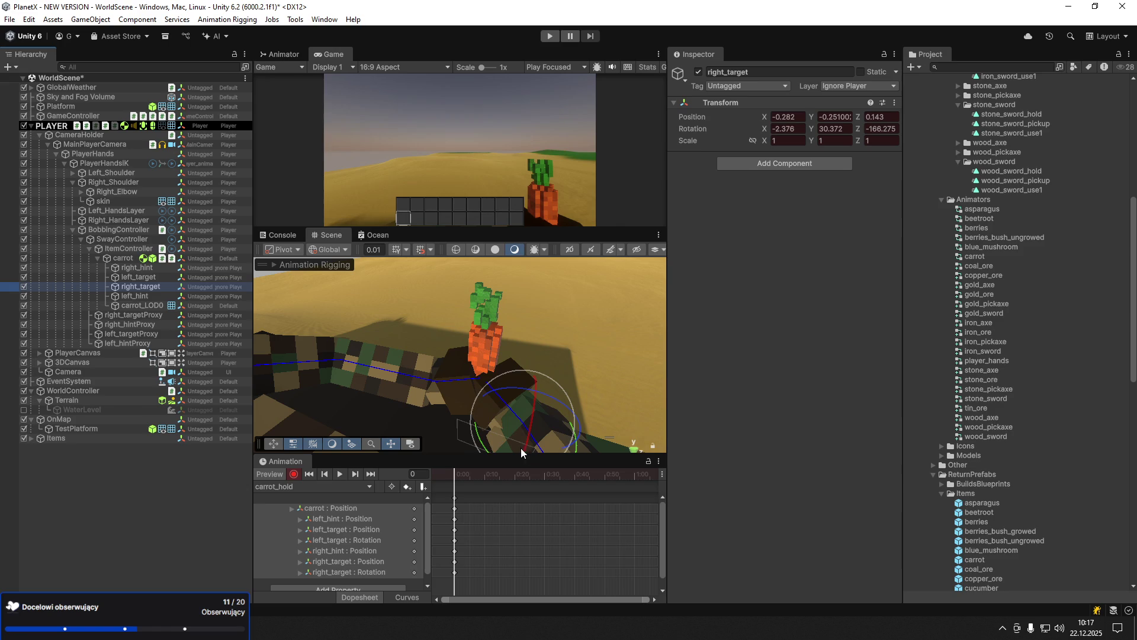
mouse_move(485, 447)
left_mouse_down()
mouse_move(480, 422)
mouse_move(528, 389)
mouse_move(472, 393)
left_mouse_up()
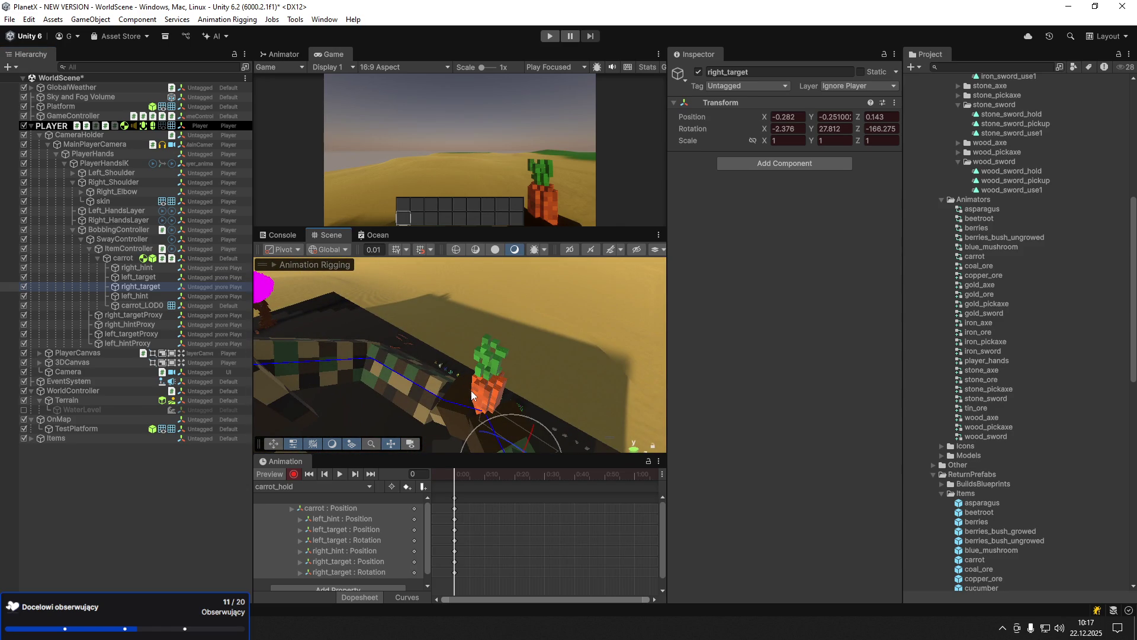
left_click(456, 503)
left_click(344, 490)
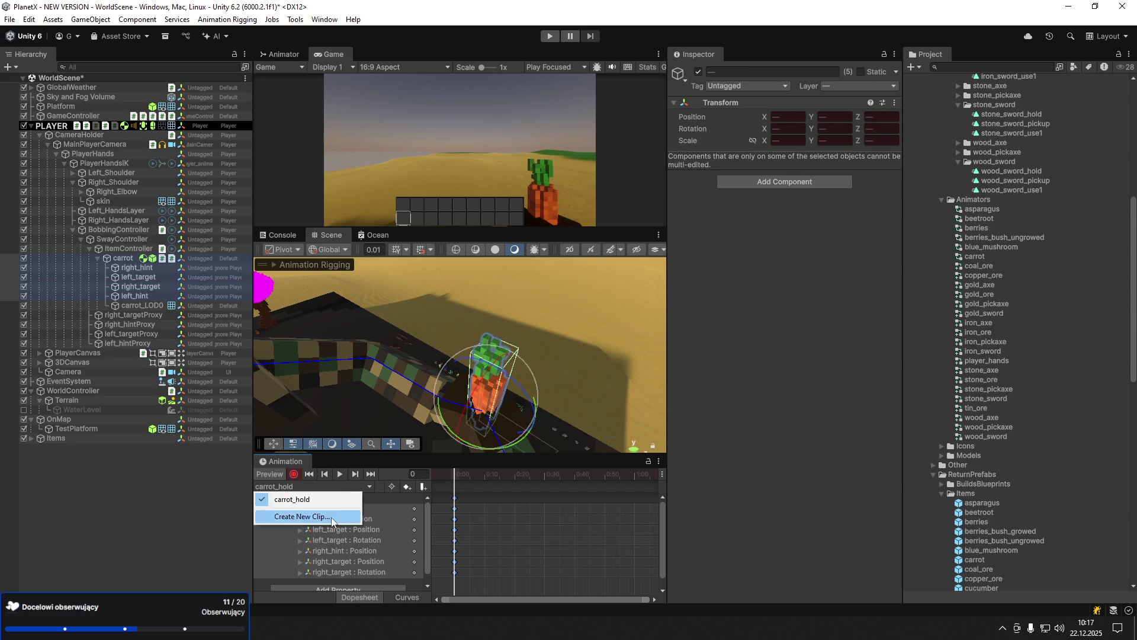
- Create the carrot_use1 animation clip and turn on keyframe recording
left_click(296, 519)
type("carrot")
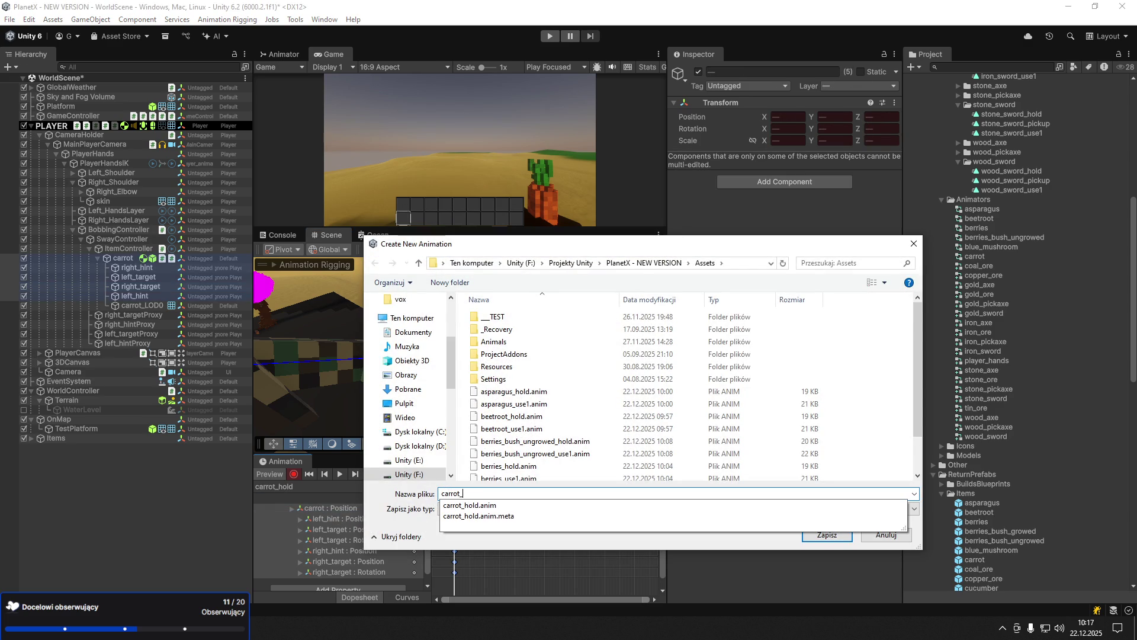
type("_use1.anim")
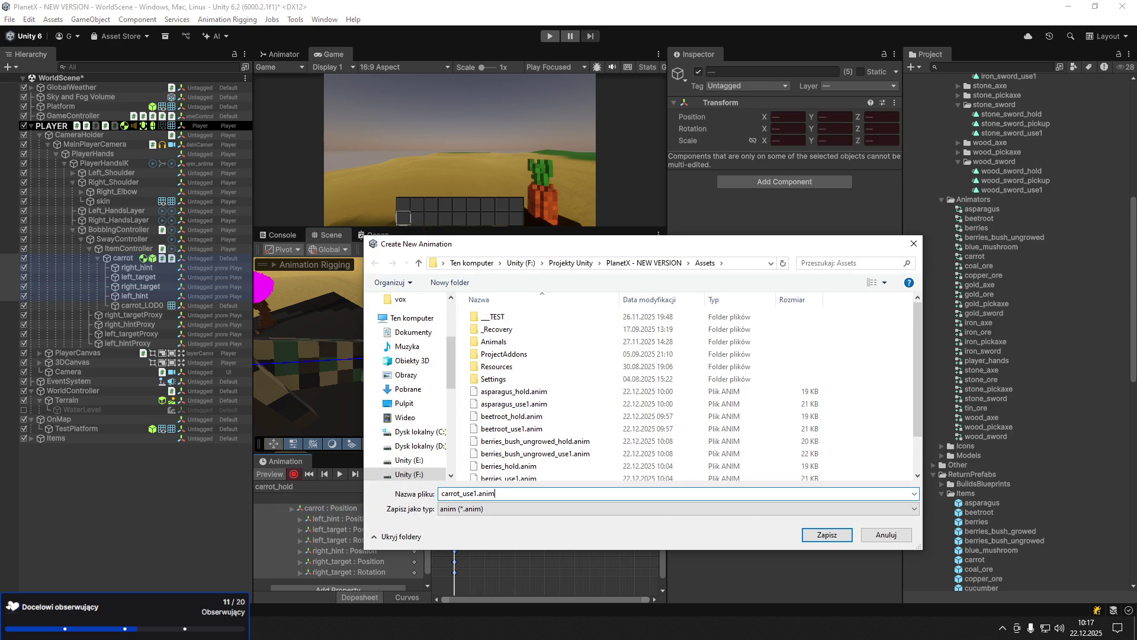
key("Return")
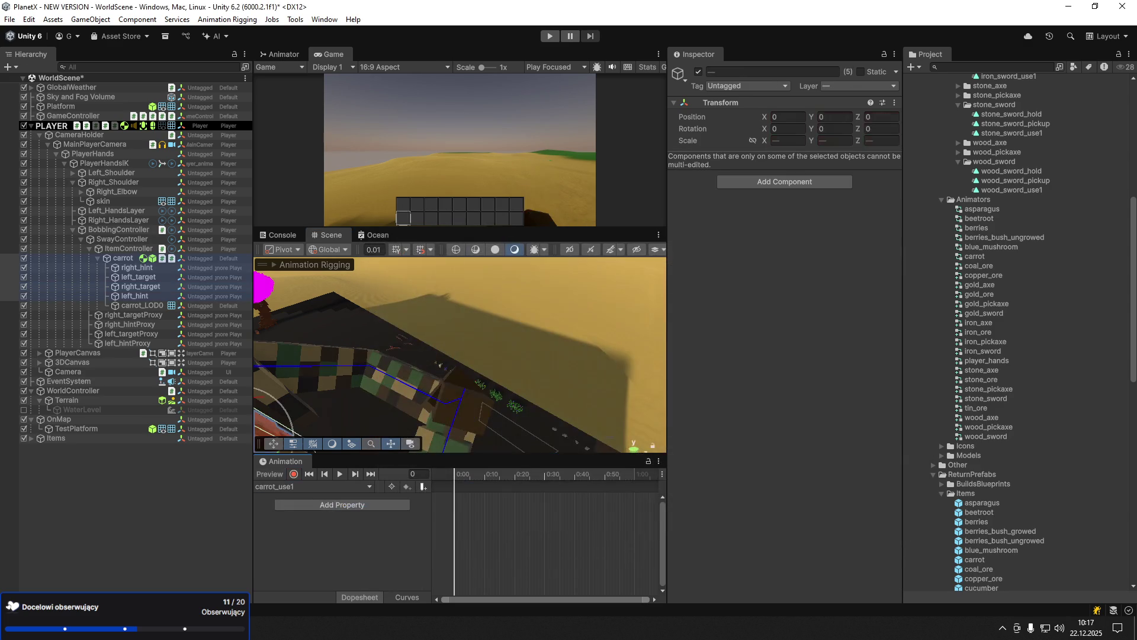
key("k")
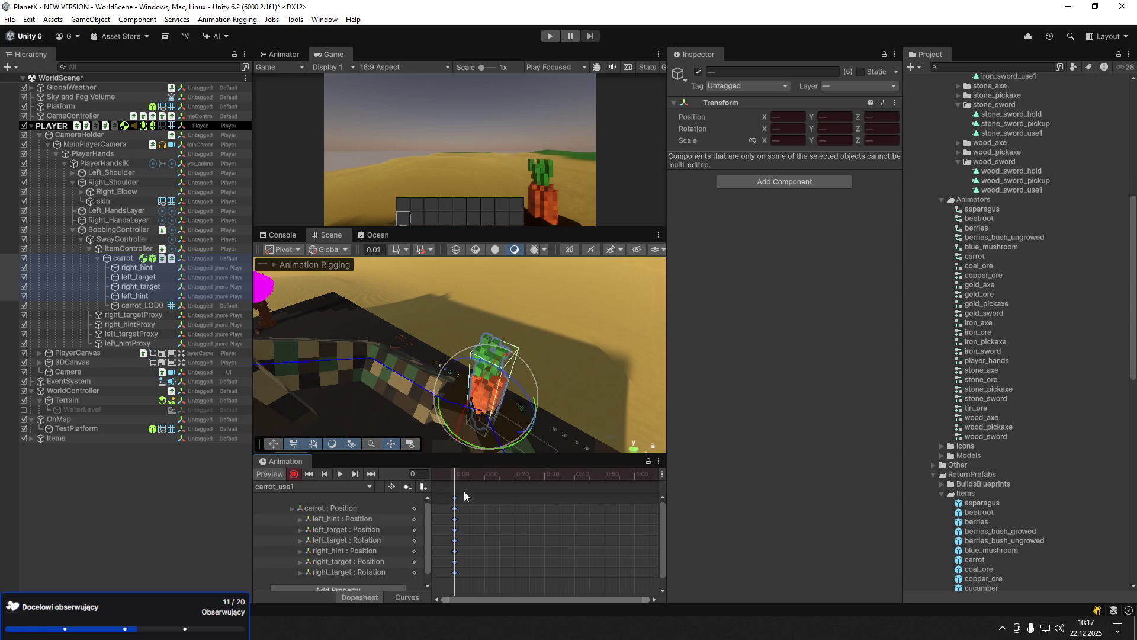
- Key the carrot pushed forward at frame 16 and tilted back at frame 31
left_click(119, 258)
key("w")
left_click_drag(502, 379, 501, 388)
left_click_drag(493, 474, 503, 474)
left_click_drag(505, 373, 494, 409)
key("e")
left_click_drag(500, 475, 547, 474)
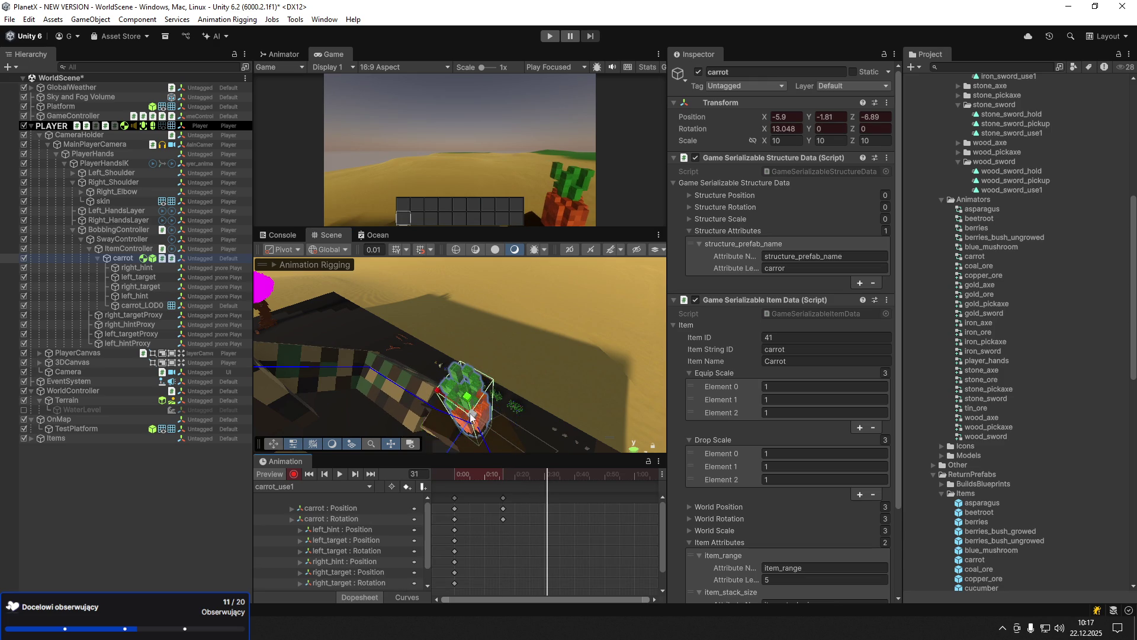
mouse_move(487, 414)
left_mouse_down()
mouse_move(484, 398)
mouse_move(472, 424)
mouse_move(548, 387)
mouse_move(524, 377)
mouse_move(542, 367)
left_mouse_up()
key("w")
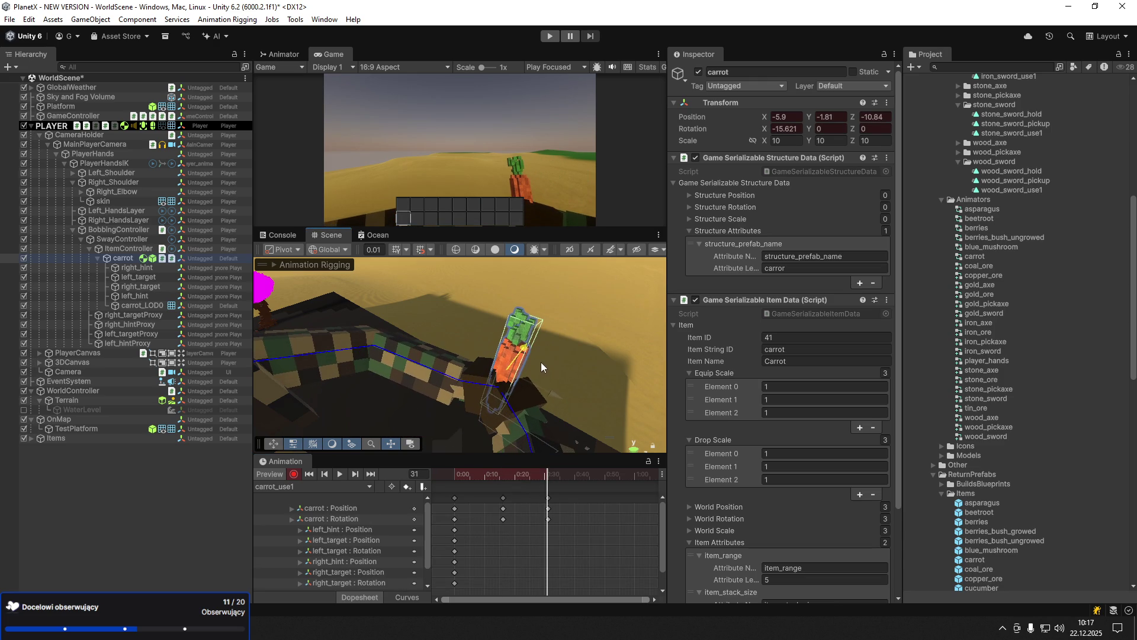
- Shift the carrot keys earlier in the Dopesheet, stop recording, and delete the carrot
mouse_move(465, 474)
left_mouse_down()
mouse_move(455, 479)
mouse_move(492, 477)
left_mouse_up()
mouse_move(567, 556)
left_mouse_down()
mouse_move(499, 492)
mouse_move(524, 513)
left_mouse_up()
left_click(562, 524)
left_click_drag(474, 478, 461, 480)
mouse_move(579, 524)
left_mouse_down()
mouse_move(476, 493)
mouse_move(530, 513)
left_mouse_up()
left_click(535, 549)
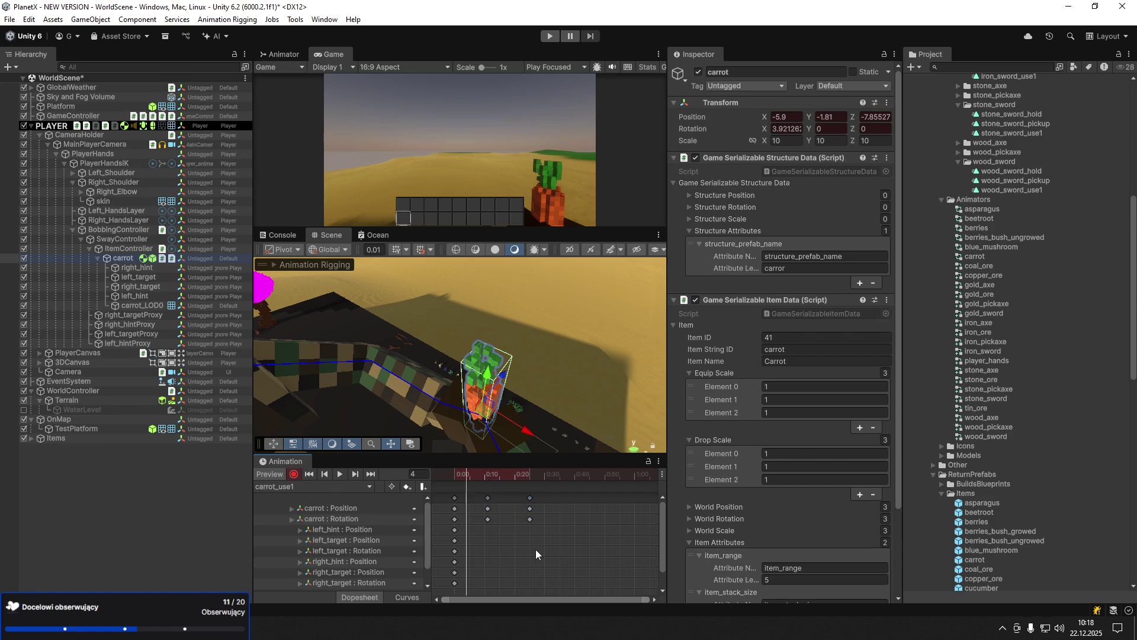
left_click(454, 475)
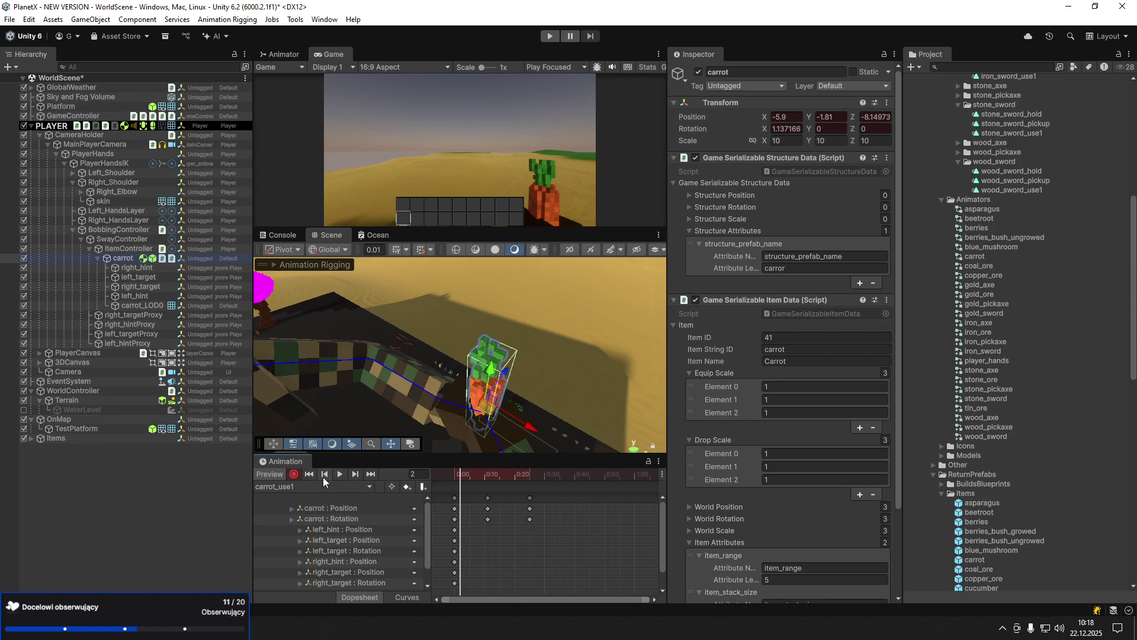
left_click(294, 475)
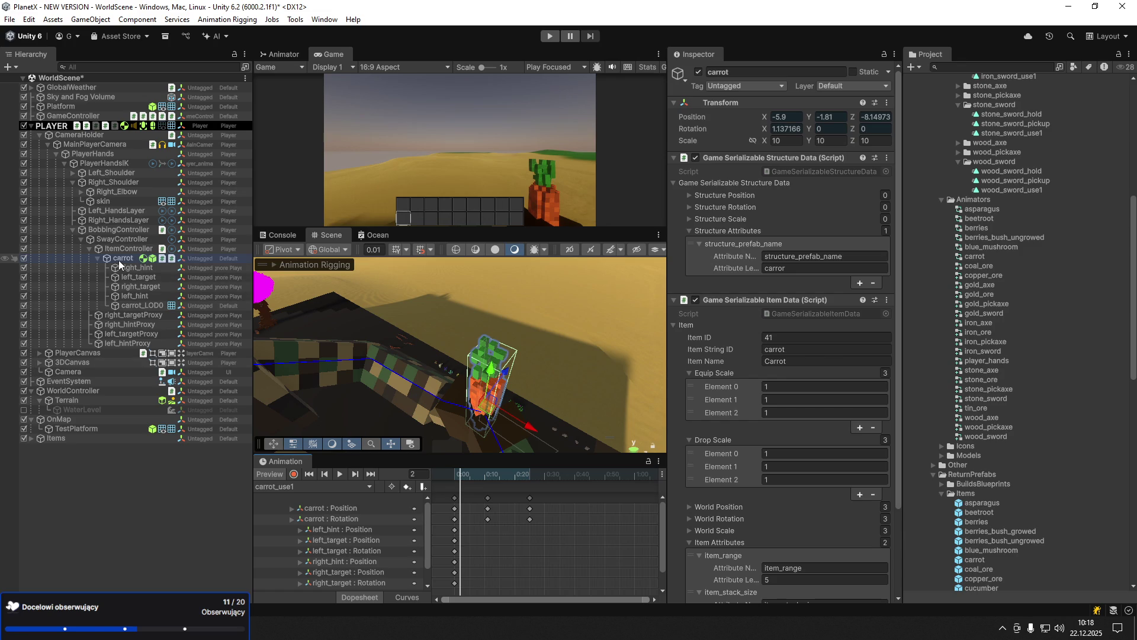
key("Delete")
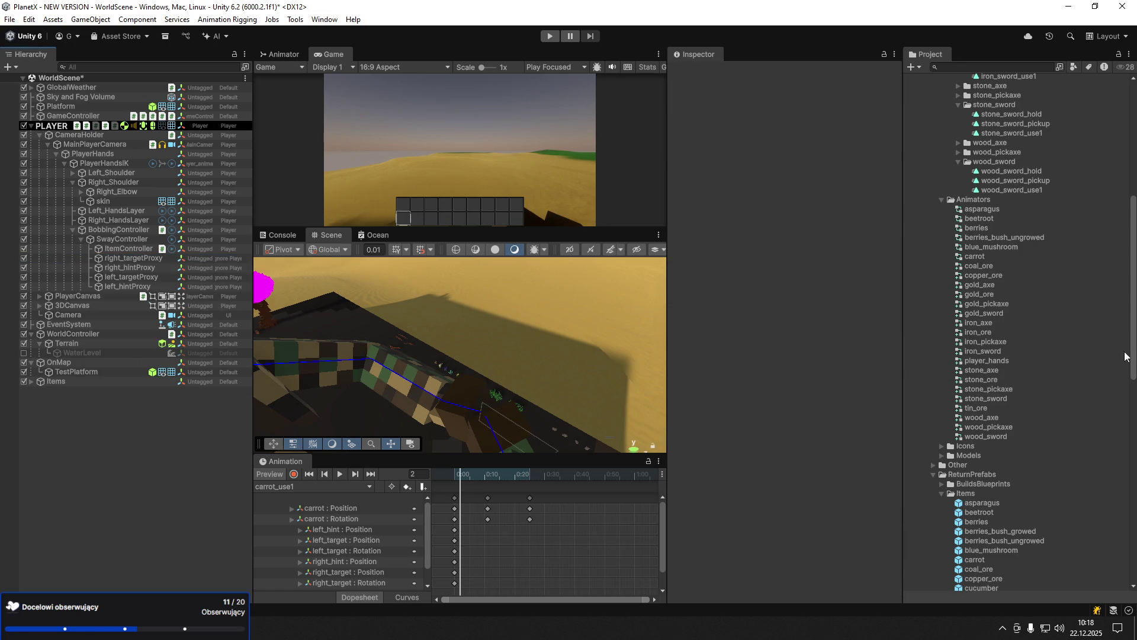
- Create a 'cucumber' animator controller in Animators and place the cucumber prefab under ItemController
left_click(990, 570)
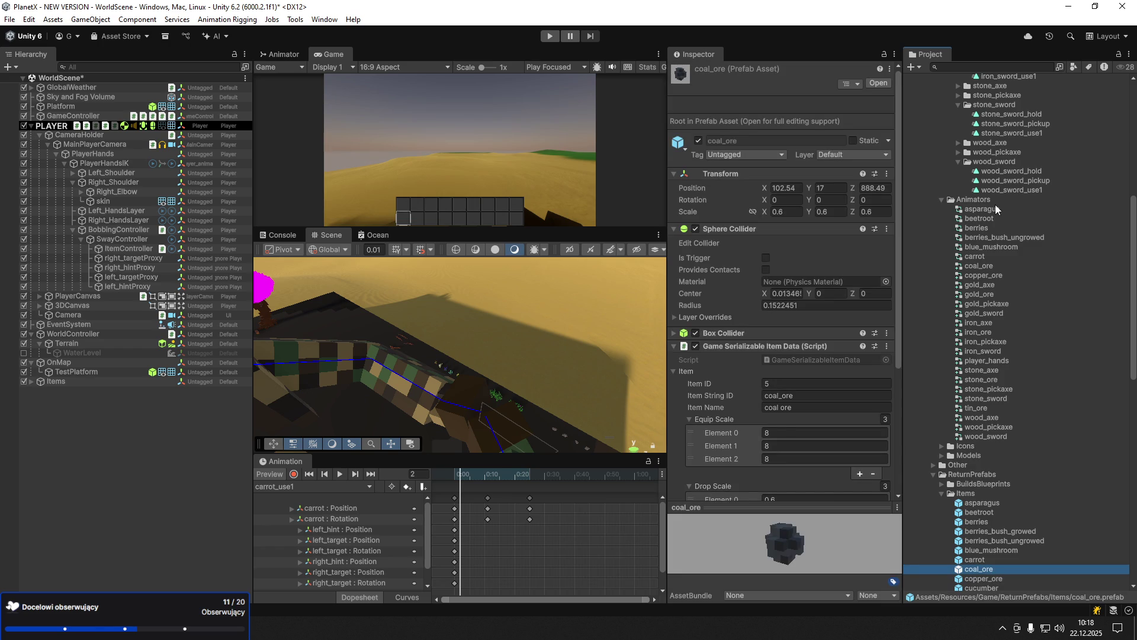
right_click(954, 200)
mouse_move(984, 206)
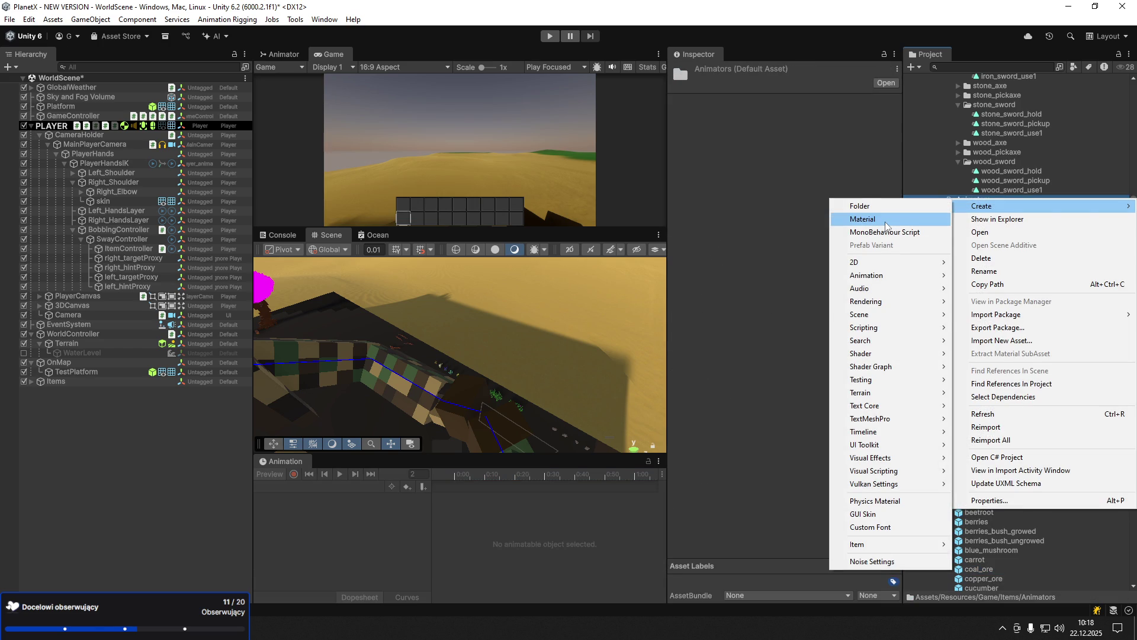
mouse_move(912, 275)
left_click(1042, 275)
type("cucumber")
key("Return")
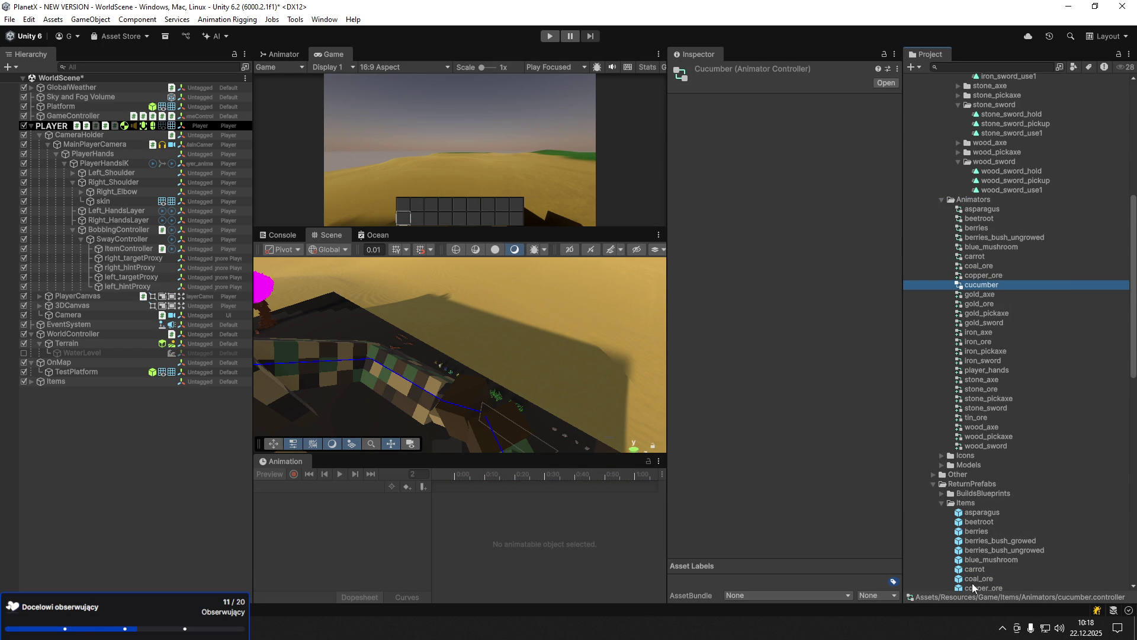
scroll(951, 449, "down", 3)
mouse_move(991, 567)
left_mouse_down()
mouse_move(191, 302)
mouse_move(114, 243)
mouse_move(135, 269)
mouse_move(133, 254)
left_mouse_up()
- Unpack the cucumber prefab and assign the cucumber animator controller to PlayerHandsIK
right_click(112, 260)
mouse_move(177, 326)
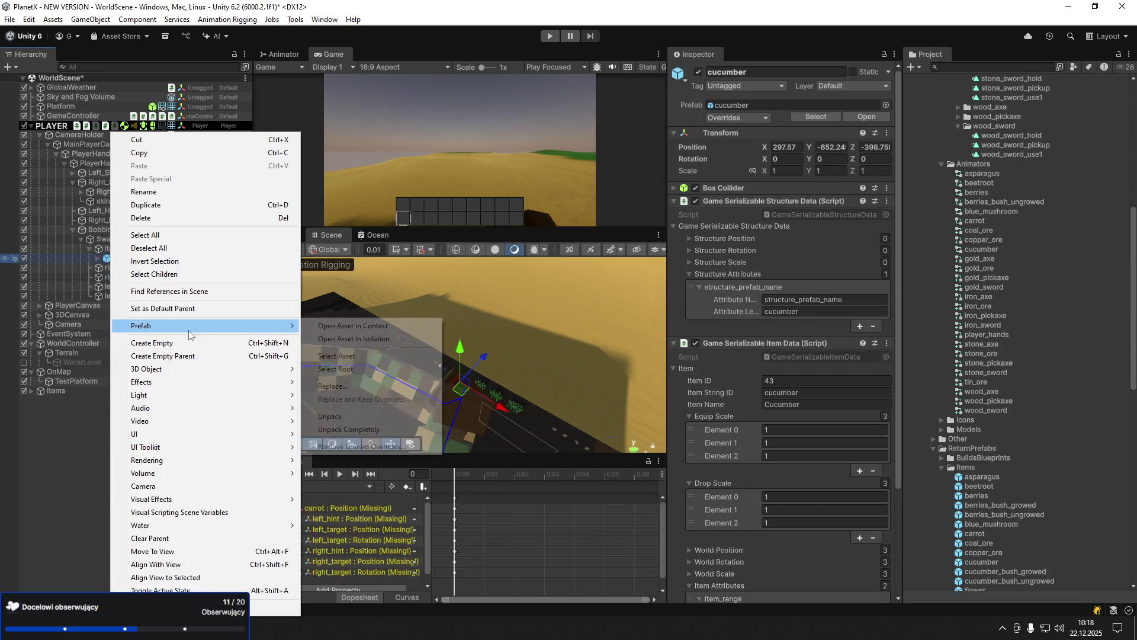
left_click(371, 428)
left_click(97, 259)
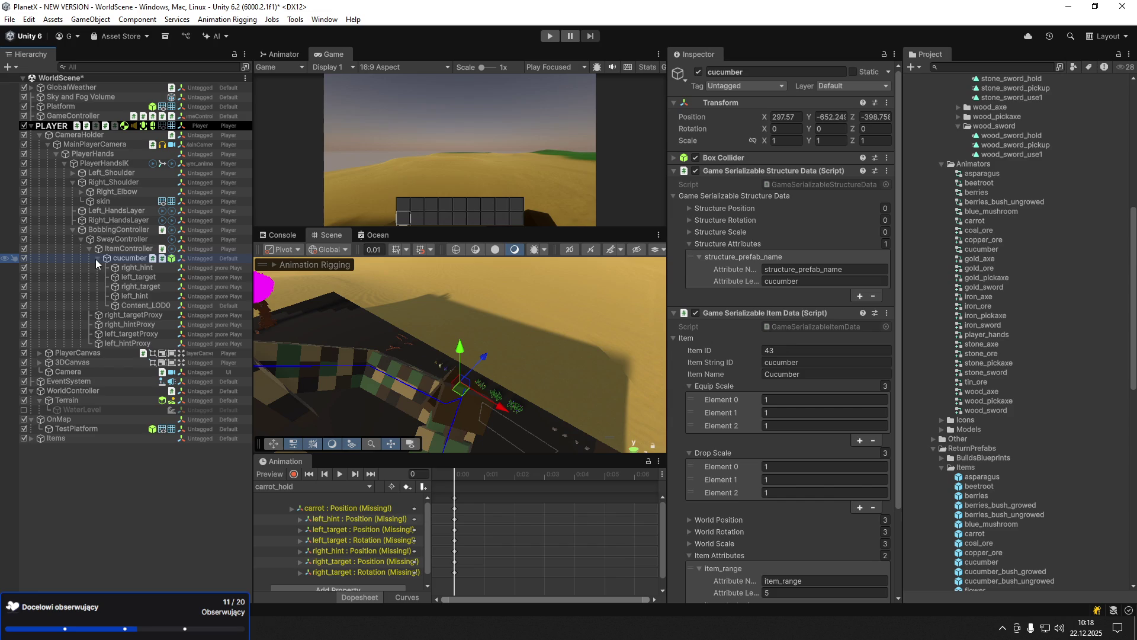
left_click(105, 163)
left_click(107, 154)
left_click(105, 163)
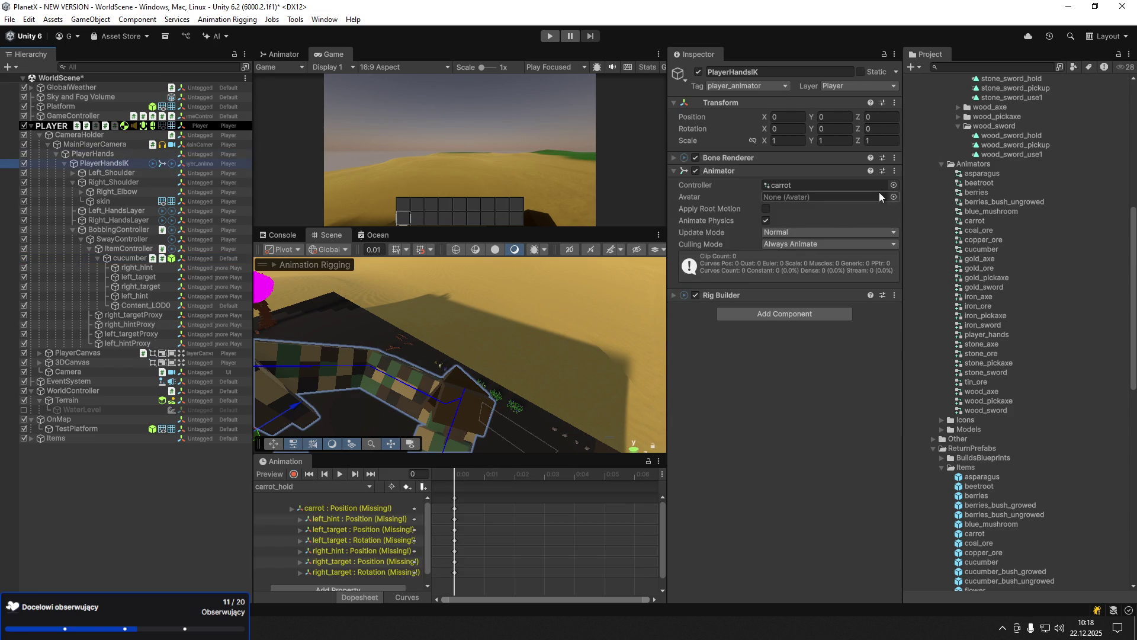
left_click(893, 185)
type("cuc")
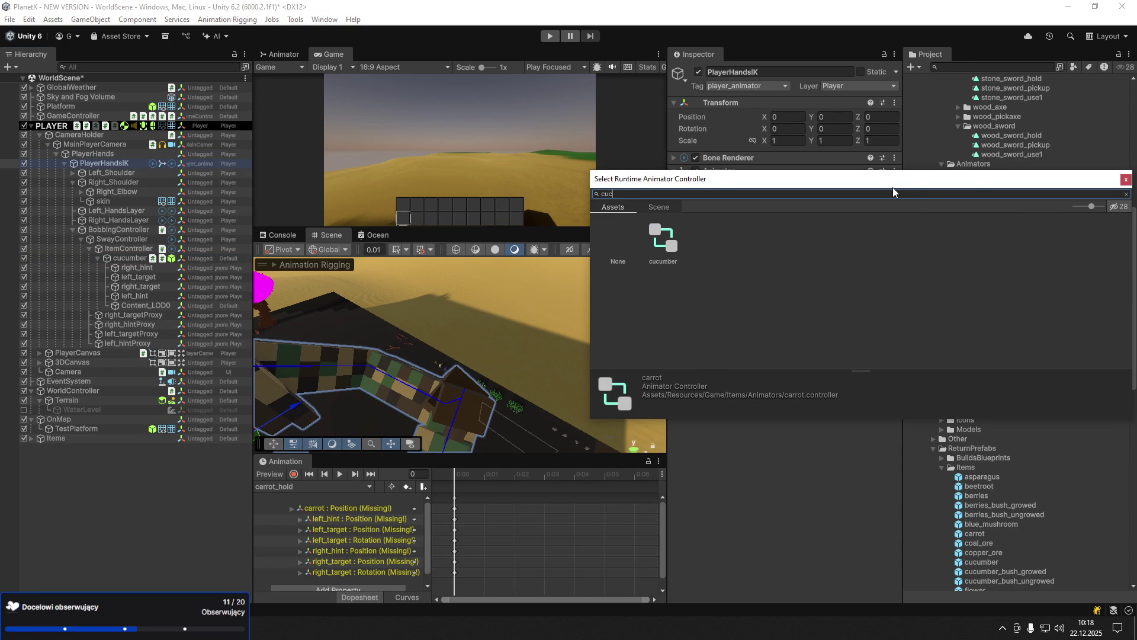
double_click(663, 240)
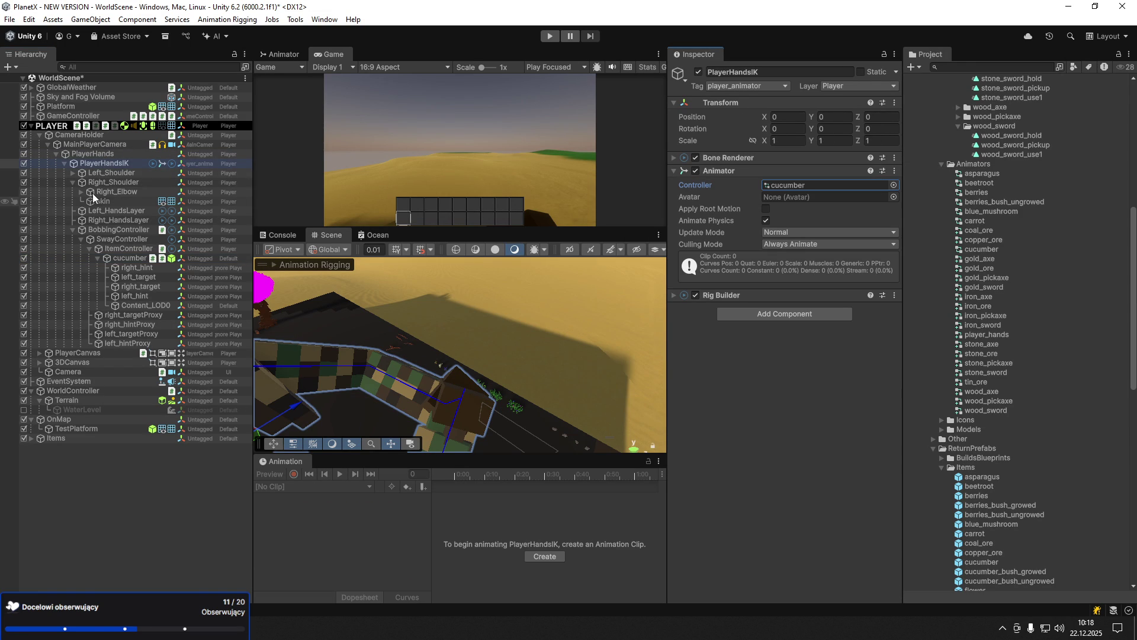
- Set right_hint/right_target and left_target/left_hint as the hand layers' IK hints and targets
left_click(73, 181)
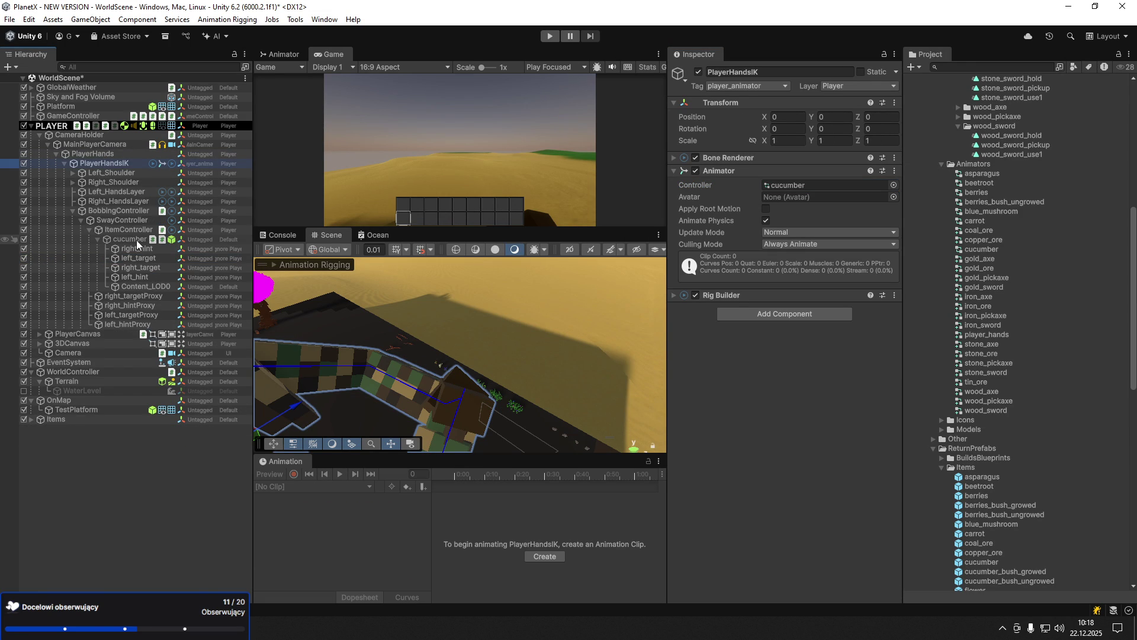
left_click(119, 201)
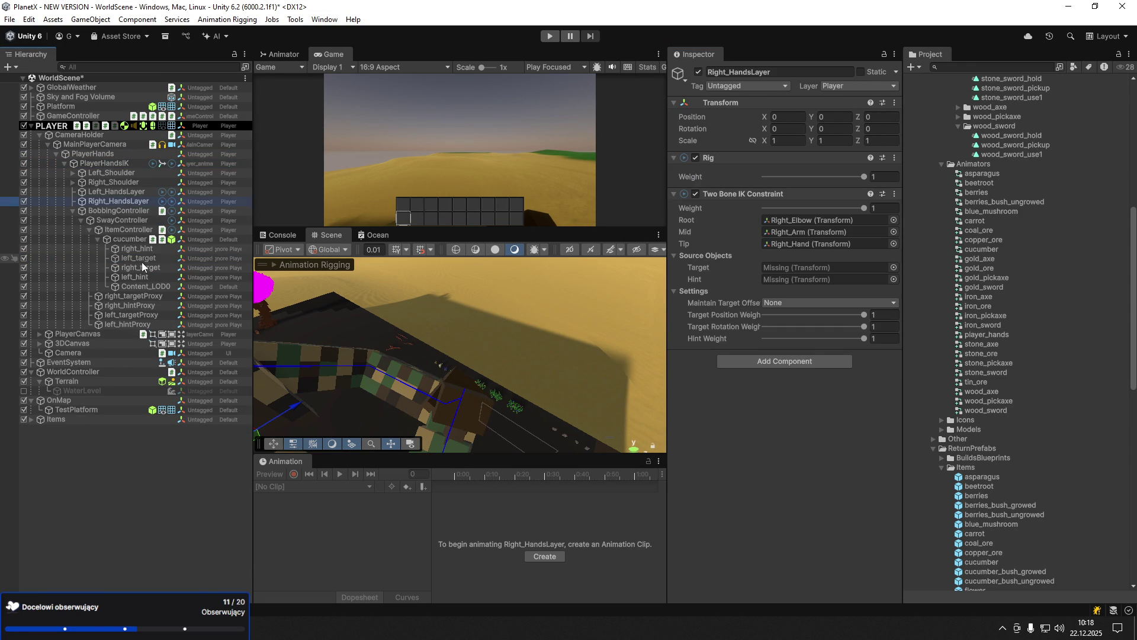
mouse_move(141, 253)
left_mouse_down()
mouse_move(714, 296)
mouse_move(801, 281)
left_mouse_up()
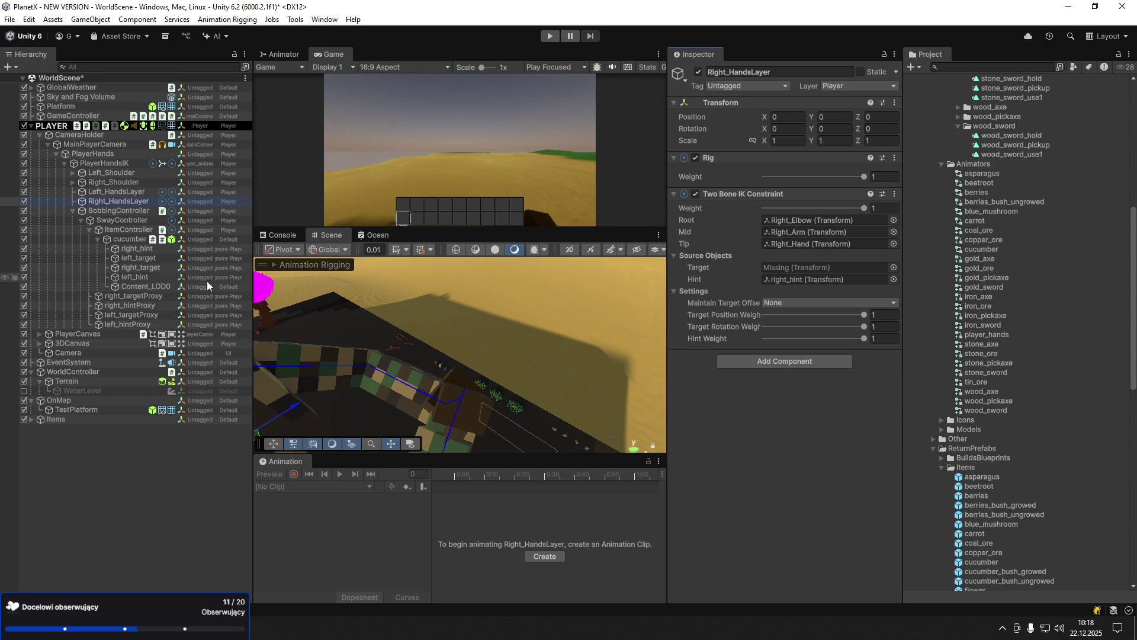
left_click_drag(148, 271, 801, 268)
left_click(132, 195)
left_click_drag(138, 258, 794, 268)
left_click_drag(135, 277, 801, 279)
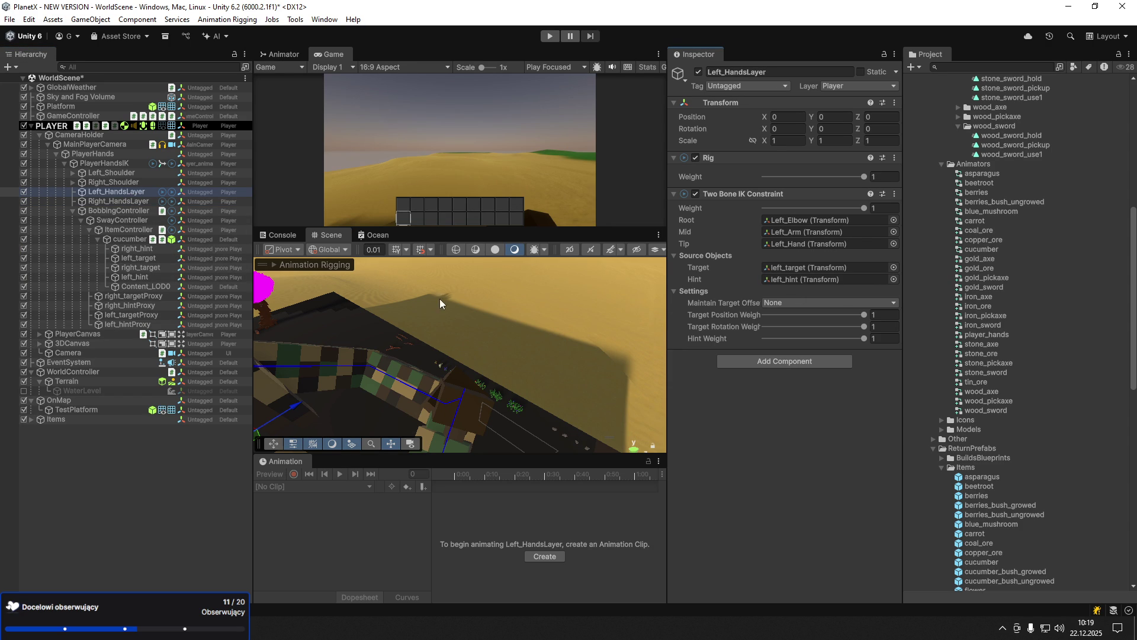
- Reset the four hint and target objects to Z position 0 and scale 1
left_click(104, 202)
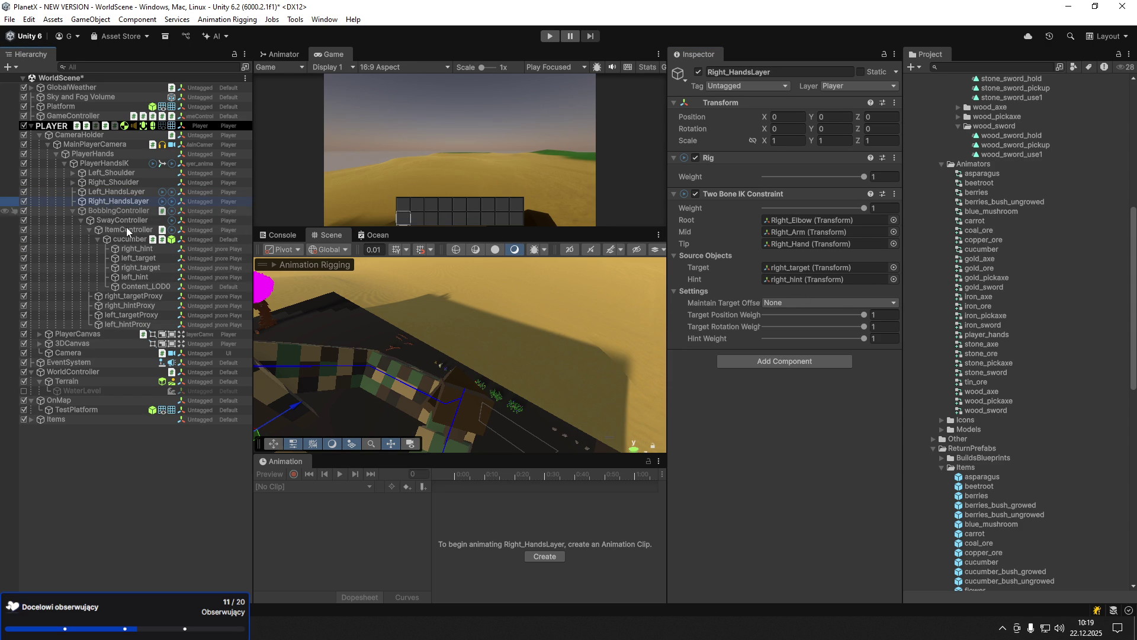
key("f")
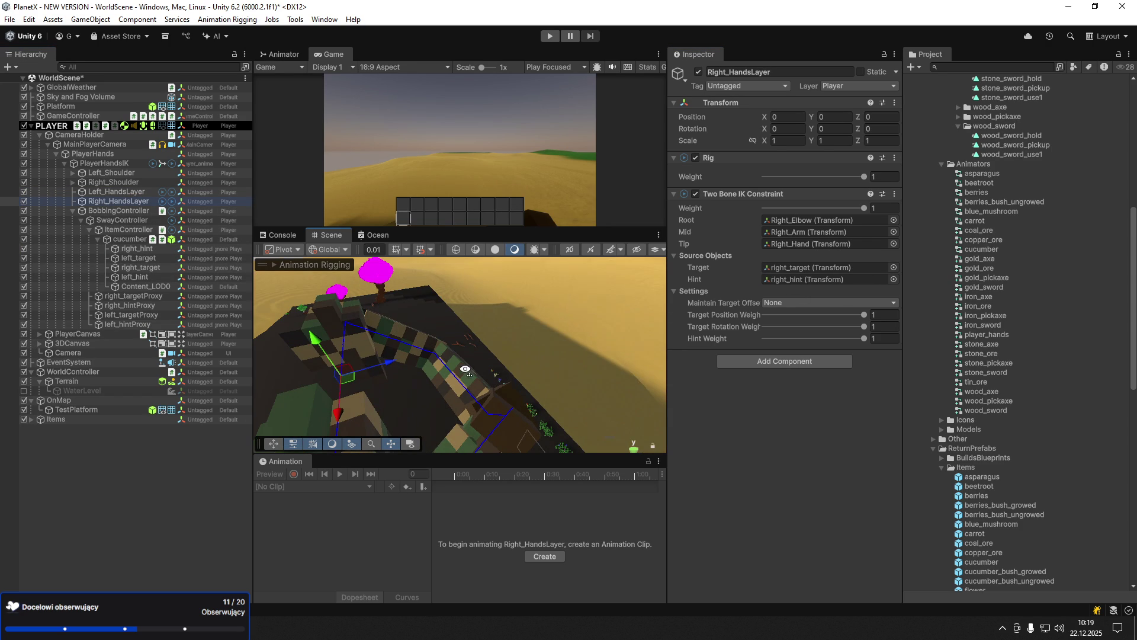
left_click(135, 250)
left_click(135, 276, "shift")
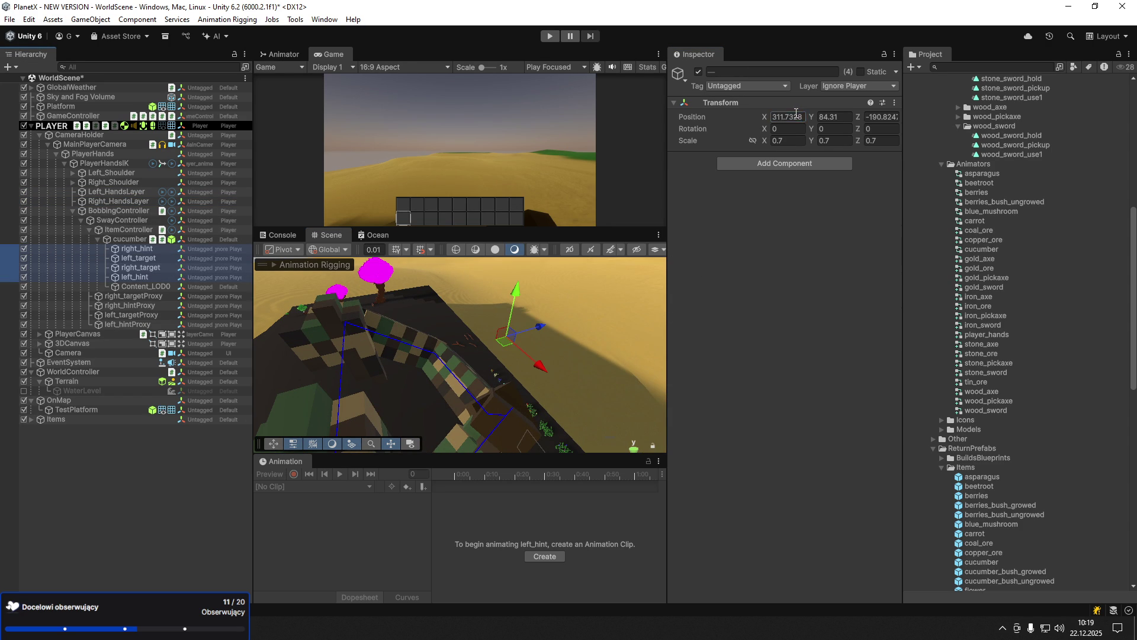
left_click(883, 117)
type("0")
left_click(882, 140)
type("1")
left_click(836, 141)
type("1")
left_click(788, 140)
type("1")
- Zero the cucumber's position and scale it to 15 on all axes
left_click(130, 239)
key("Tab")
key("Tab")
key("Tab")
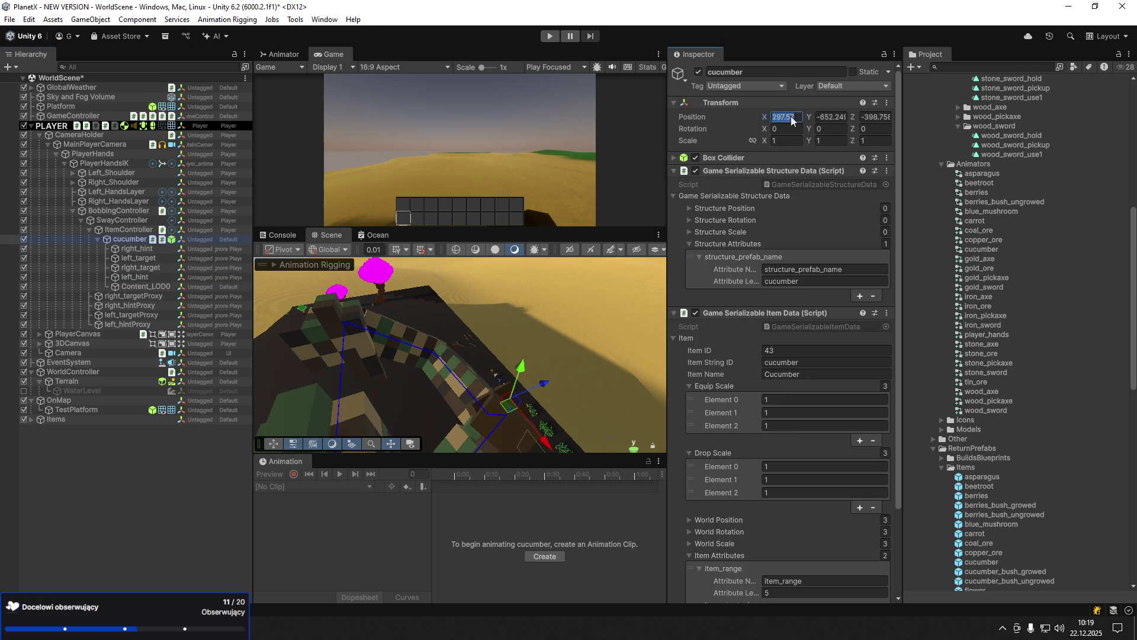
key("BackSpace")
left_click_drag(518, 326, 467, 326)
left_click(778, 140)
type("15")
left_click(829, 140)
type("15")
left_click(880, 140)
type("15")
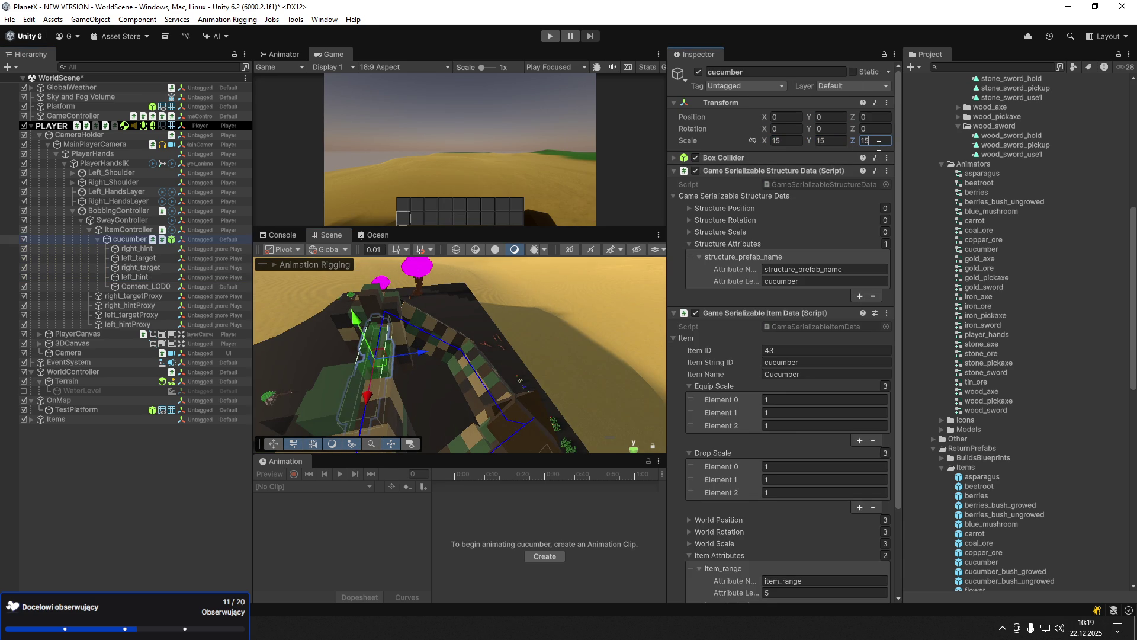
- Reduce the cucumber's scale to 12 on all axes, then try 14 on Z
mouse_move(533, 344)
left_mouse_down()
mouse_move(219, 338)
mouse_move(370, 339)
left_mouse_up()
left_click(779, 141)
type("12")
left_click(830, 141)
type("12")
left_click(878, 141)
type("12")
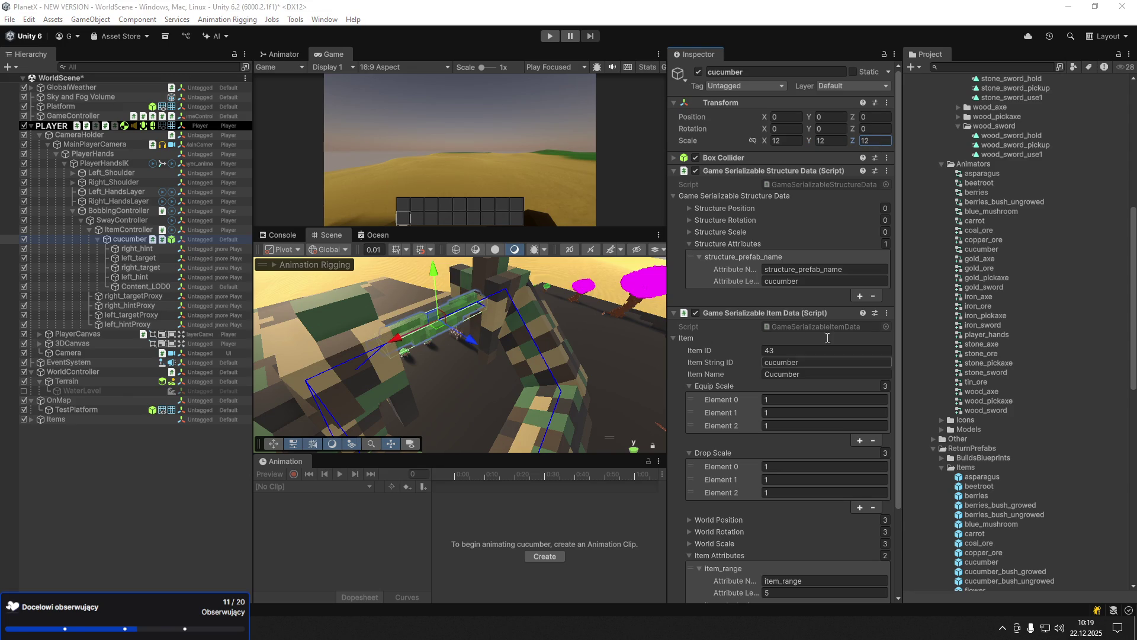
left_click_drag(562, 399, 422, 395)
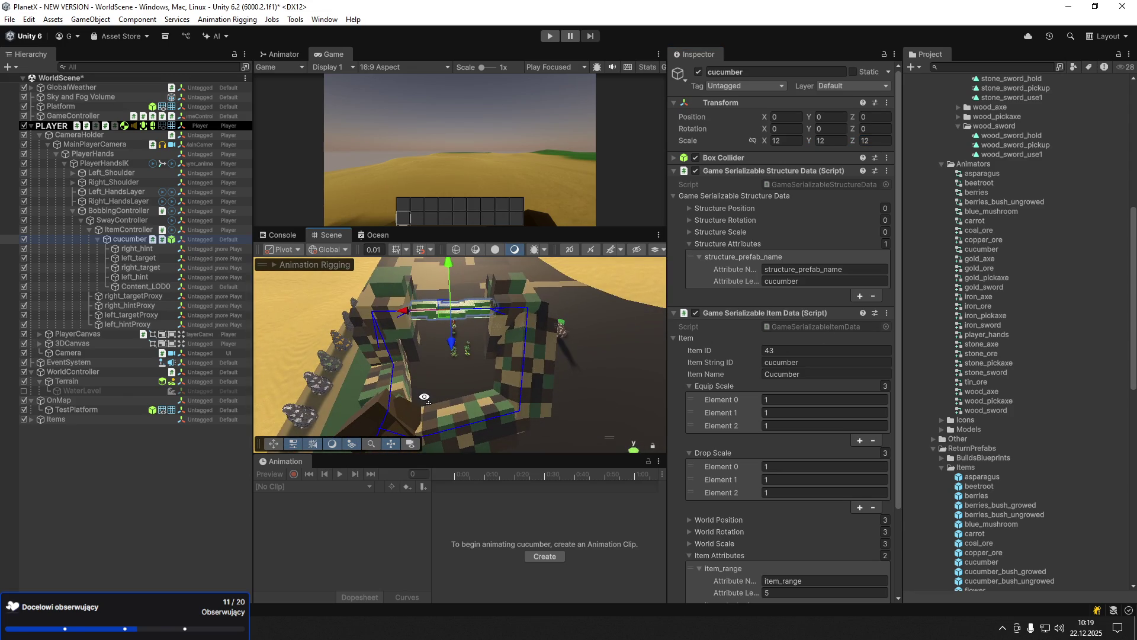
left_click(786, 140)
type("1")
left_click(872, 140)
type("14")
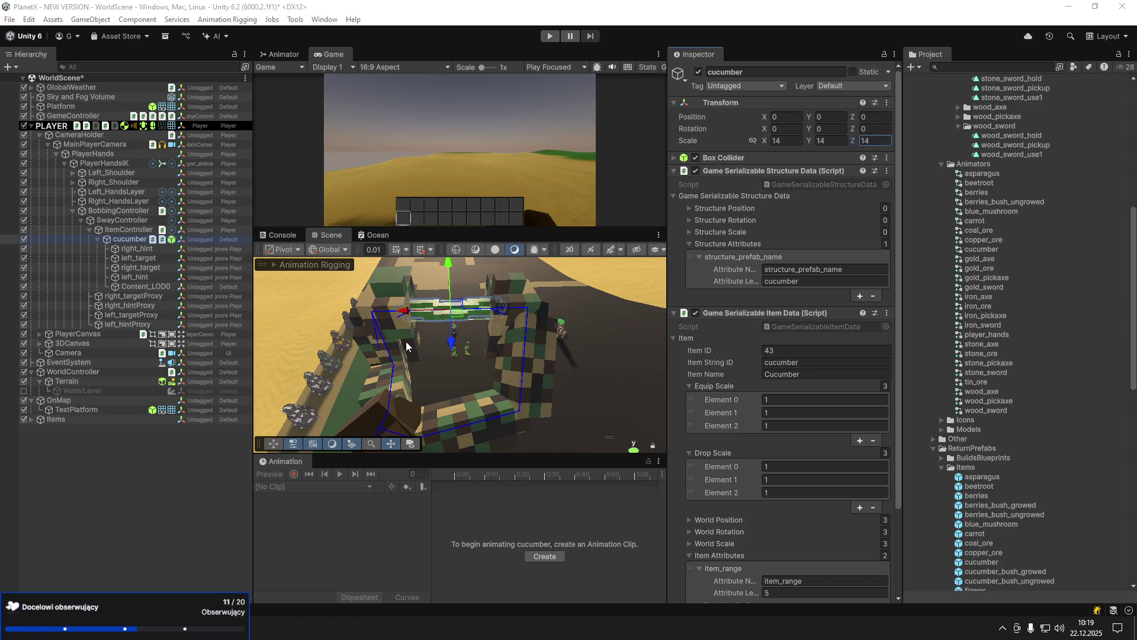
left_click(459, 302)
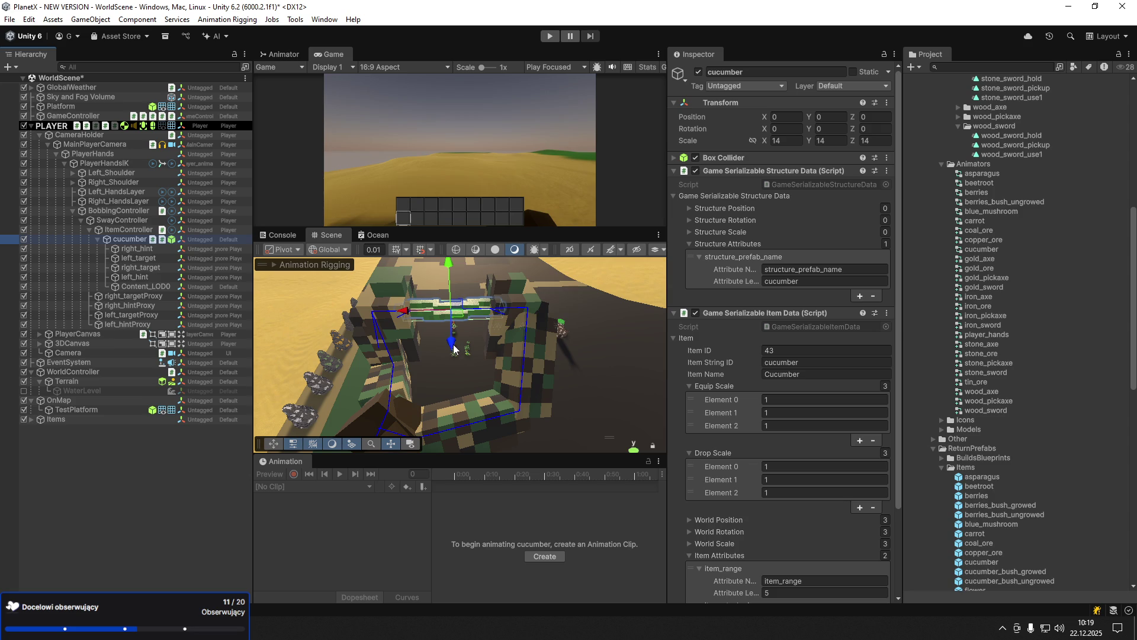
- Rotate the cucumber to stand upright and return its Z scale to 12
key("e")
mouse_move(483, 276)
left_mouse_down()
mouse_move(444, 333)
mouse_move(396, 312)
mouse_move(473, 330)
left_mouse_up()
left_click(872, 140)
type("12")
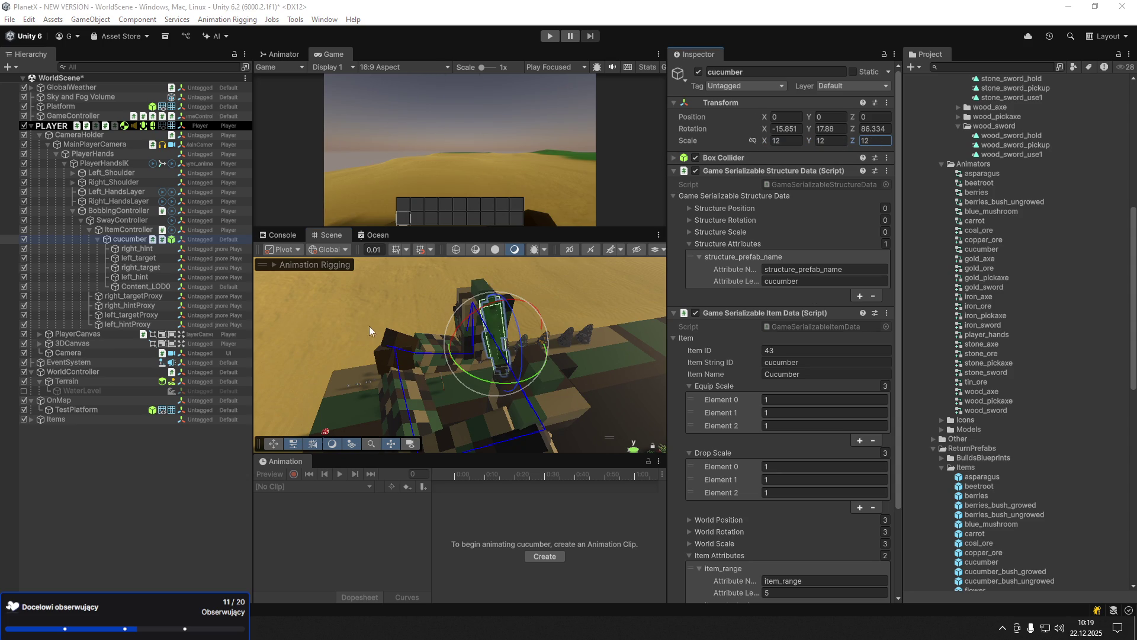
key("alt+Tab")
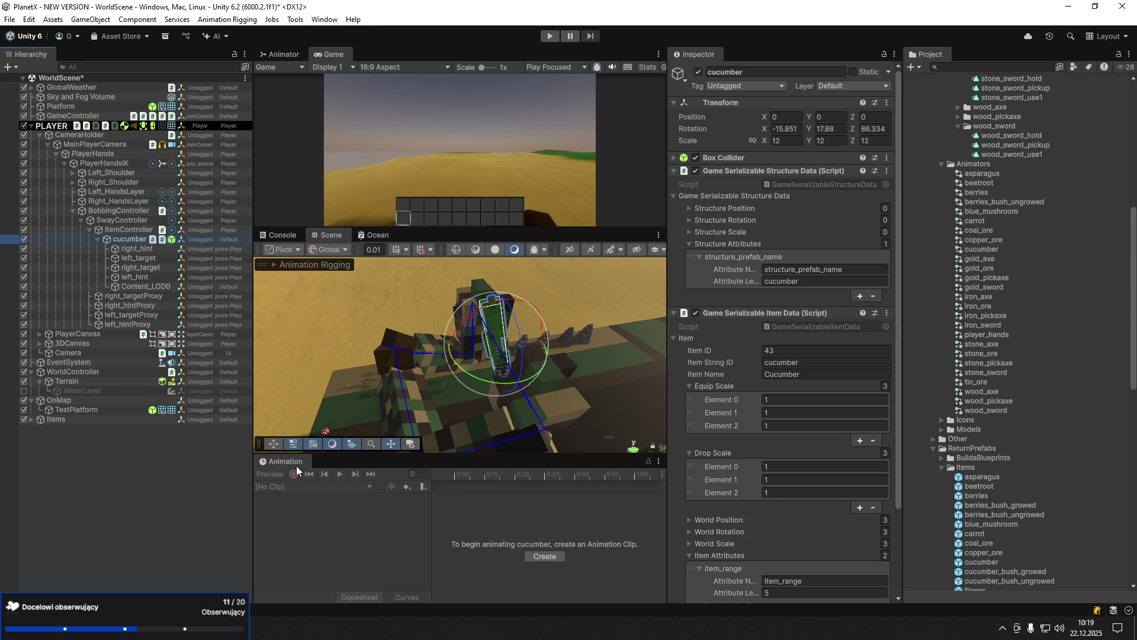
left_click(534, 555)
- Save the cucumber_hold clip, start recording, and key the cucumber moved left and slightly lower
type("cucumber_hold.")
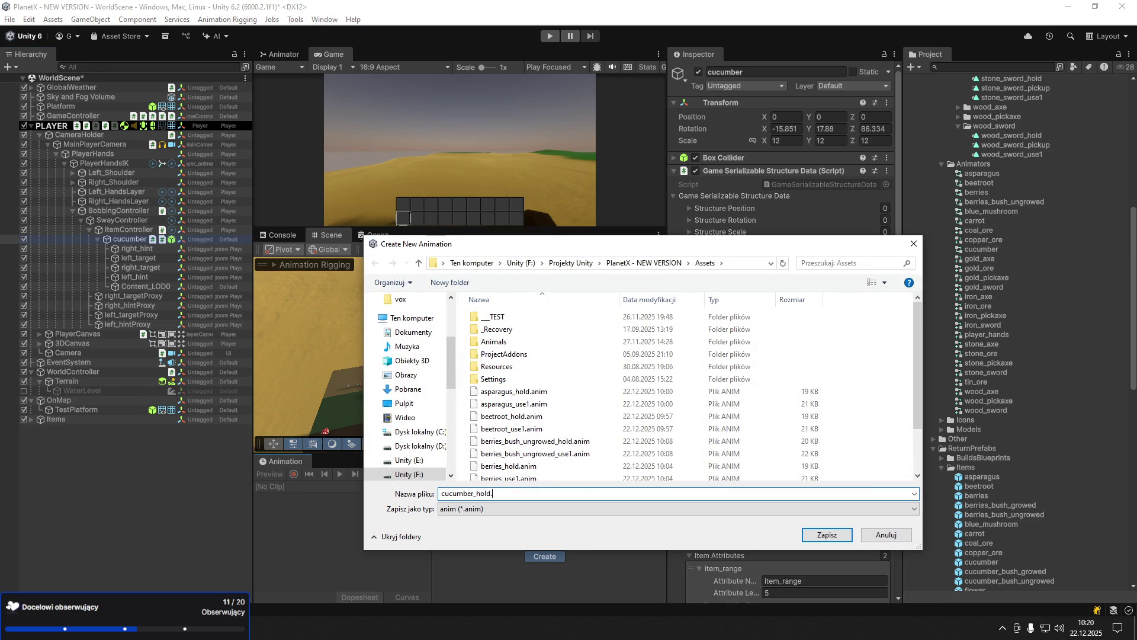
type("m")
key("Return")
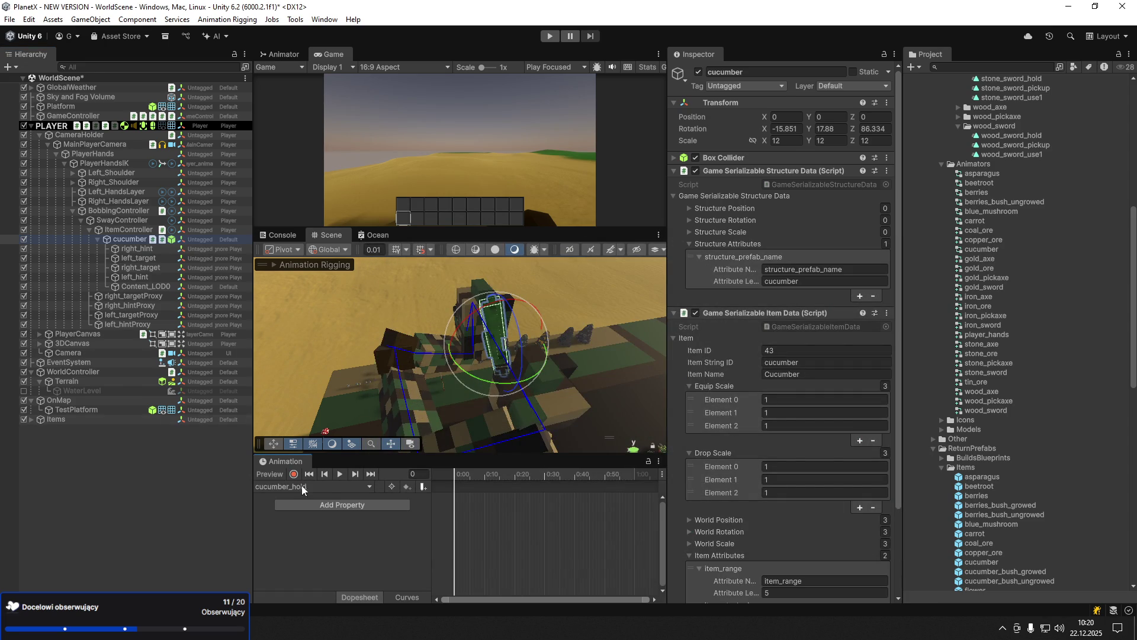
left_click(294, 474)
key("w")
left_click_drag(487, 346, 83, 295)
key("f")
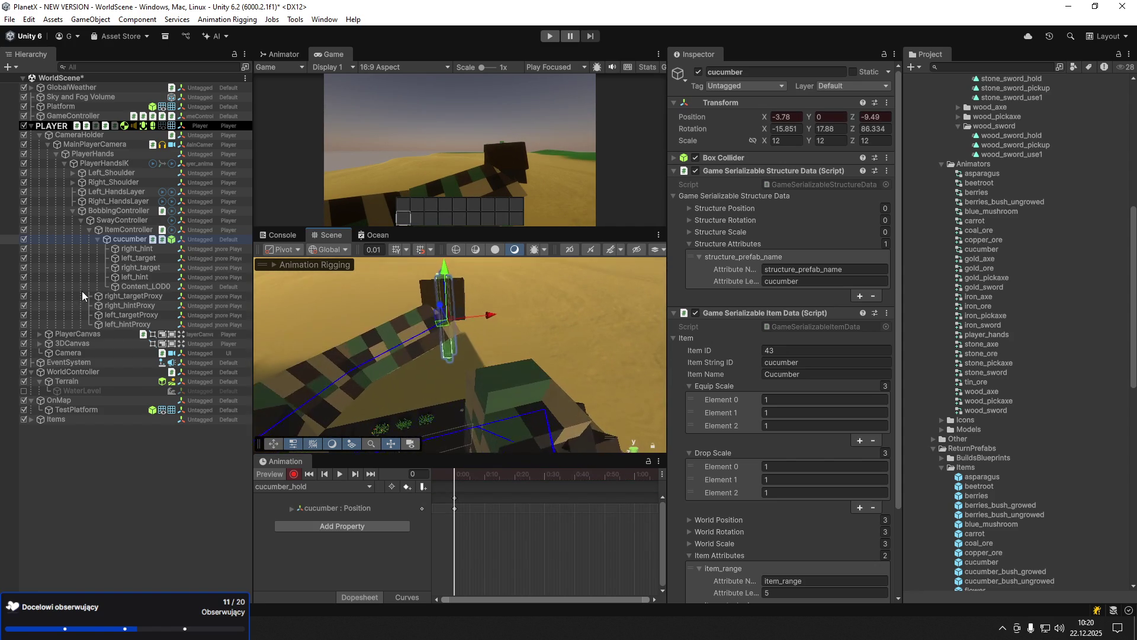
left_click_drag(444, 278, 445, 288)
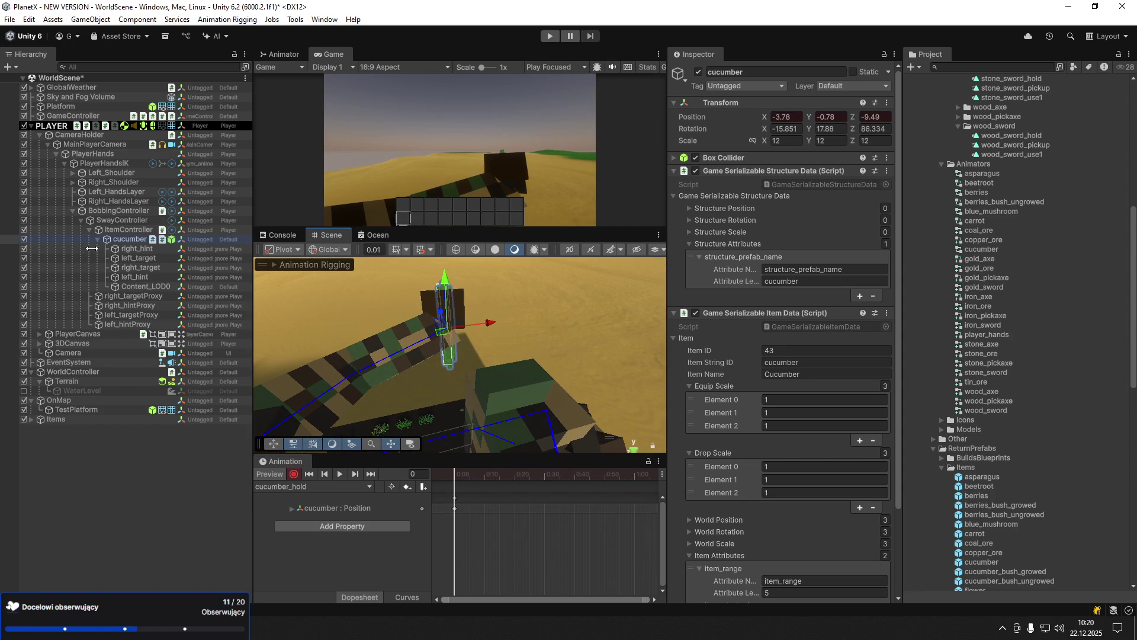
- Move left_hint and right_hint to bend the arms, and raise right_target onto the cucumber
left_click(135, 277)
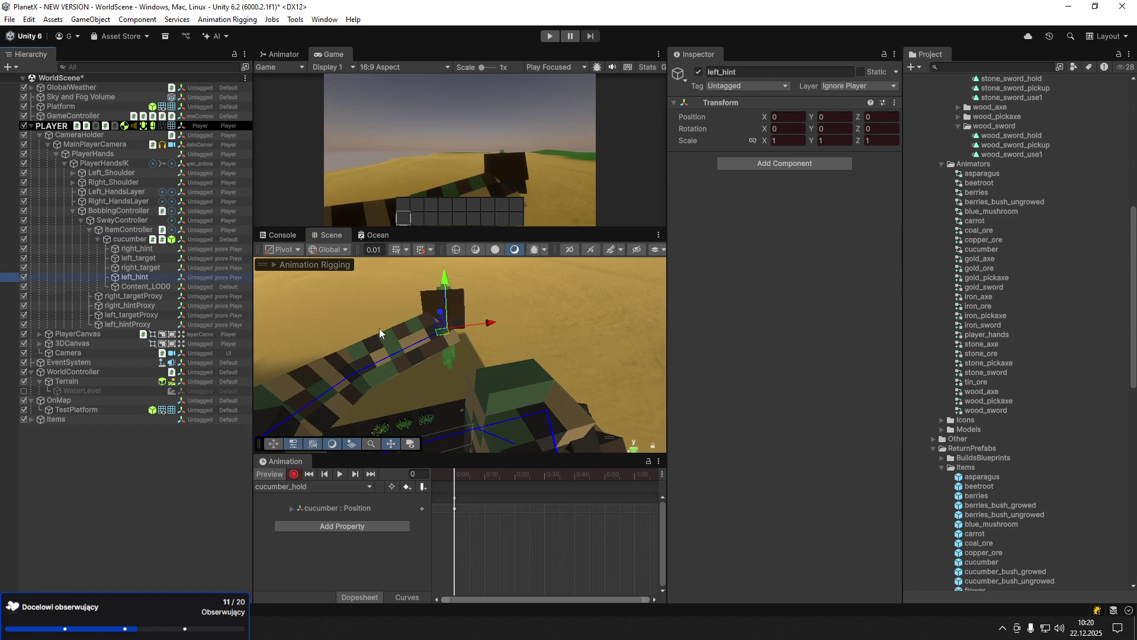
mouse_move(487, 326)
left_mouse_down()
mouse_move(533, 317)
mouse_move(452, 312)
mouse_move(291, 330)
left_mouse_up()
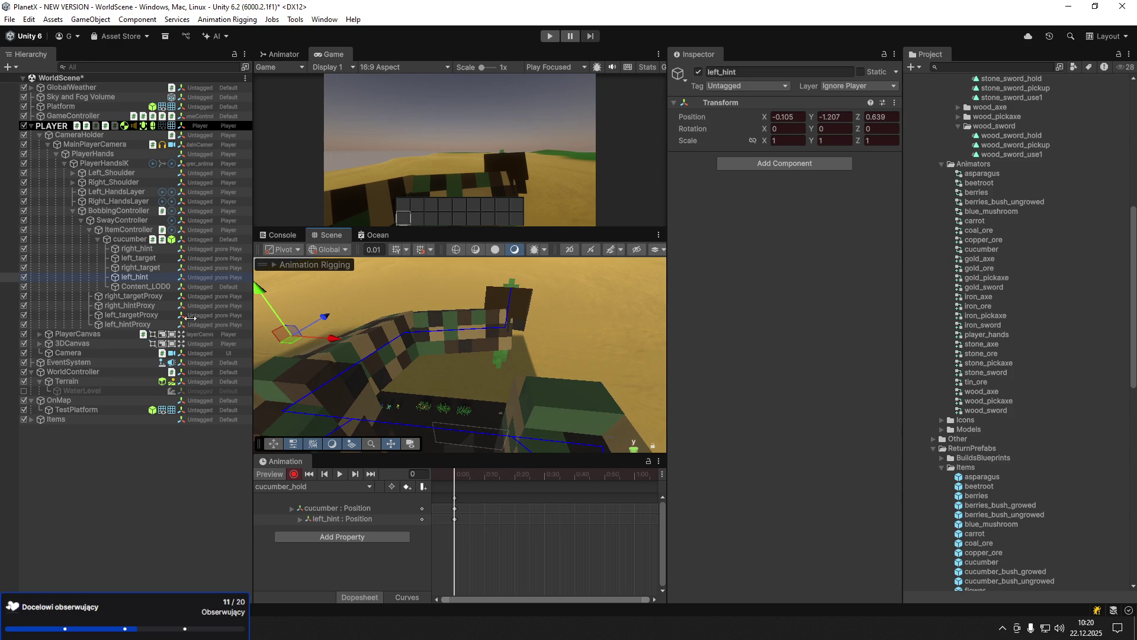
left_click(137, 249)
mouse_move(560, 337)
left_mouse_down()
mouse_move(711, 344)
mouse_move(640, 336)
mouse_move(651, 338)
mouse_move(647, 391)
left_mouse_up()
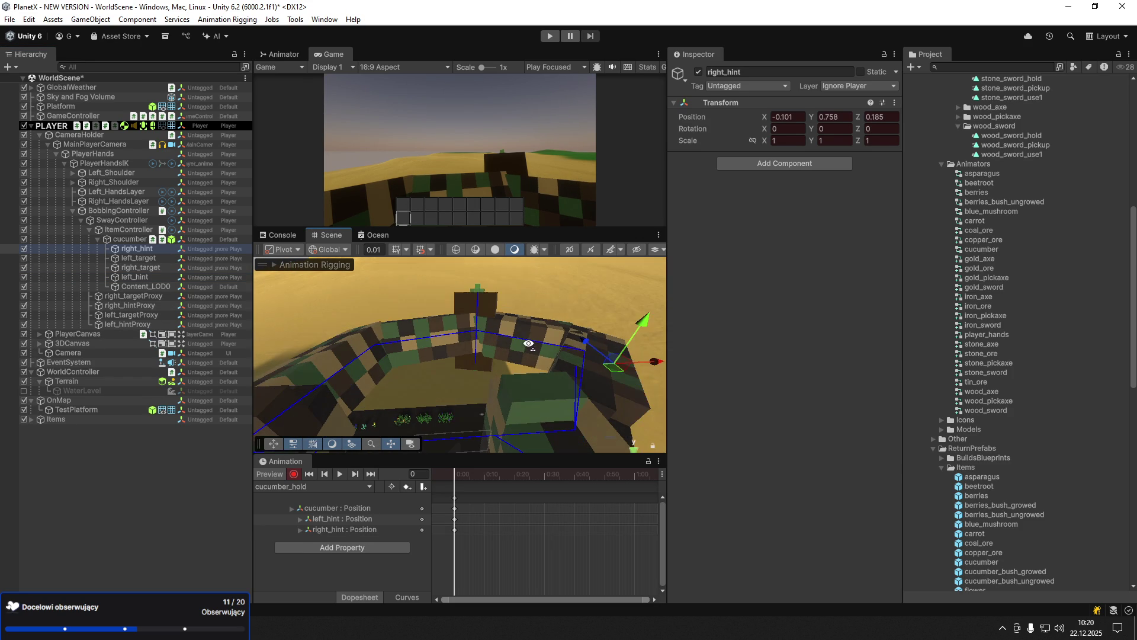
left_click(141, 267)
mouse_move(508, 331)
left_mouse_down()
mouse_move(524, 323)
mouse_move(486, 320)
mouse_move(472, 350)
mouse_move(522, 349)
mouse_move(521, 363)
mouse_move(375, 348)
left_mouse_up()
key("e")
key("w")
mouse_move(506, 369)
left_mouse_down()
mouse_move(468, 384)
mouse_move(385, 349)
mouse_move(331, 362)
left_mouse_up()
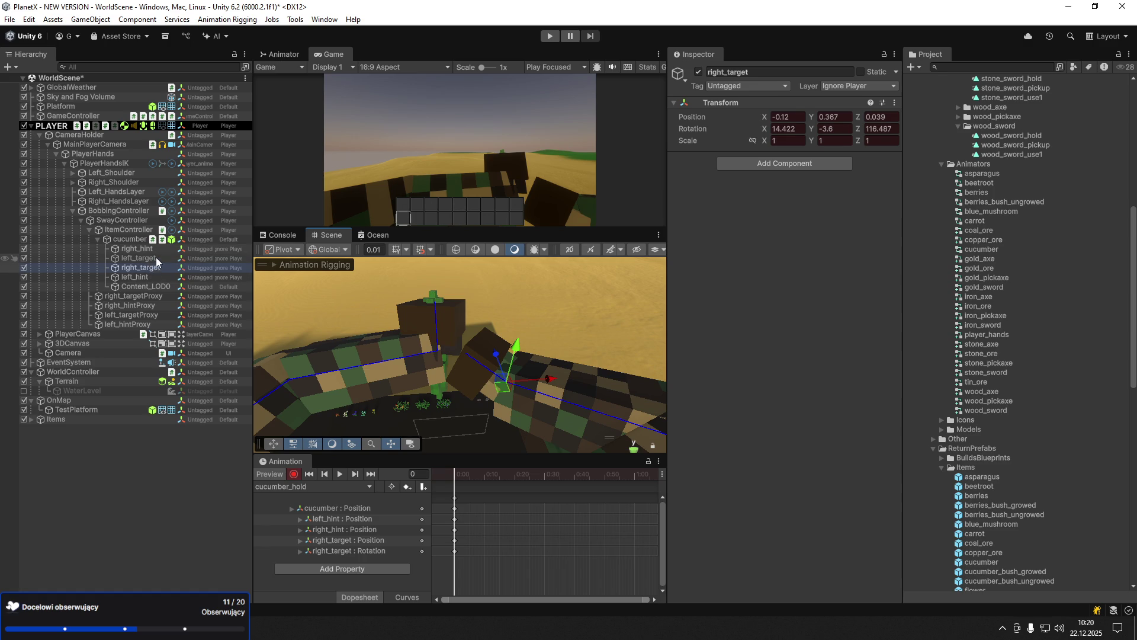
- Rotate and place left_target against the cucumber, and rotate right_target around it
left_click(139, 259)
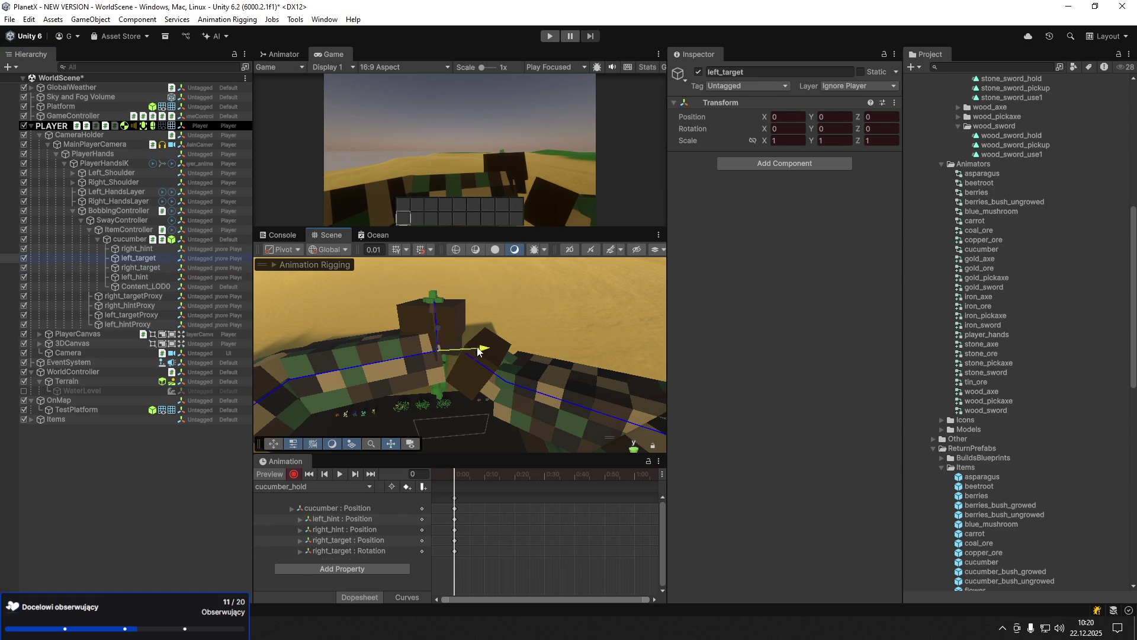
key("e")
mouse_move(384, 330)
left_mouse_down()
mouse_move(383, 385)
mouse_move(367, 343)
mouse_move(398, 343)
mouse_move(396, 384)
left_mouse_up()
key("w")
key("e")
key("w")
left_click_drag(394, 344, 397, 339)
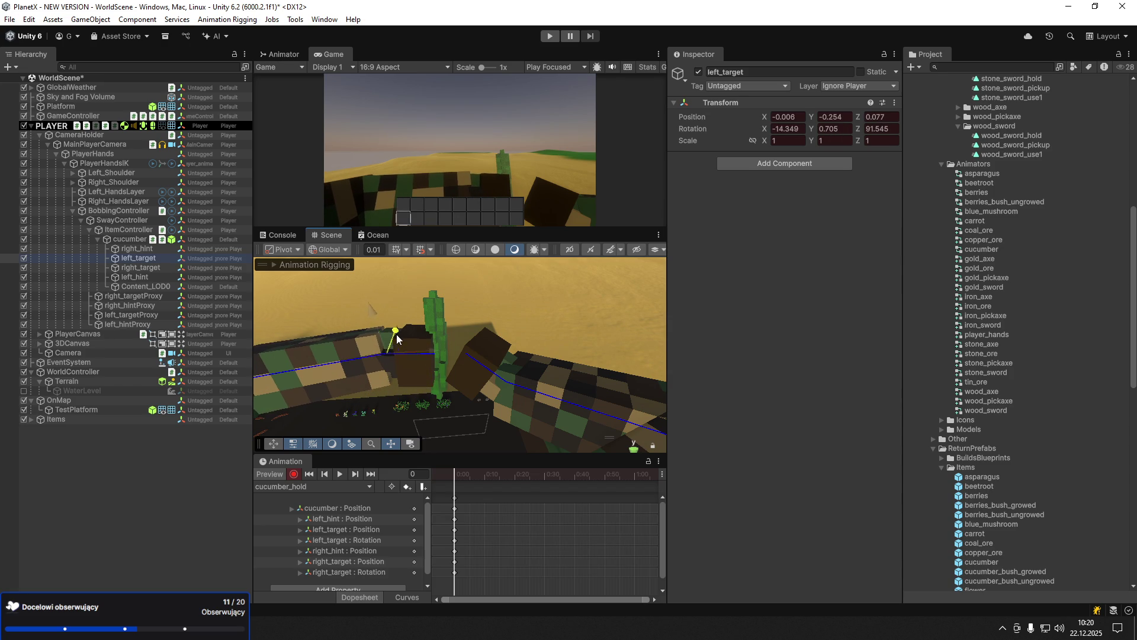
left_click(149, 269)
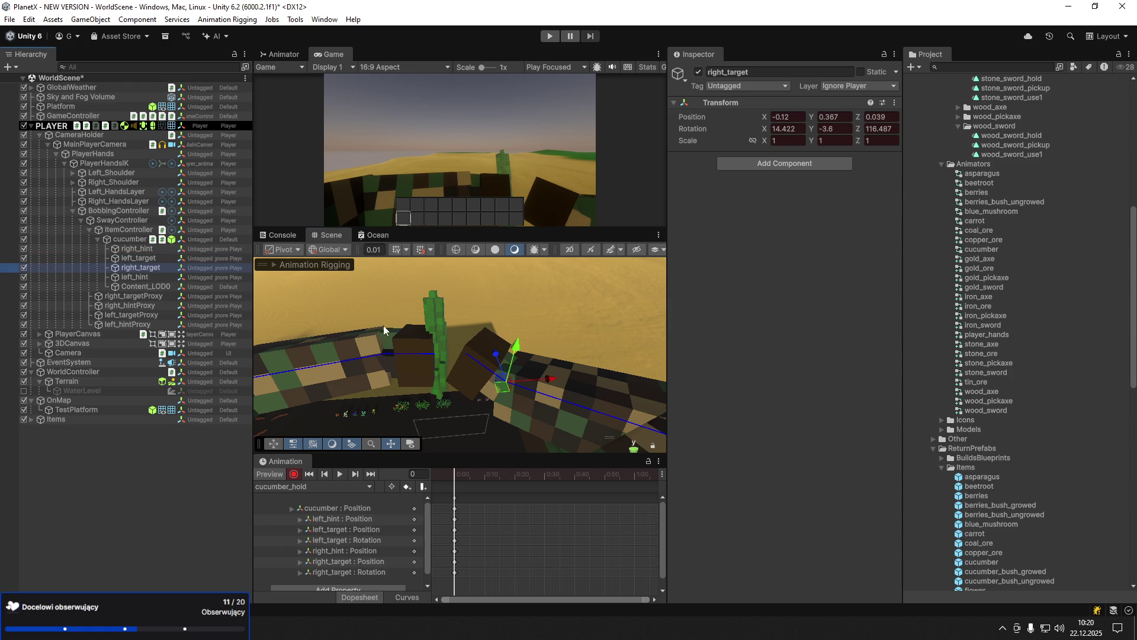
key("e")
mouse_move(483, 420)
left_mouse_down()
mouse_move(510, 385)
mouse_move(479, 382)
mouse_move(477, 371)
left_mouse_up()
key("w")
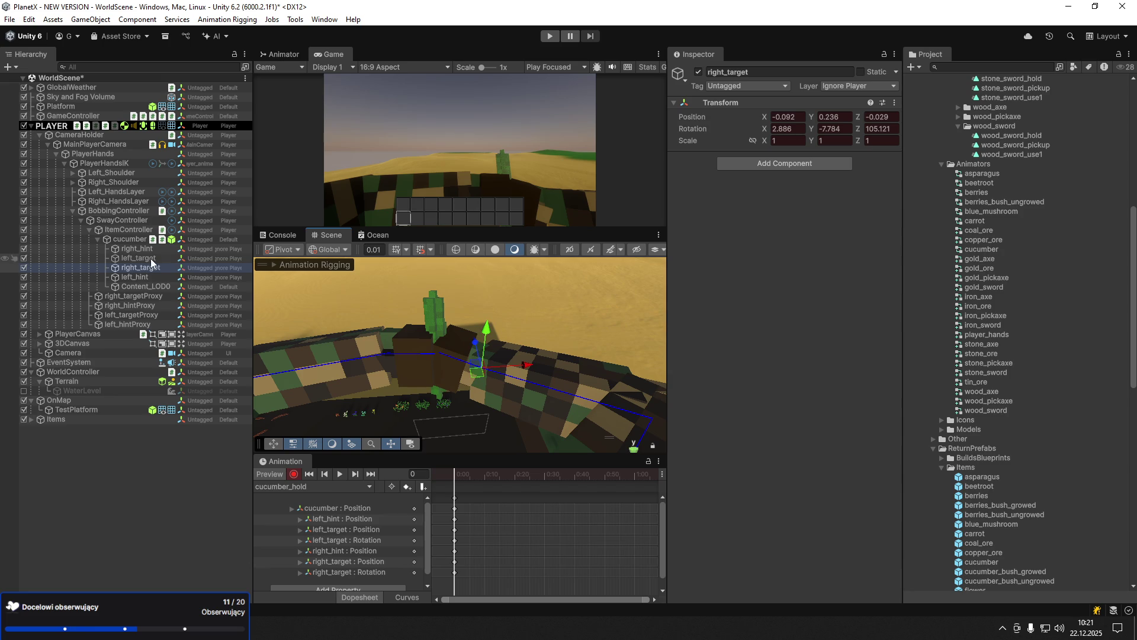
- Move both hand targets together and readjust the left and right hints
left_click(151, 259, "ctrl")
left_click_drag(370, 317, 403, 348)
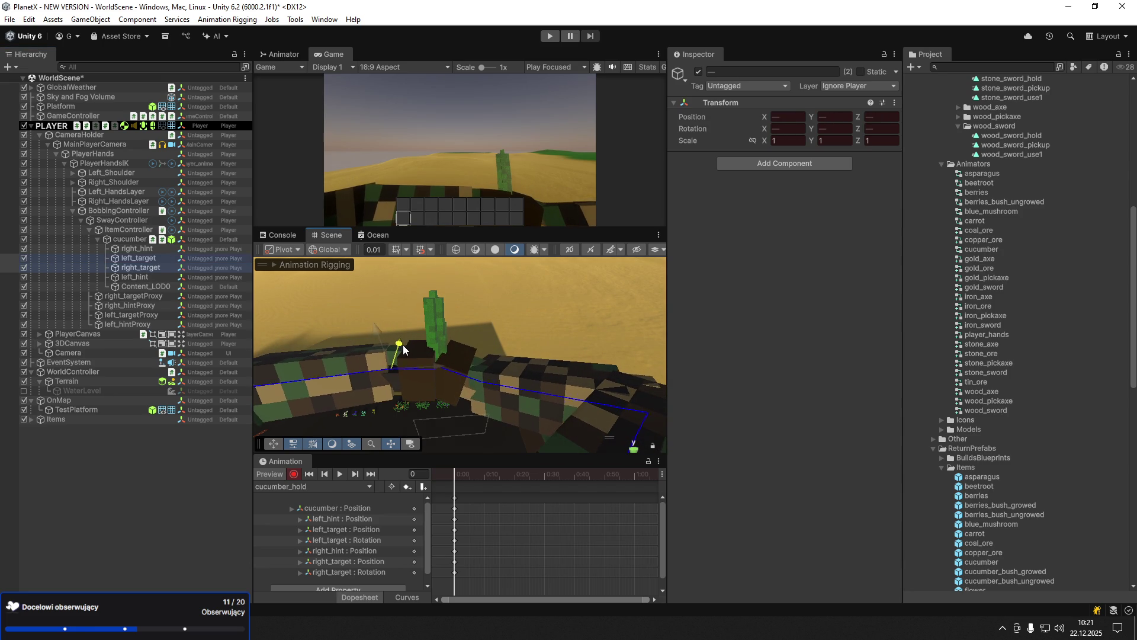
key("e")
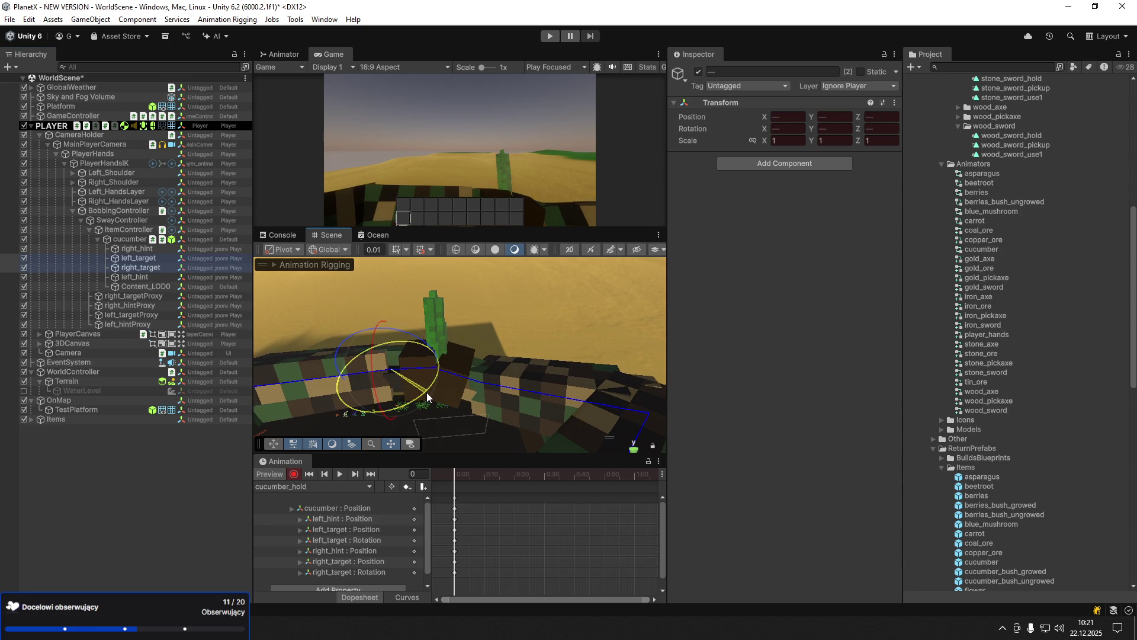
mouse_move(427, 397)
left_mouse_down()
mouse_move(342, 362)
mouse_move(346, 347)
mouse_move(323, 334)
mouse_move(329, 366)
left_mouse_up()
left_click(341, 362)
key("w")
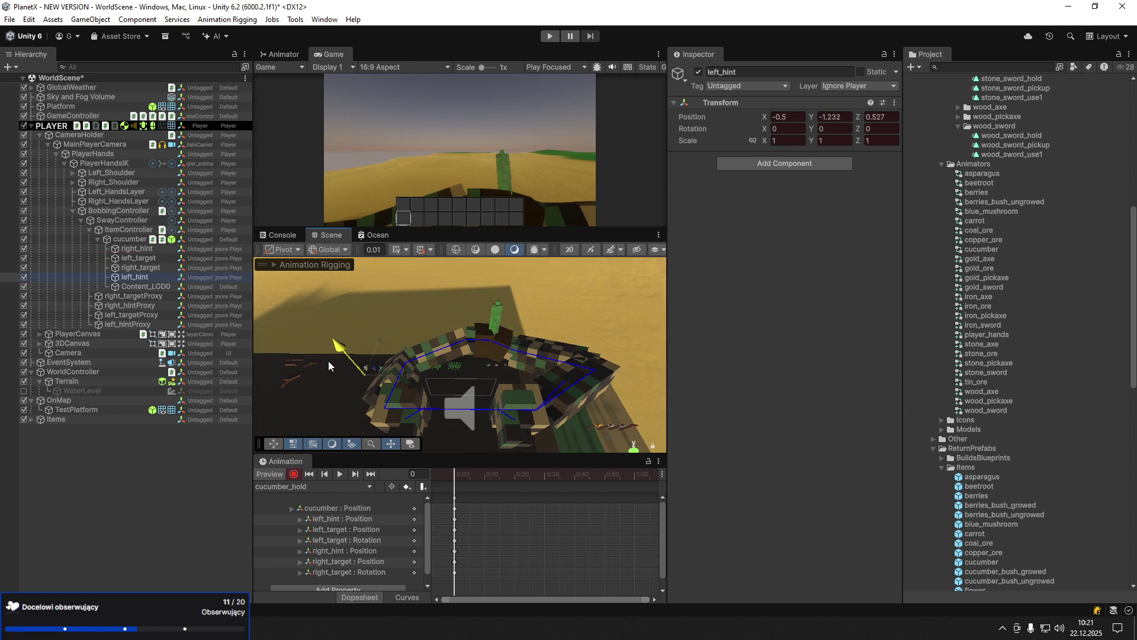
left_click(137, 249)
left_click_drag(558, 341, 603, 386)
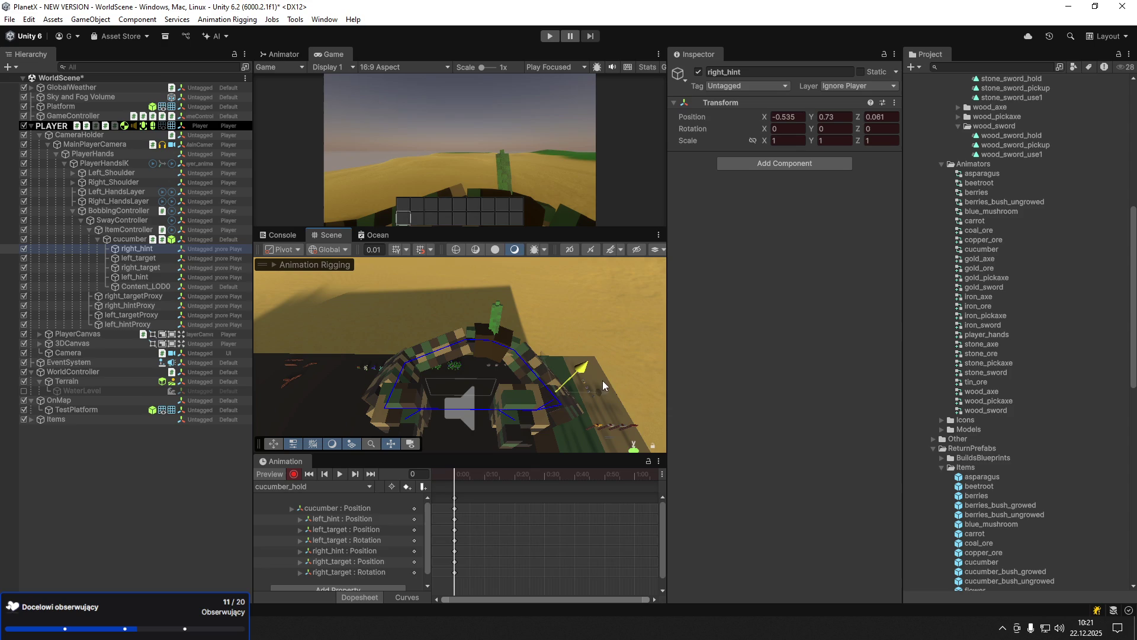
- Slide the cucumber sideways to sit centred between the hands
left_click(489, 340)
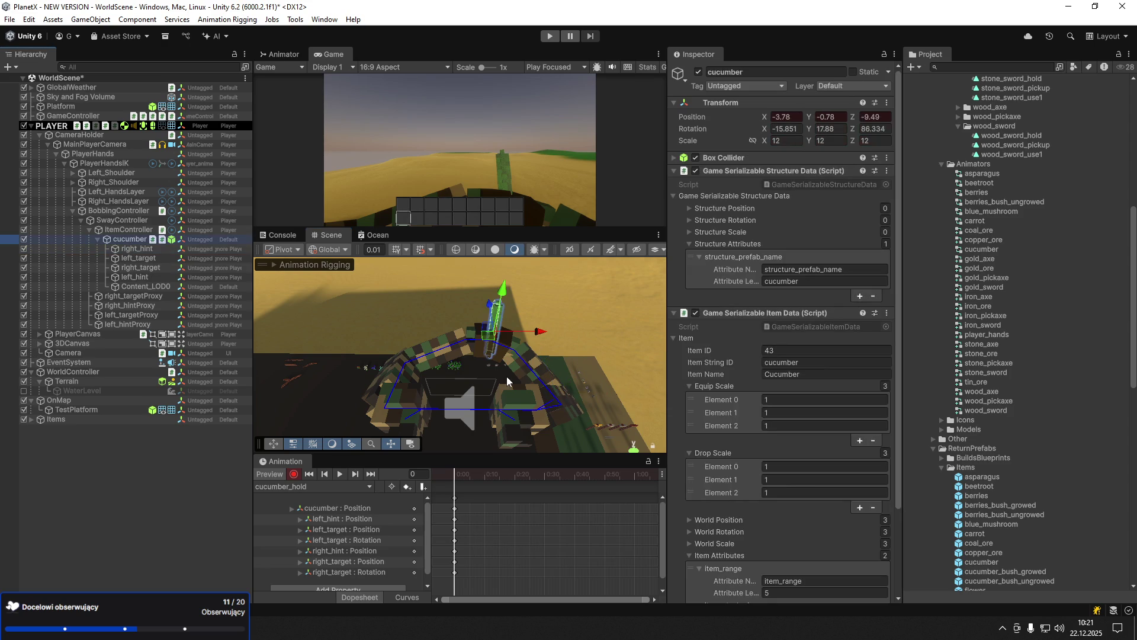
mouse_move(489, 340)
left_mouse_down()
mouse_move(514, 353)
mouse_move(538, 327)
mouse_move(389, 336)
left_mouse_up()
key("e")
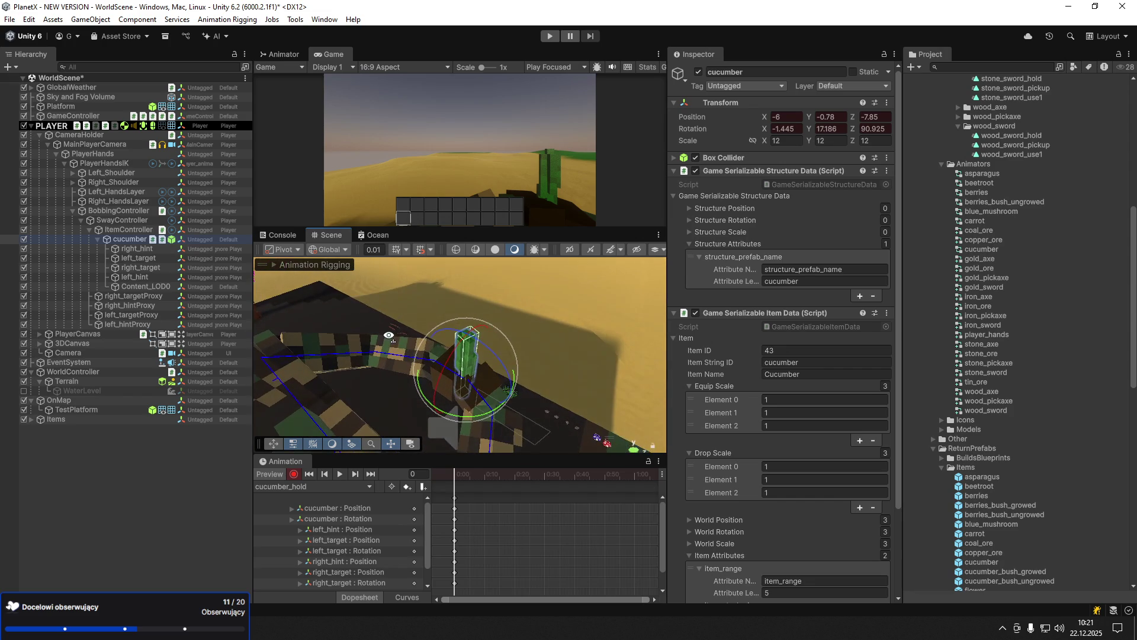
left_click(152, 270)
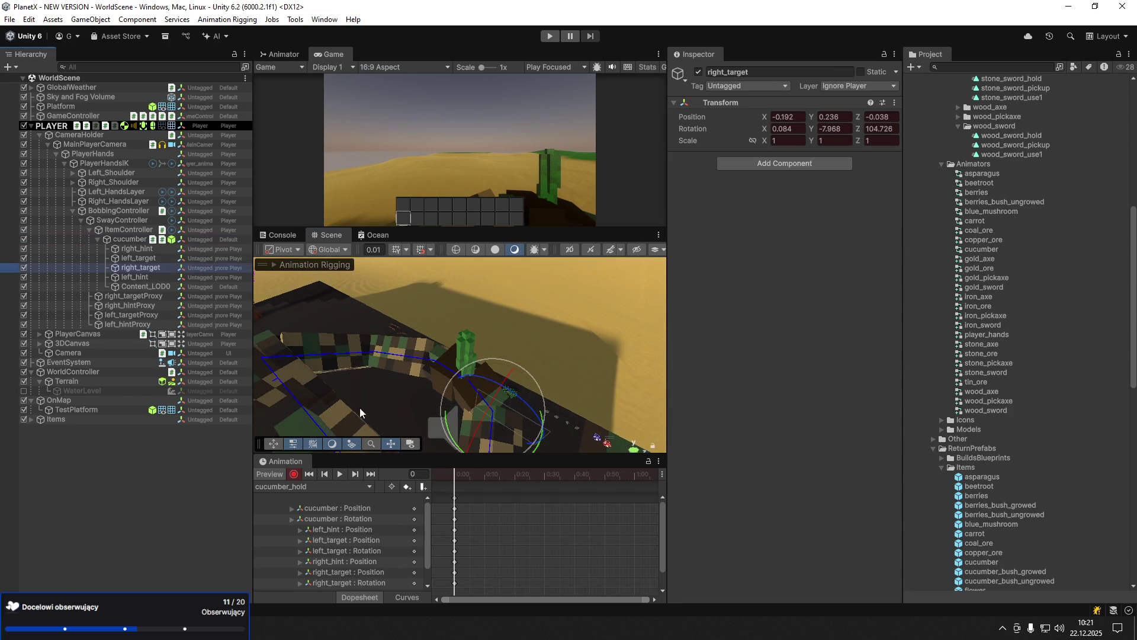
left_click(303, 487)
- Create a new animation clip named cucumber_use1
left_click(302, 516)
type("cucumber")
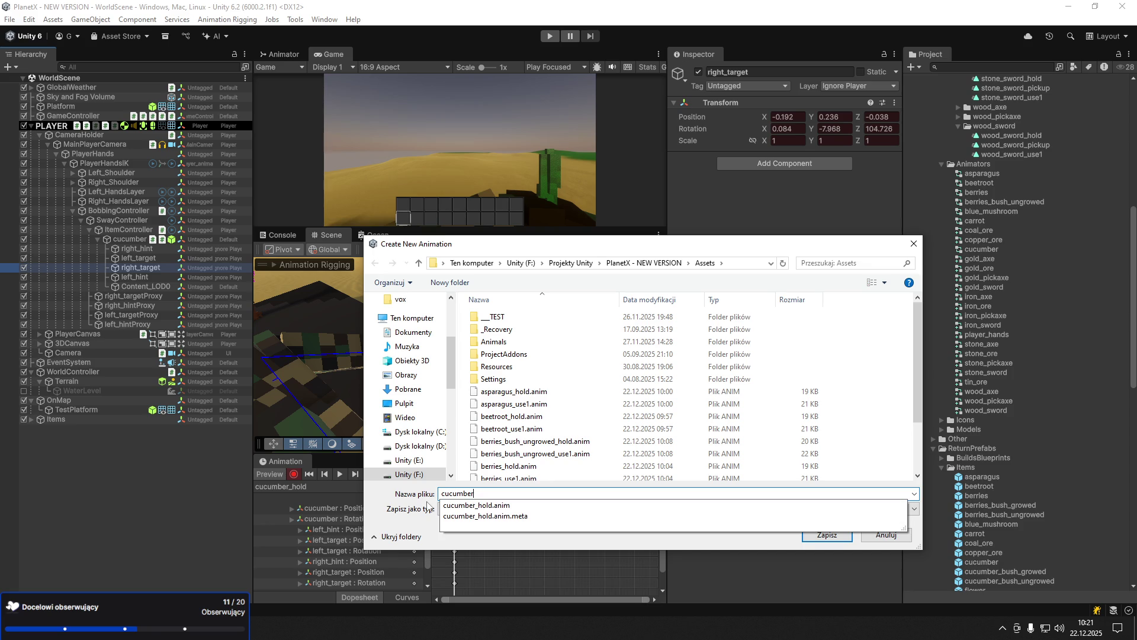
type("_use")
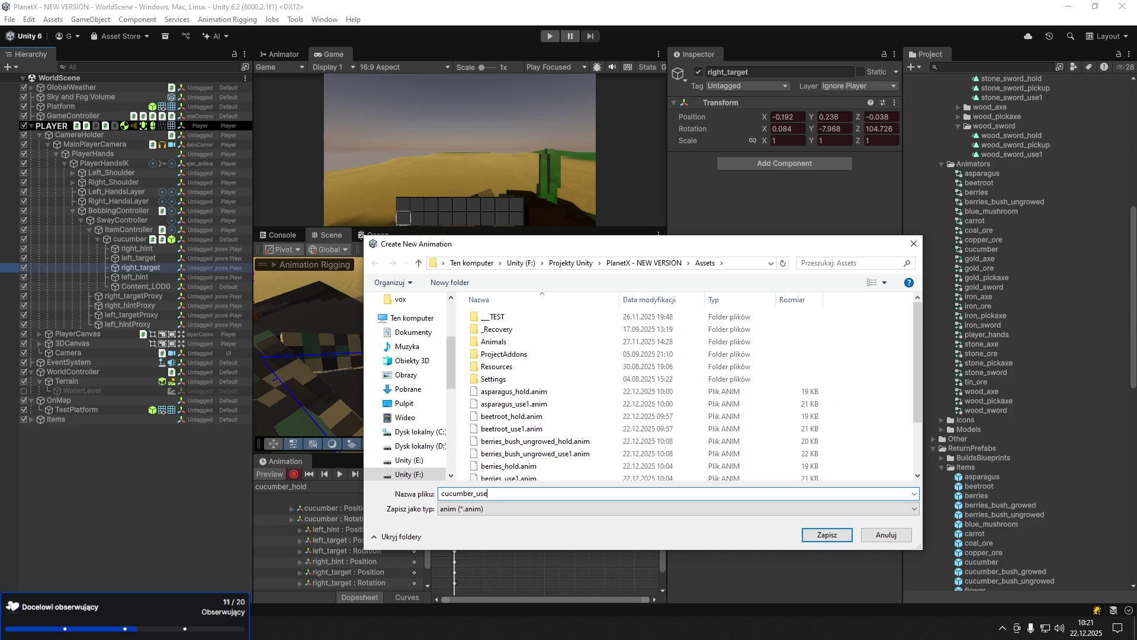
type("im")
key("Return")
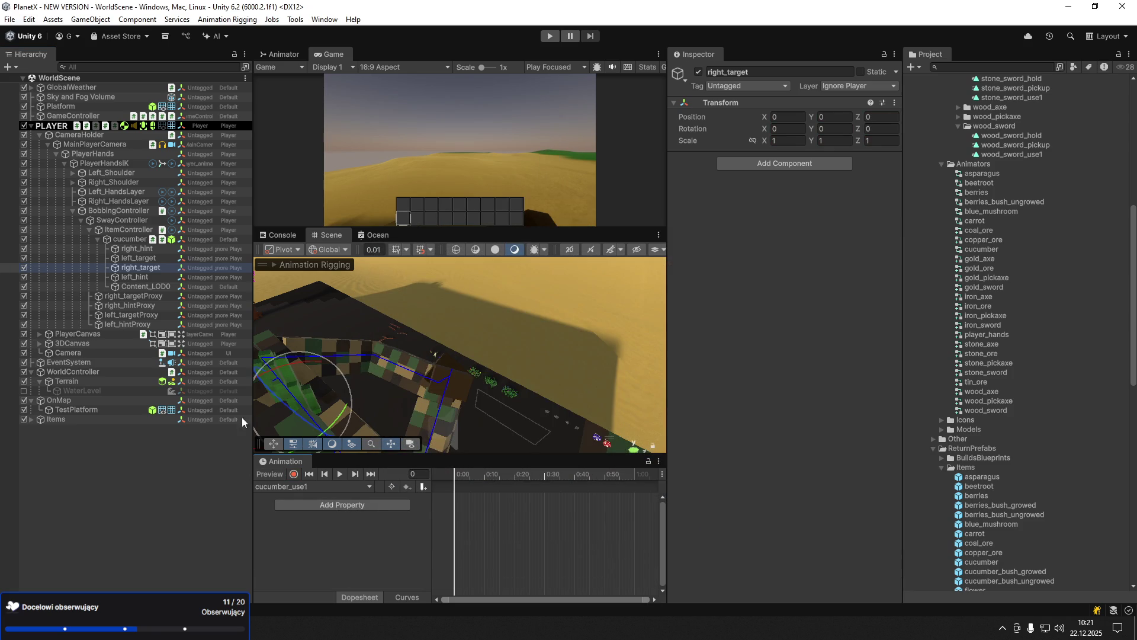
- Paste the cucumber_hold pose keyframes into the empty cucumber_use1 clip
left_click(314, 486)
left_click(315, 499)
left_click(314, 487)
left_click(299, 512)
key("ctrl+v")
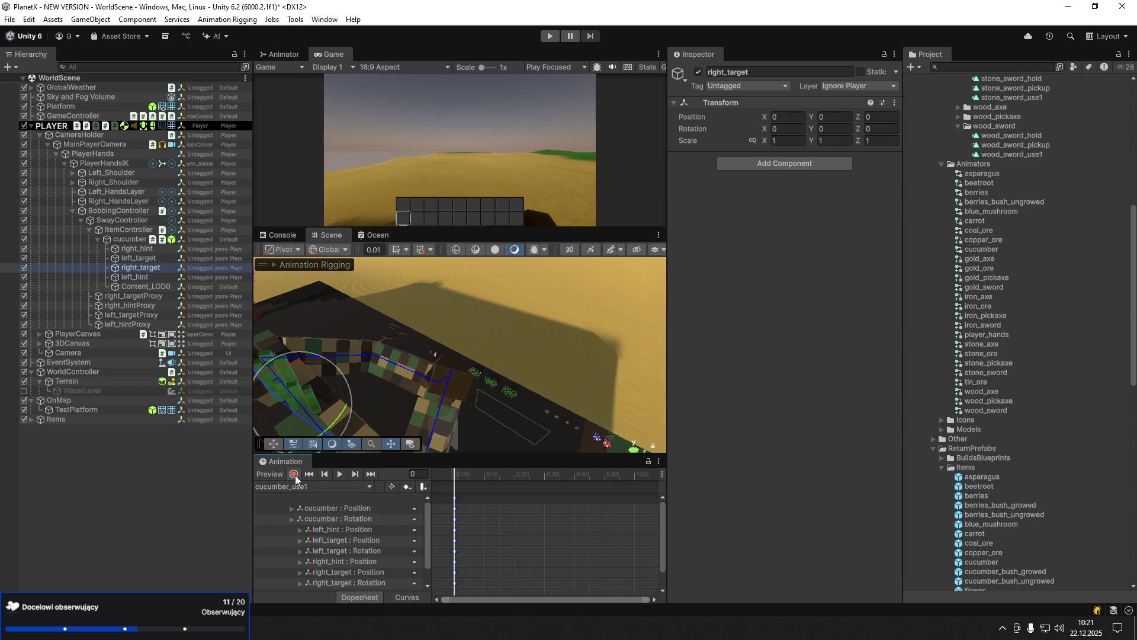
- With recording on, tilt the cucumber forward at frame 14
left_click(294, 474)
left_click(128, 238)
key("w")
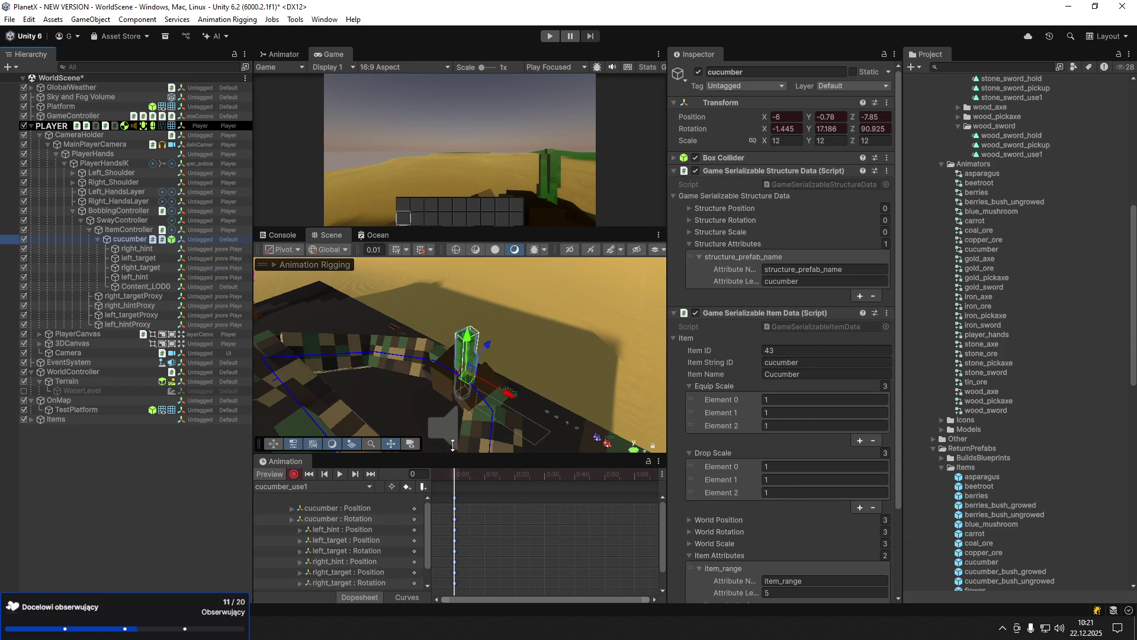
key("e")
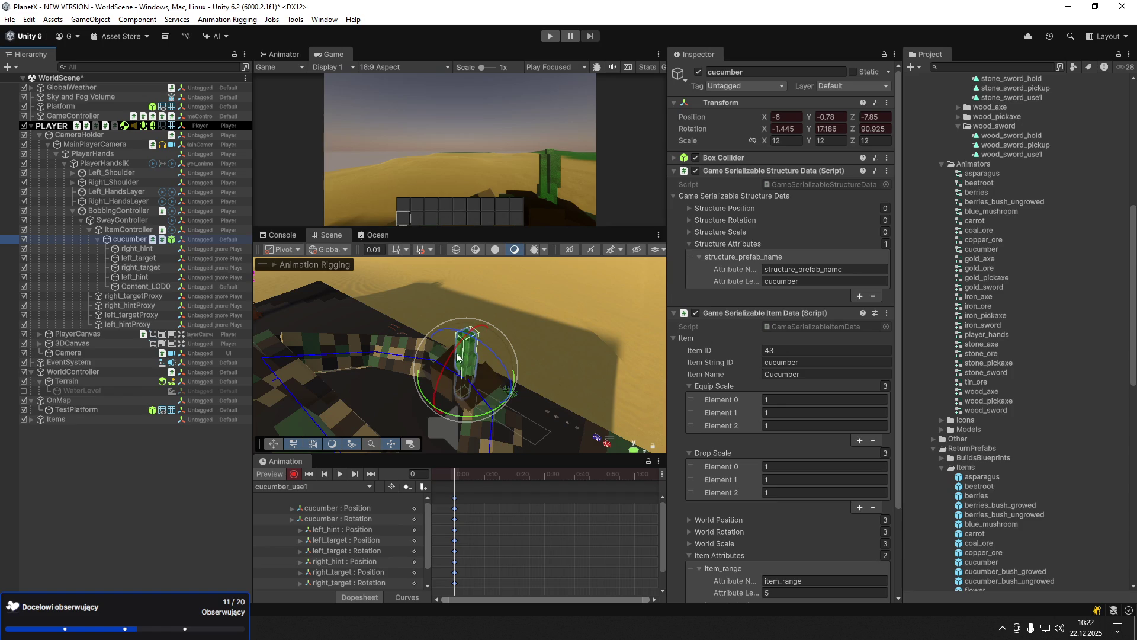
left_click(496, 474)
mouse_move(443, 372)
left_mouse_down()
mouse_move(453, 362)
mouse_move(474, 374)
left_mouse_up()
- At frame 30, push the cucumber back along Z and rotate it back
key("w")
left_click_drag(515, 475, 545, 476)
left_click_drag(480, 355, 513, 348)
key("e")
left_click_drag(444, 376, 474, 391)
- Compress all keys into about 20 frames and preview the clip from the start
key("space")
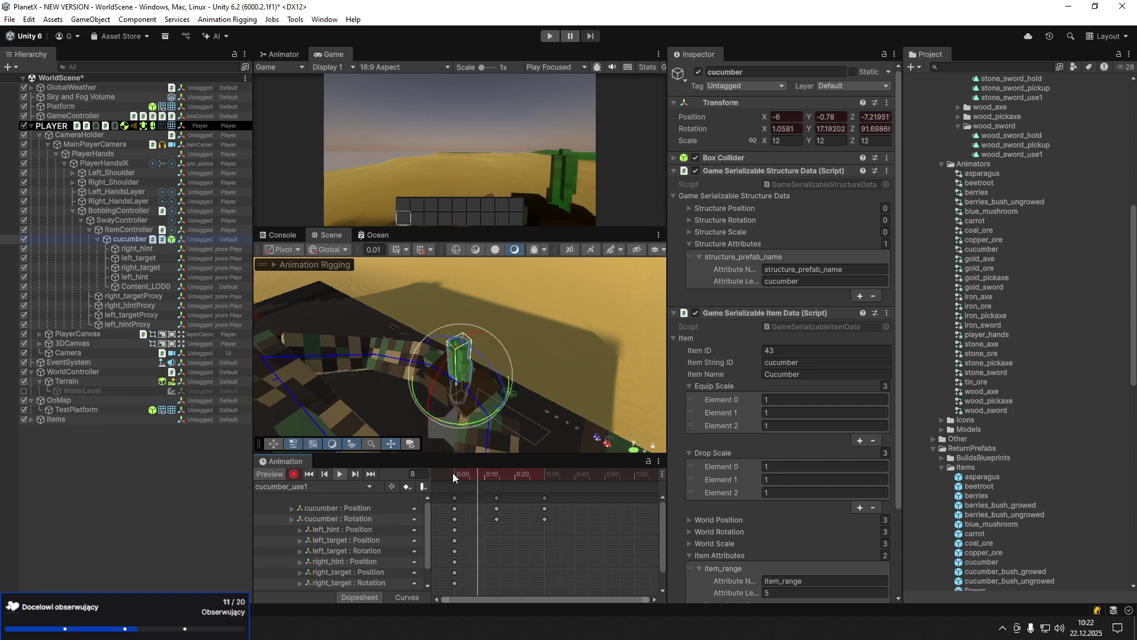
left_click_drag(566, 535, 446, 493)
left_click_drag(566, 511, 516, 511)
left_click(456, 478)
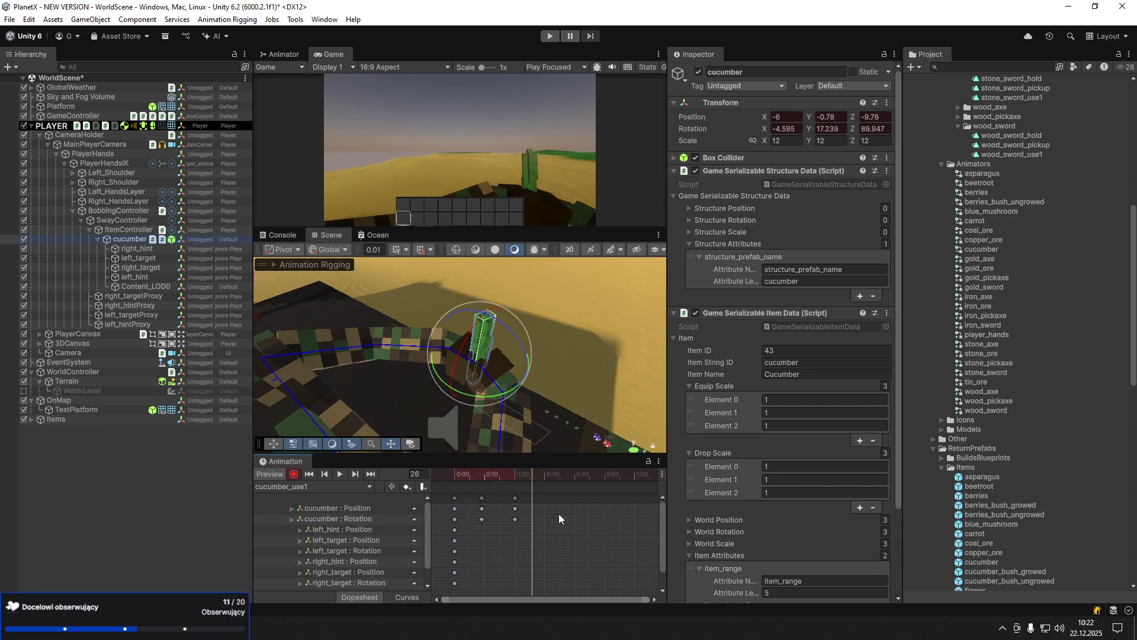
key("space")
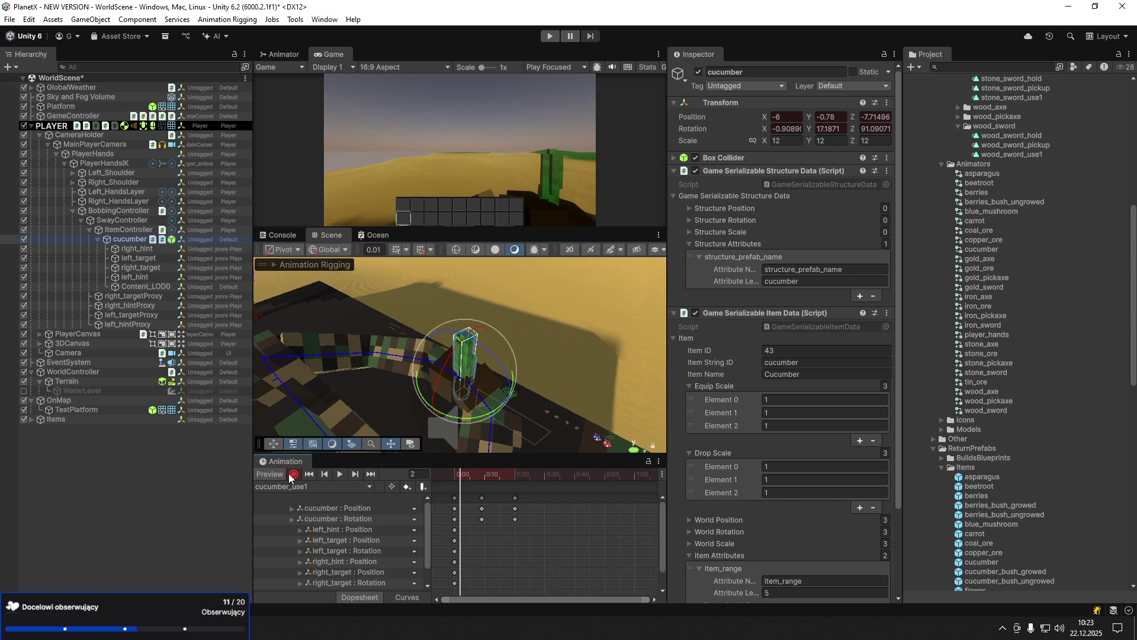
- Delete the cucumber item from the player's hands
key("Delete")
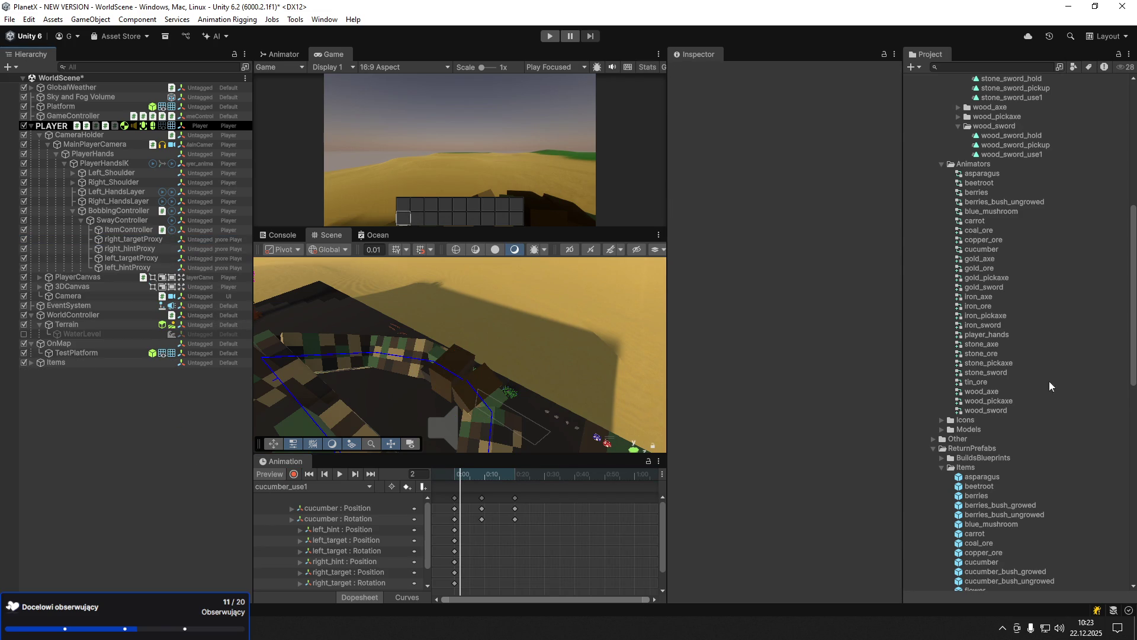
scroll(982, 537, "down", 3)
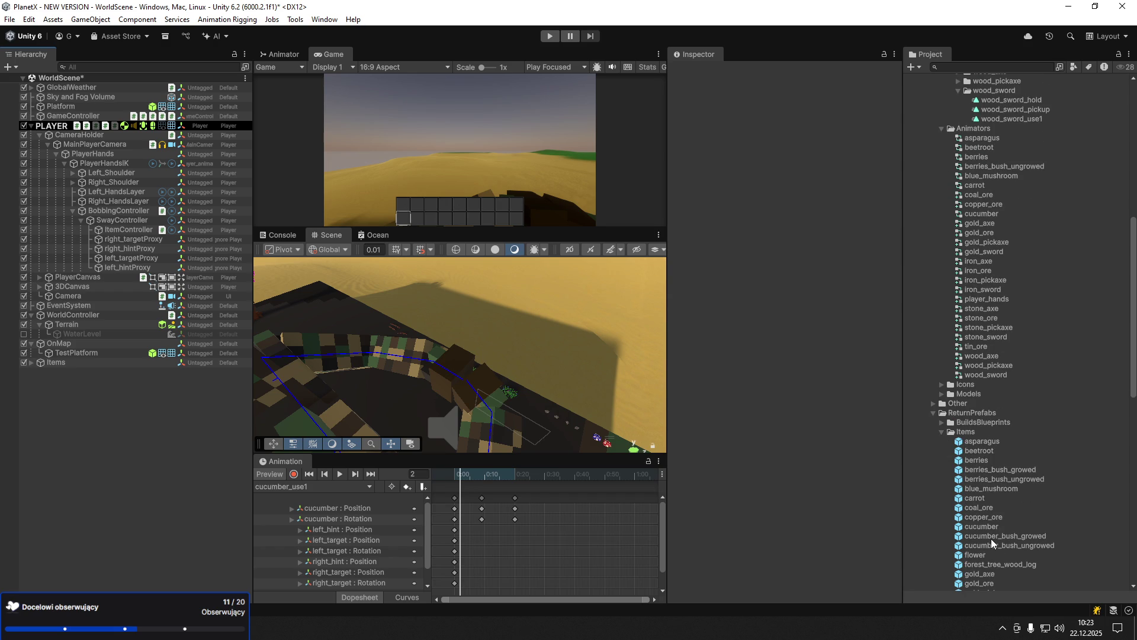
scroll(1004, 307, "up", 3)
- Create an animator controller named cucumber_bush_ungrowed in the Animators folder
right_click(959, 164)
mouse_move(969, 171)
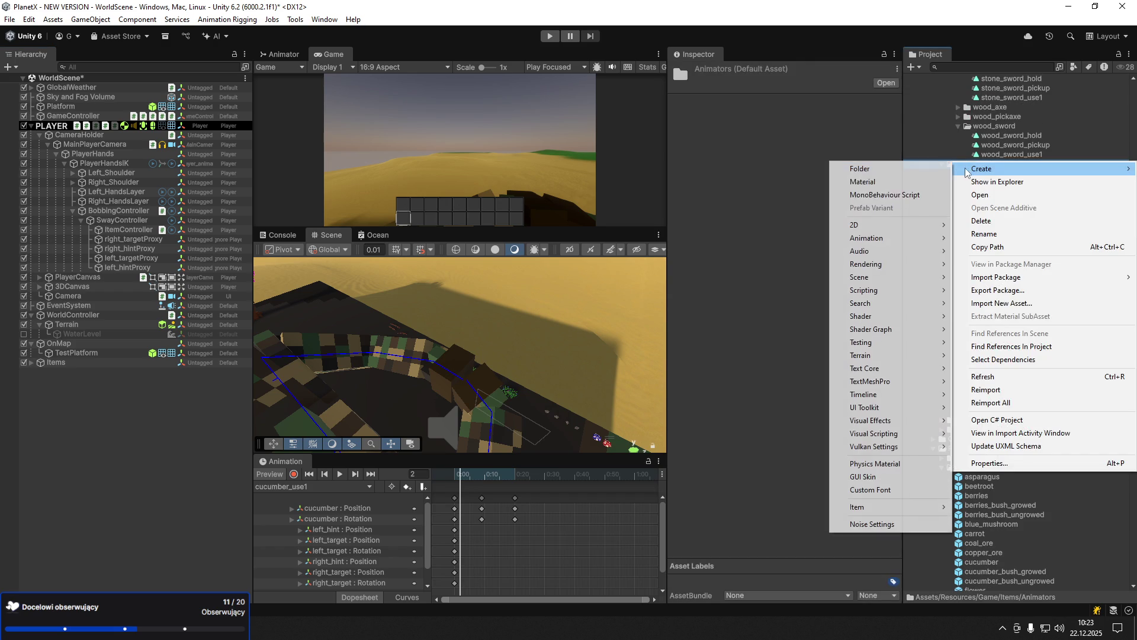
mouse_move(887, 278)
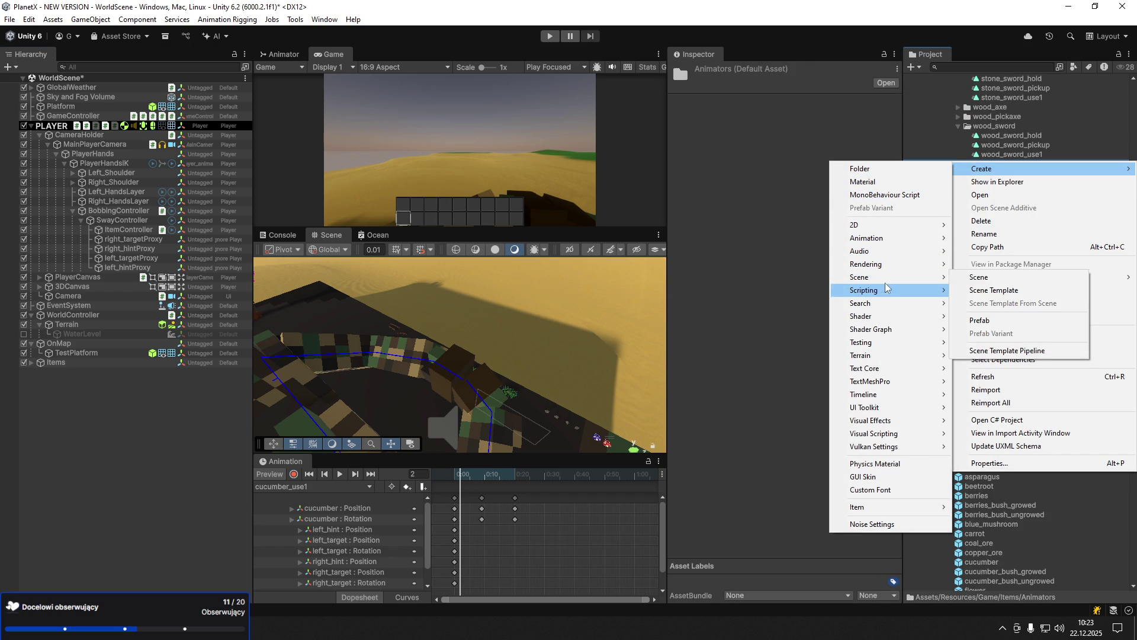
mouse_move(889, 237)
left_click(1022, 243)
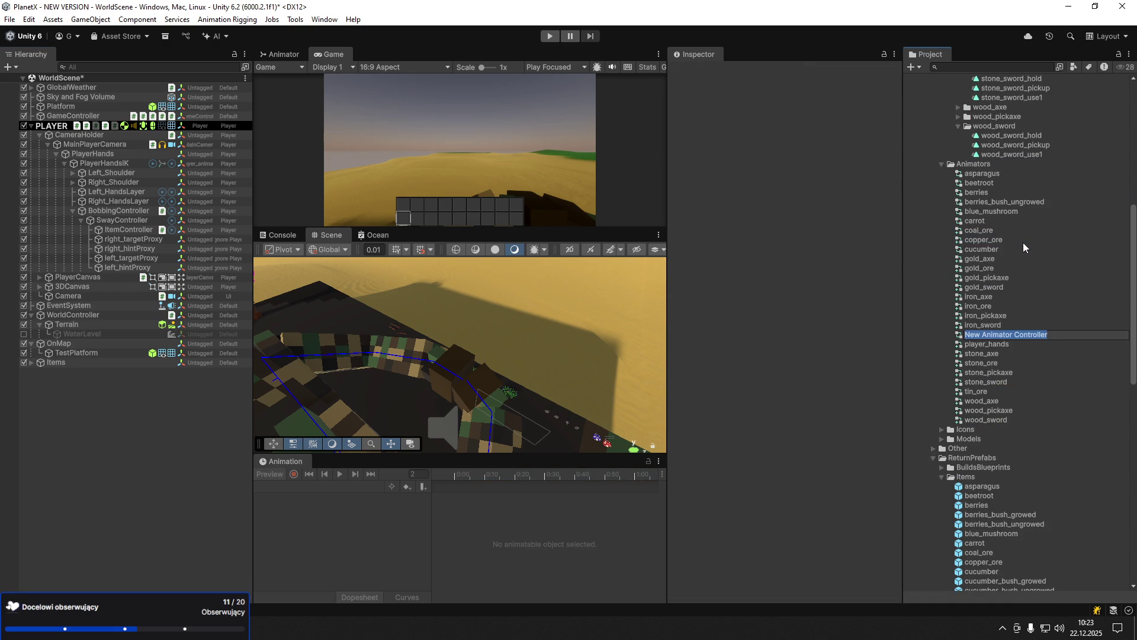
type("cucumber_bush_ungrowed")
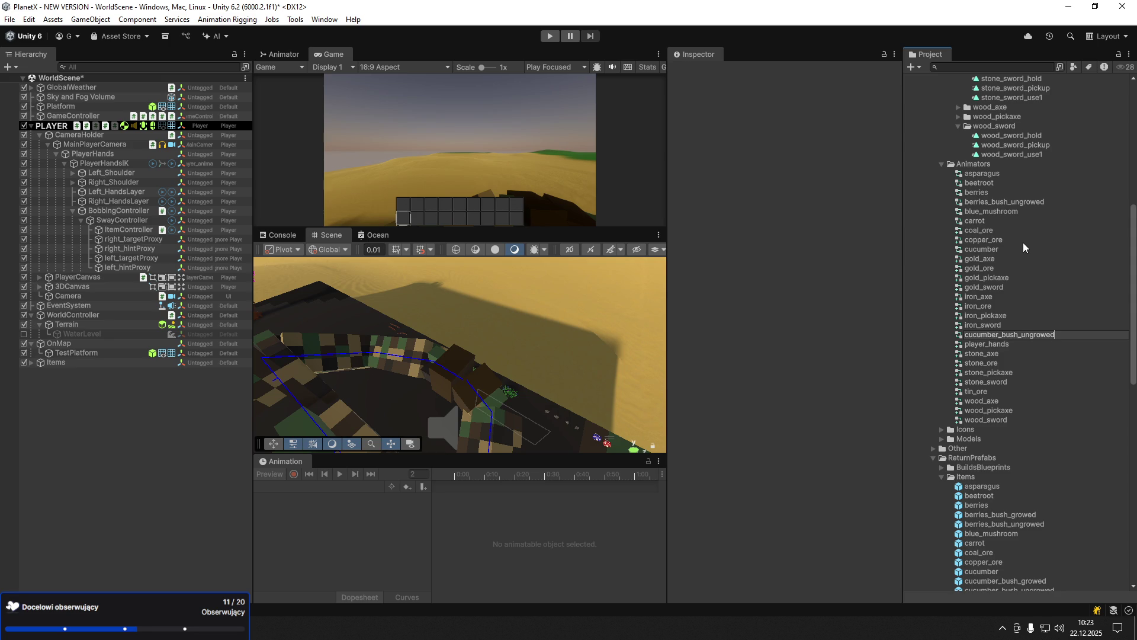
key("Return")
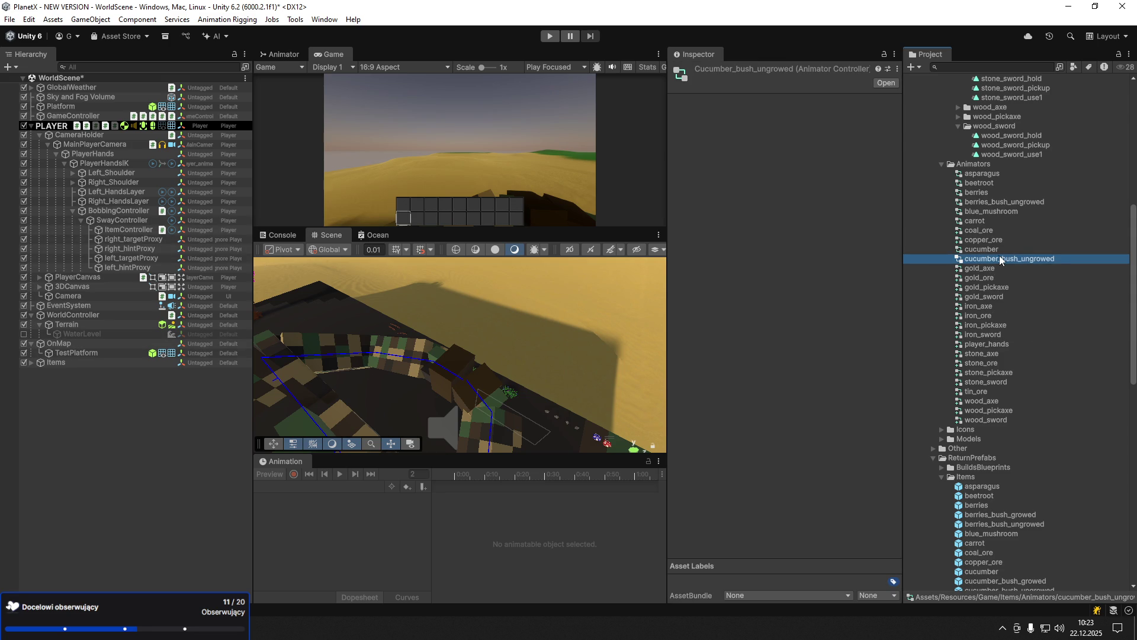
- Place the cucumber_bush_ungrowed prefab under ItemController and unpack it
scroll(1025, 570, "down", 3)
left_click(1034, 556)
mouse_move(1034, 558)
left_mouse_down()
mouse_move(415, 309)
mouse_move(121, 238)
left_mouse_up()
right_click(115, 240)
mouse_move(178, 325)
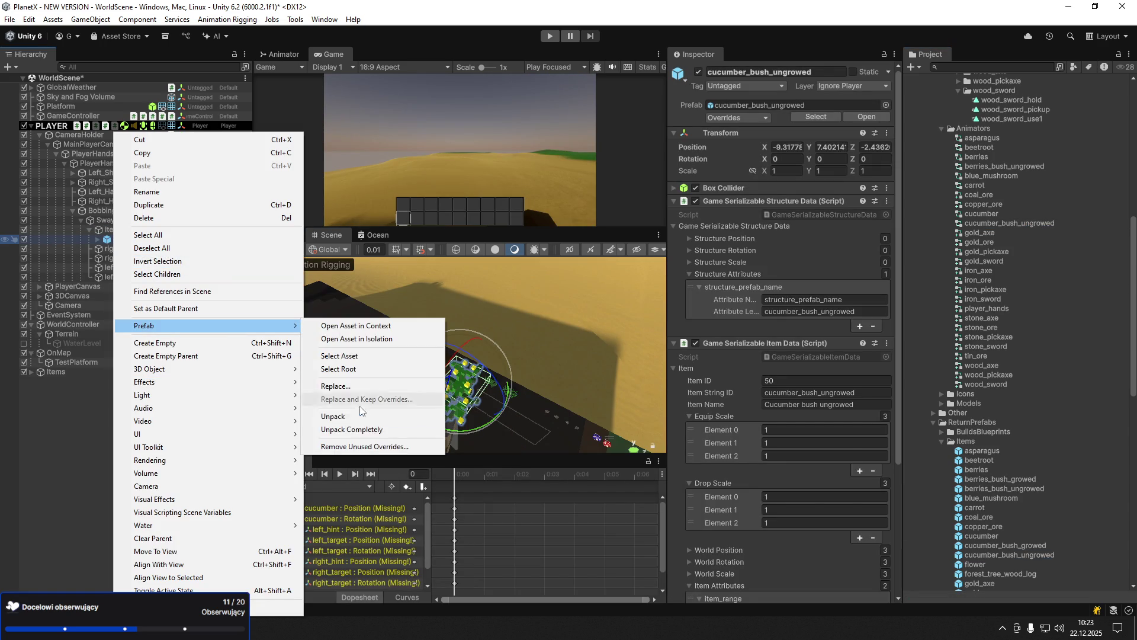
left_click(352, 429)
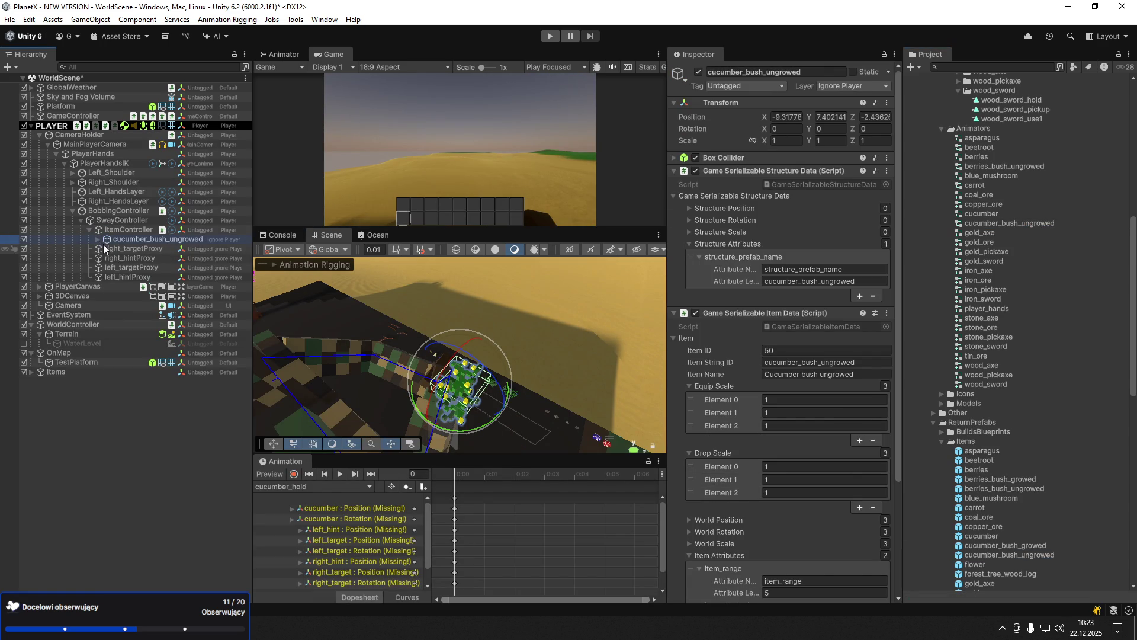
- Set cucumber_bush_ungrowed's position to 0
left_click(99, 239)
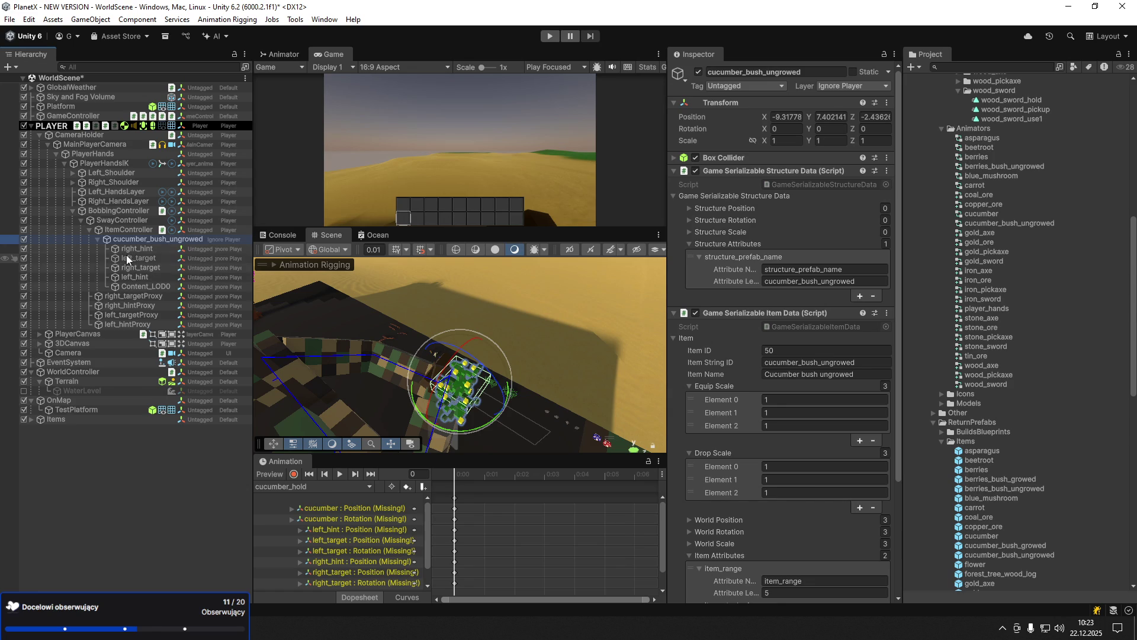
left_click(127, 258)
left_click(158, 238)
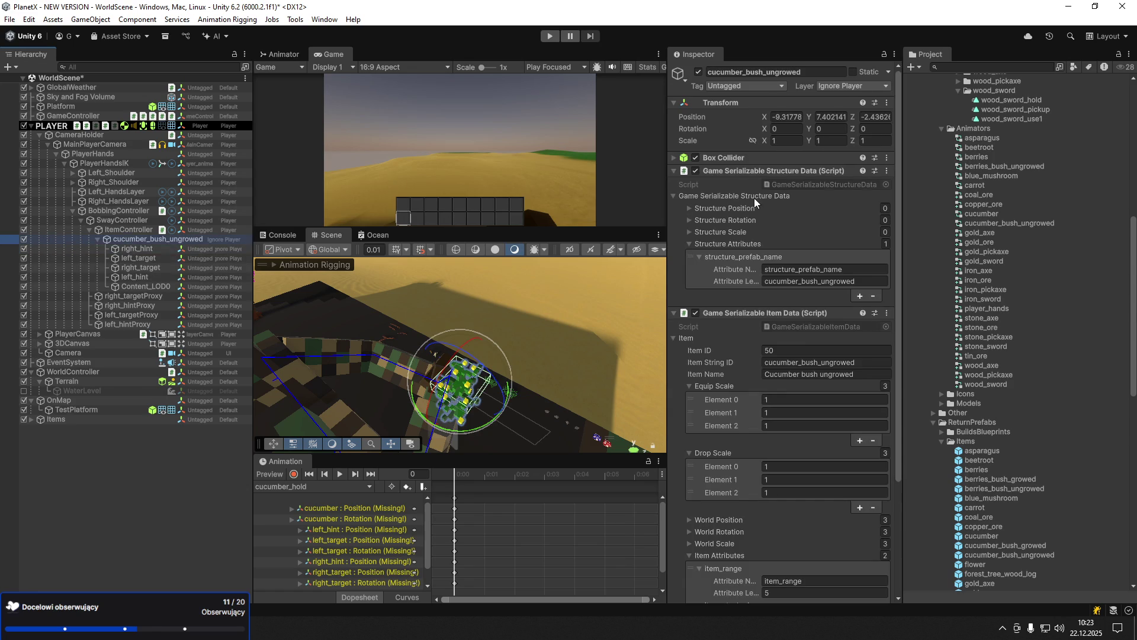
left_click(741, 172)
left_click(741, 184)
double_click(788, 117)
type("0")
key("Tab")
type("0")
left_click(869, 117)
key("BackSpace")
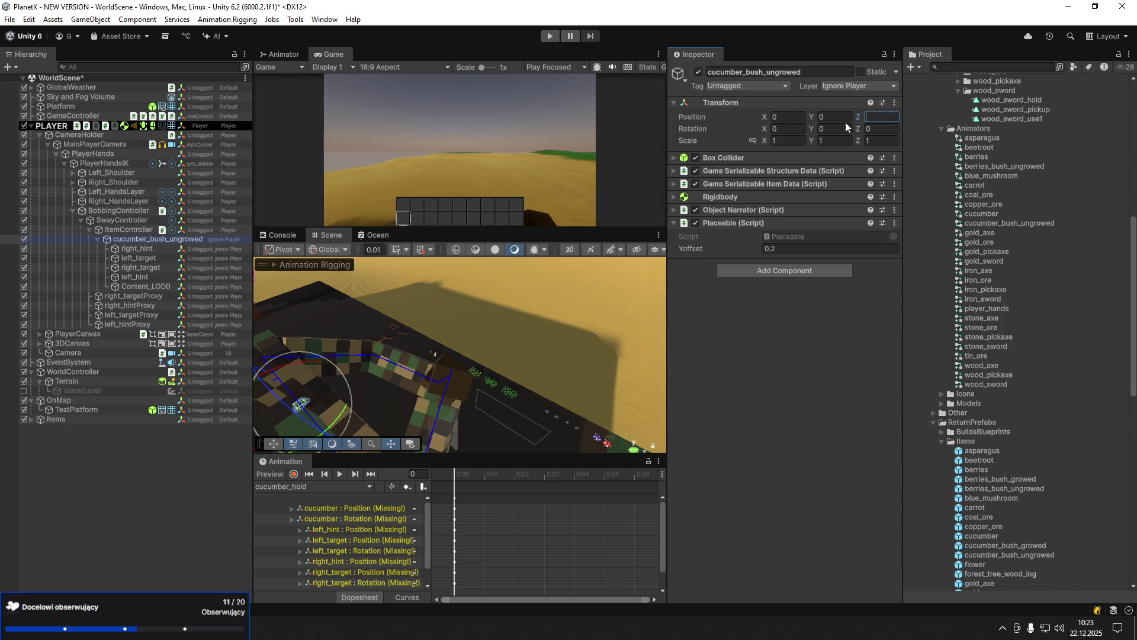
- Set the four hint and target children to position 0 and scale 1
left_click(138, 250)
left_click(137, 277, "shift")
left_click(879, 120)
type("0")
left_click(879, 140)
type("1")
key("shift+Tab")
type("1")
key("shift+Tab")
type("1")
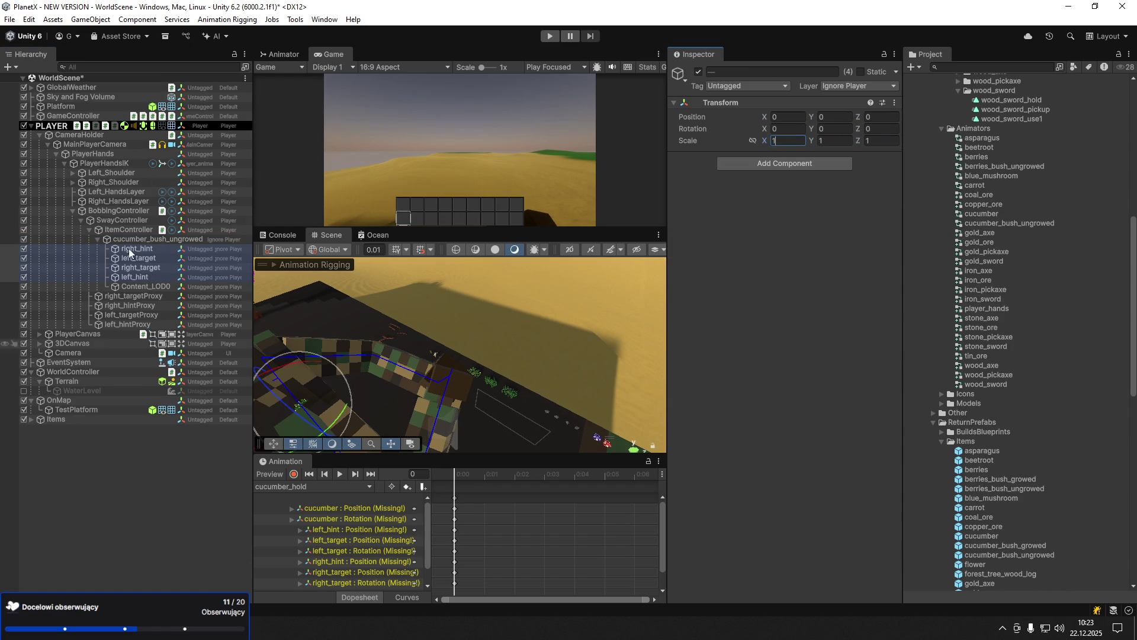
left_click(103, 164)
left_click(897, 186)
- Assign cucumber_bush_ungrowed as PlayerHandsIK's animator controller
type("cucu")
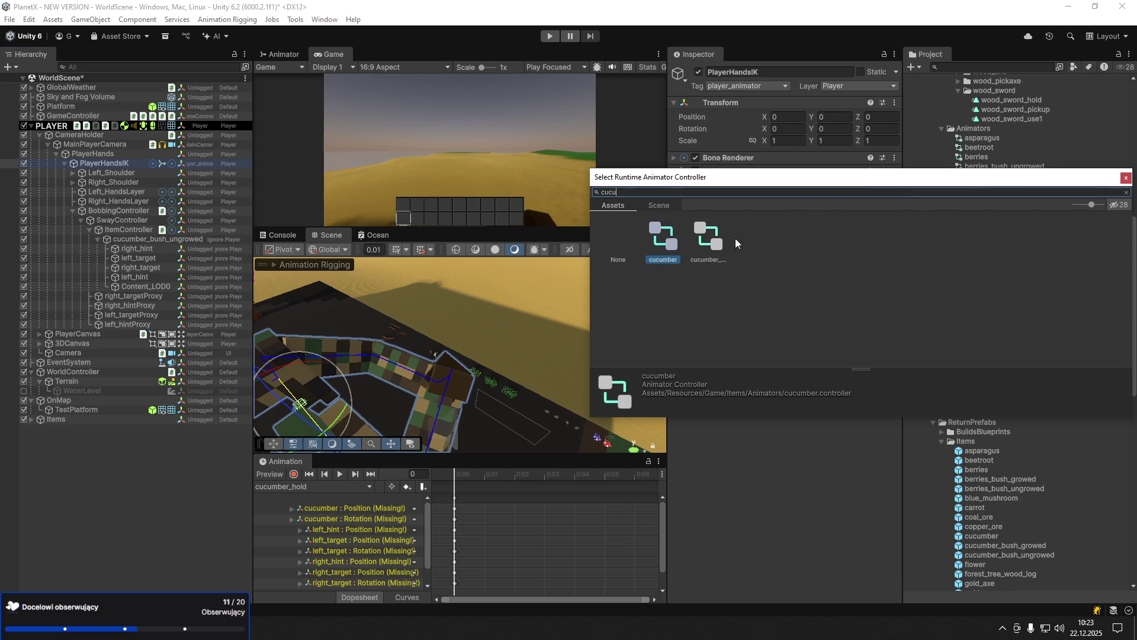
left_click(720, 241)
double_click(712, 238)
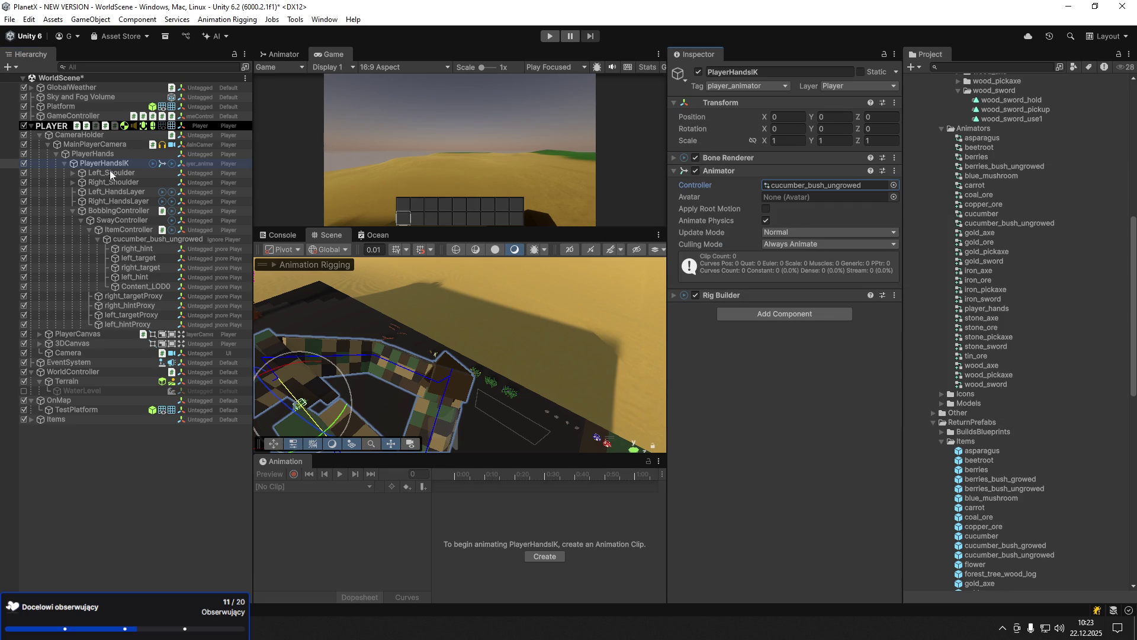
- Point both hand layers' Two Bone IK targets and hints at the bush's target and hint objects
left_click(117, 202)
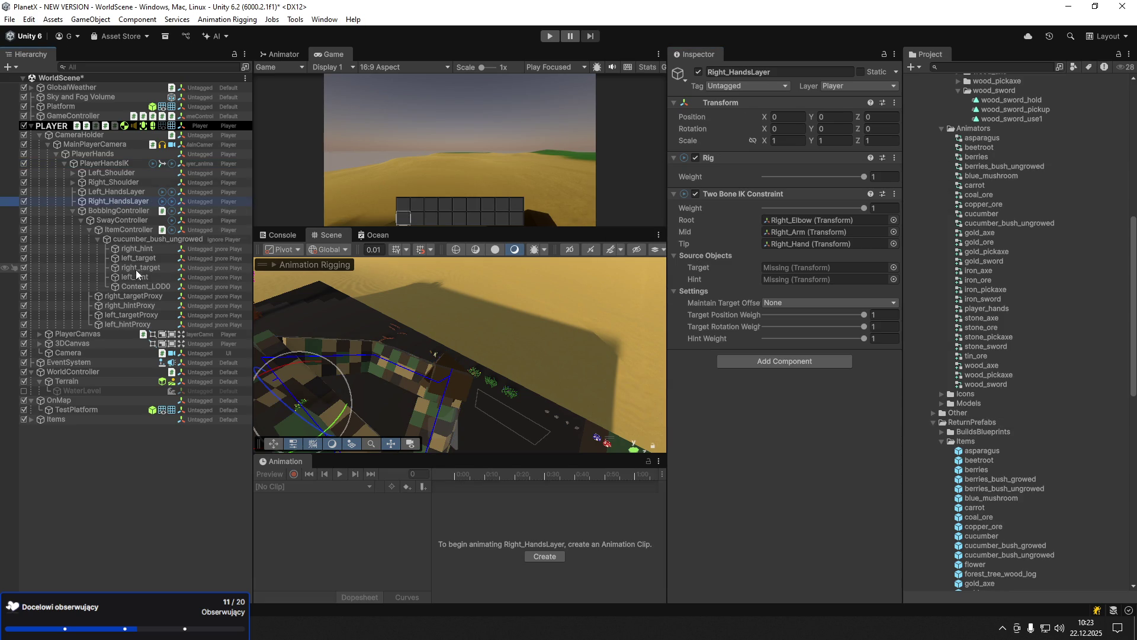
mouse_move(656, 295)
left_mouse_down()
mouse_move(789, 299)
mouse_move(798, 272)
left_mouse_up()
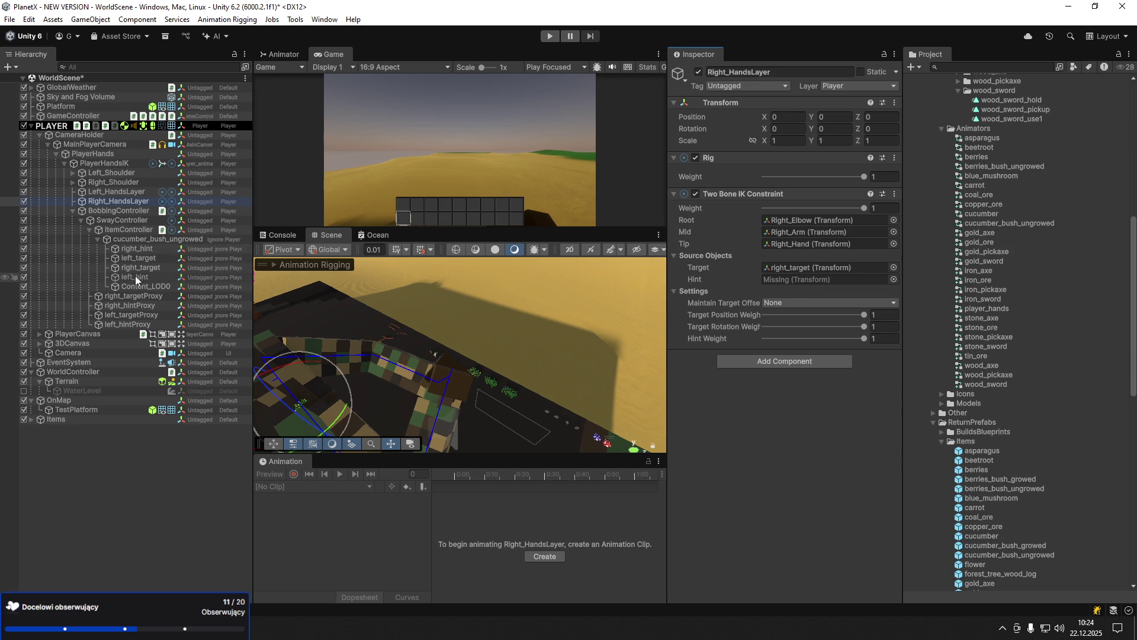
mouse_move(141, 253)
left_mouse_down()
mouse_move(699, 281)
mouse_move(545, 280)
left_mouse_up()
left_click(116, 192)
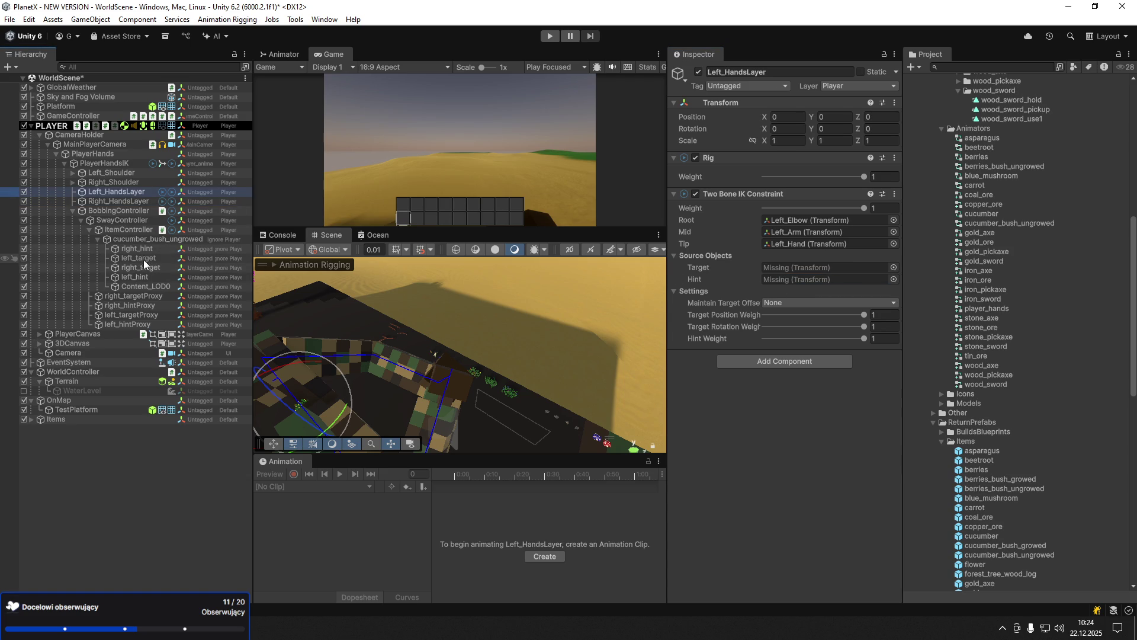
left_click_drag(140, 279, 813, 280)
mouse_move(142, 258)
left_mouse_down()
mouse_move(670, 299)
mouse_move(835, 267)
left_mouse_up()
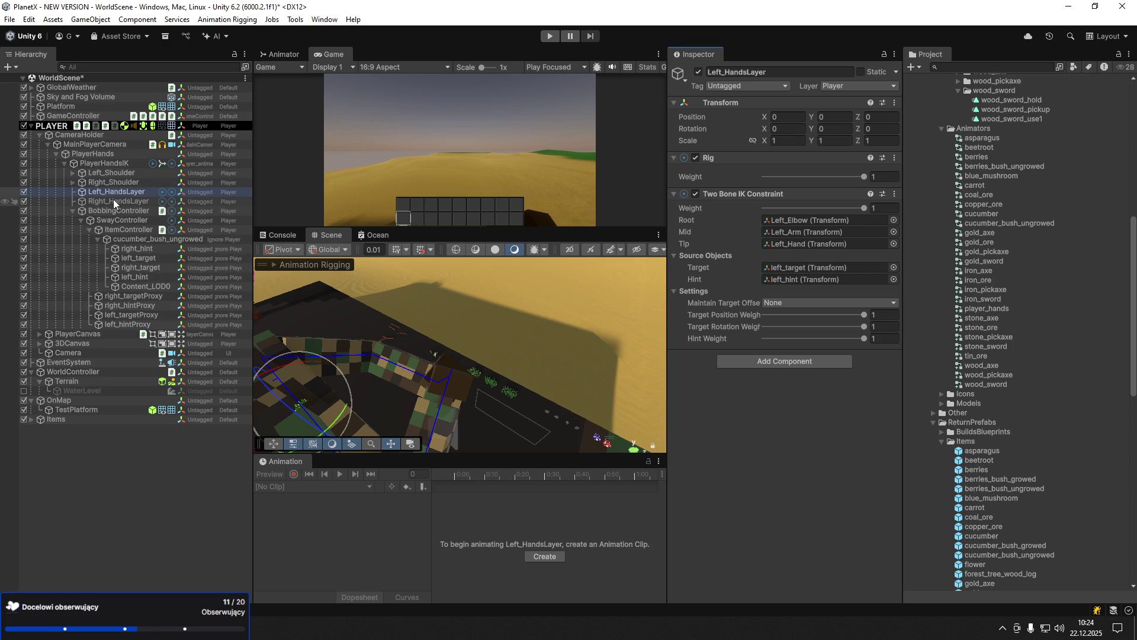
left_click(127, 241)
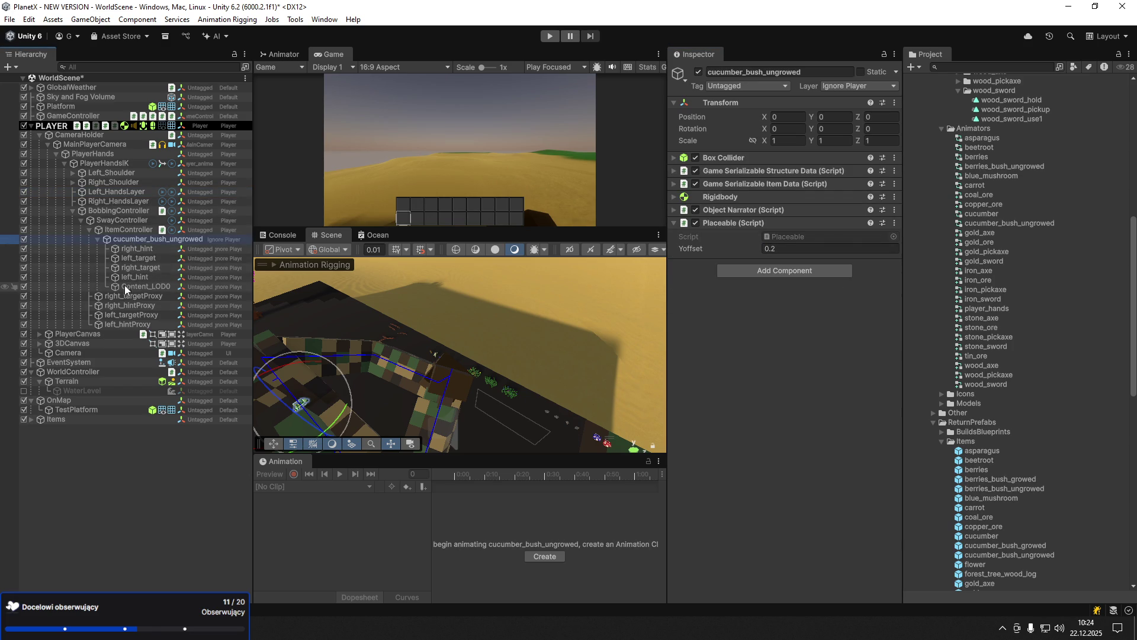
- Create a new animation clip named cucumber_bush_hold for the bush
left_click(124, 232)
left_click(553, 560)
type("cucumbe")
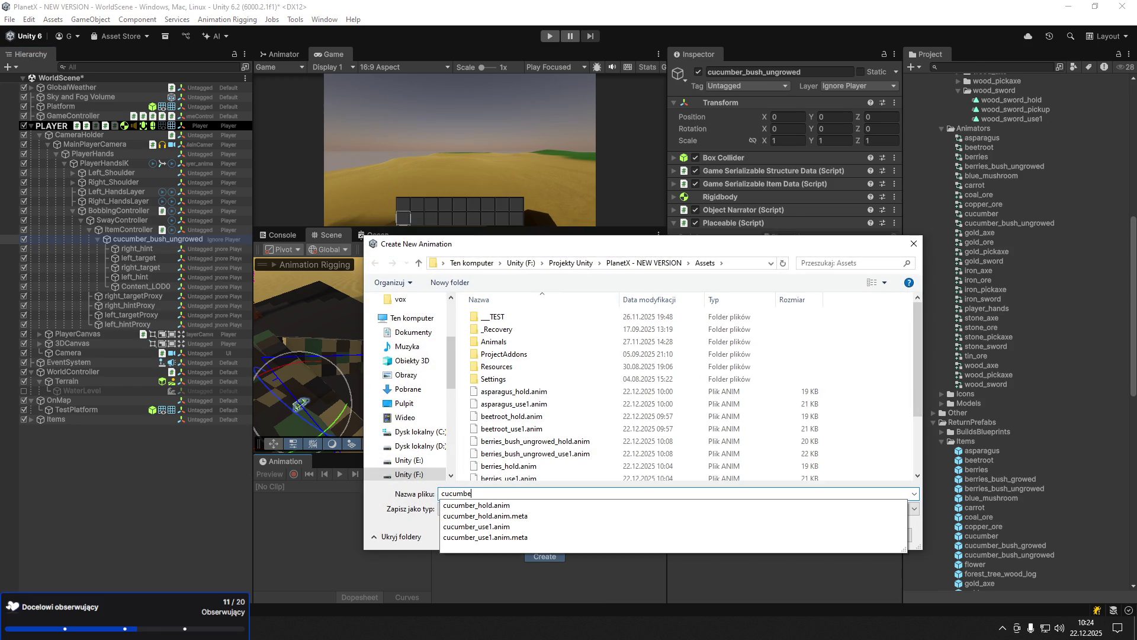
type("r_bush_hold.ani")
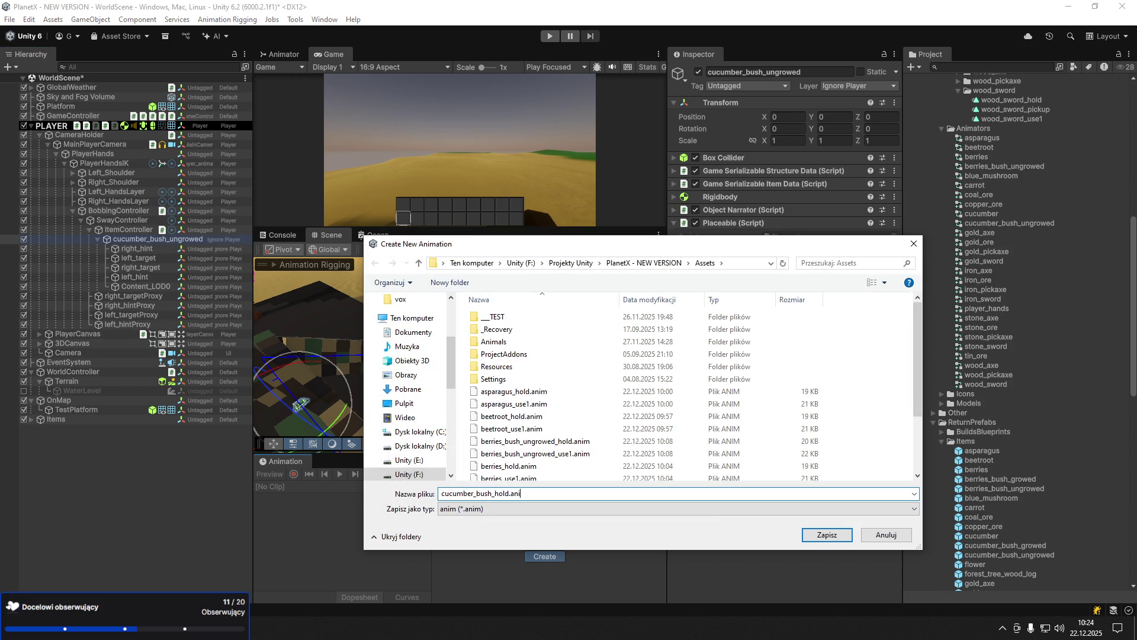
type("m")
key("Return")
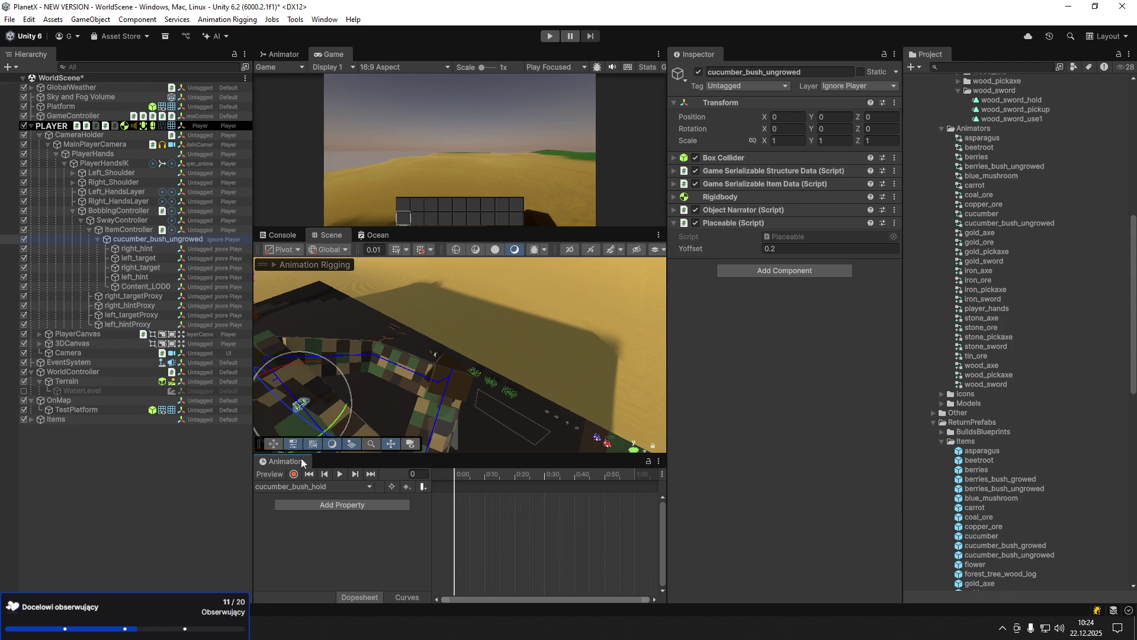
- Set the bush's Transform scale to 10 on X, Y and Z
left_click(788, 140)
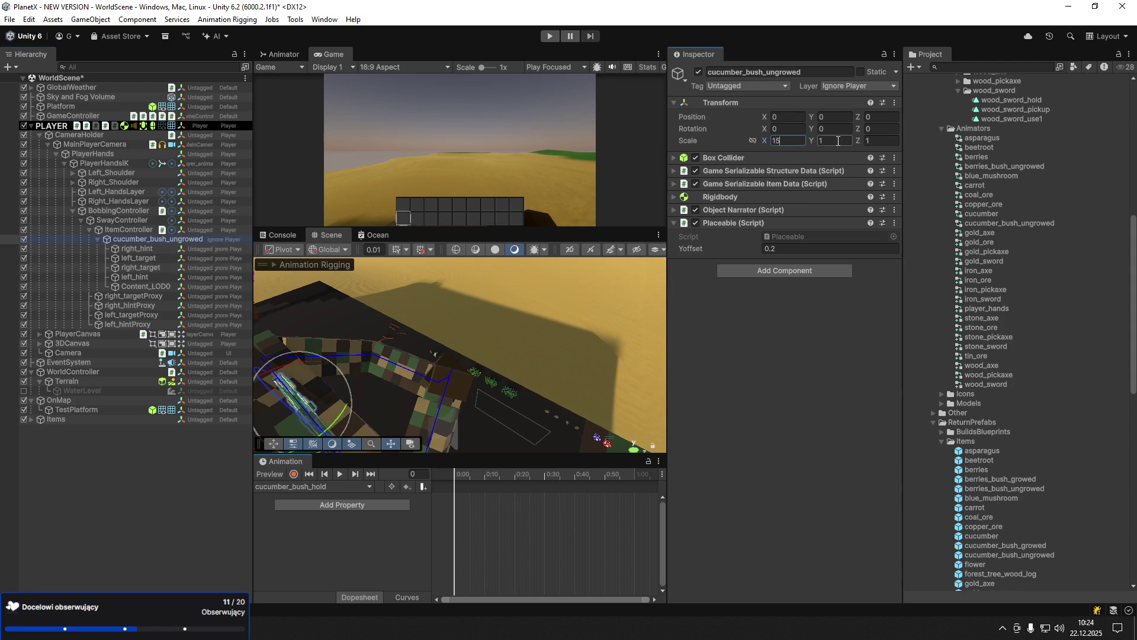
type("5")
key("Tab")
type("15")
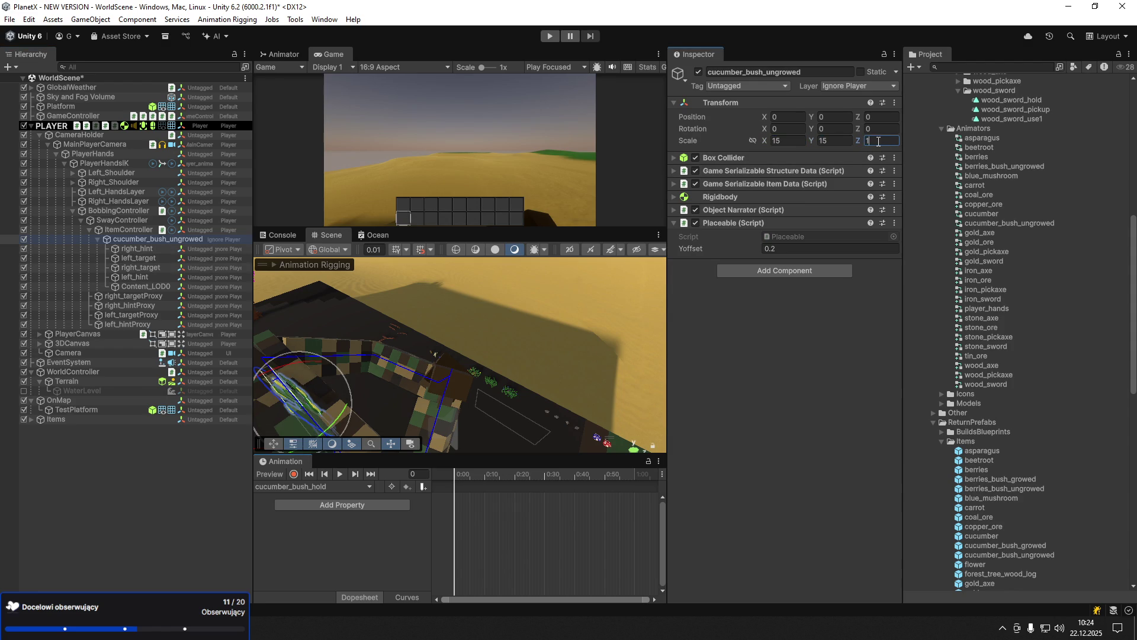
key("Return")
key("f")
left_click(788, 140)
type("10")
key("Tab")
type("10")
key("Tab")
type("10")
mouse_move(483, 341)
left_mouse_down()
mouse_move(476, 366)
mouse_move(420, 326)
mouse_move(450, 338)
mouse_move(468, 329)
mouse_move(427, 343)
left_mouse_up()
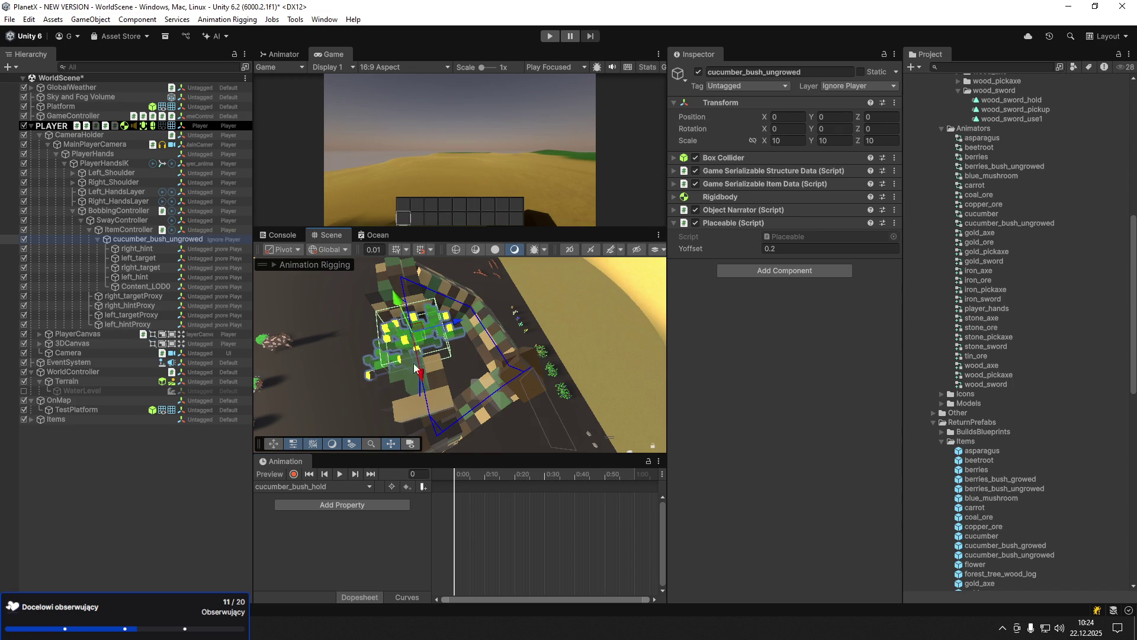
left_click(285, 474)
- Move the bush away from the origin and reposition right_hint and left_hint
mouse_move(425, 342)
left_mouse_down()
mouse_move(533, 375)
mouse_move(586, 366)
mouse_move(511, 336)
mouse_move(408, 328)
left_mouse_up()
left_click(140, 276)
left_click(148, 250)
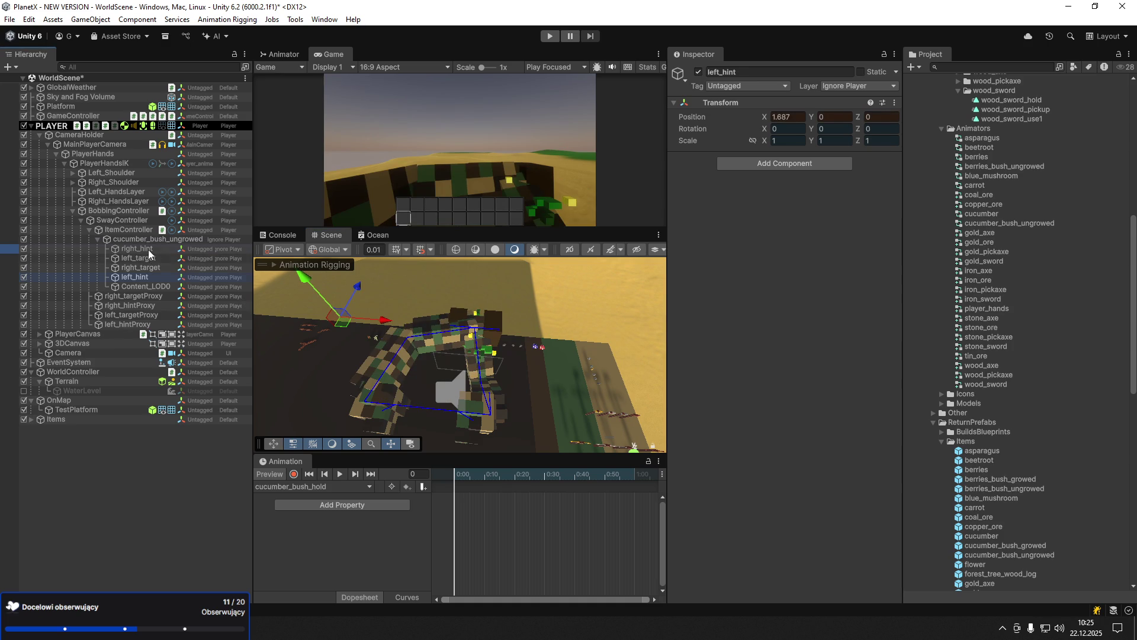
left_click_drag(521, 337, 608, 348)
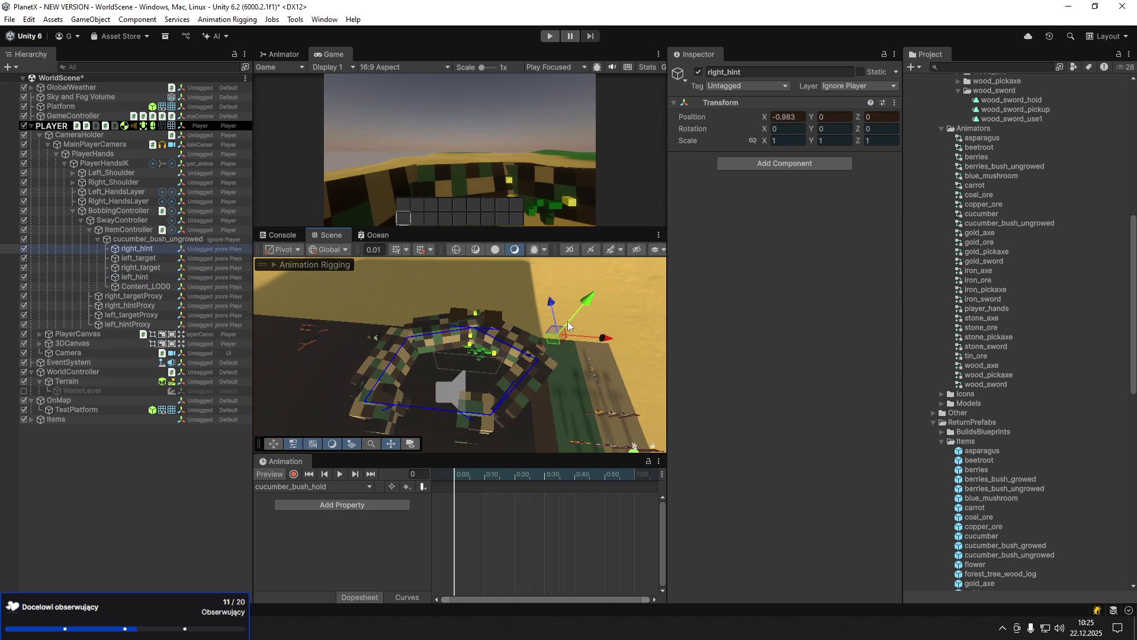
left_click(136, 277)
left_click_drag(307, 285, 322, 327)
left_click(141, 250)
left_click_drag(588, 364, 589, 336)
- Move and rotate right_target so the right hand grips the bush
left_click(150, 270)
left_click_drag(523, 335, 556, 332)
key("e")
mouse_move(473, 340)
left_mouse_down()
mouse_move(466, 350)
mouse_move(534, 362)
mouse_move(588, 400)
left_mouse_up()
mouse_move(542, 305)
left_mouse_down()
mouse_move(549, 314)
mouse_move(514, 337)
mouse_move(325, 305)
mouse_move(481, 341)
mouse_move(614, 325)
left_mouse_up()
key("w")
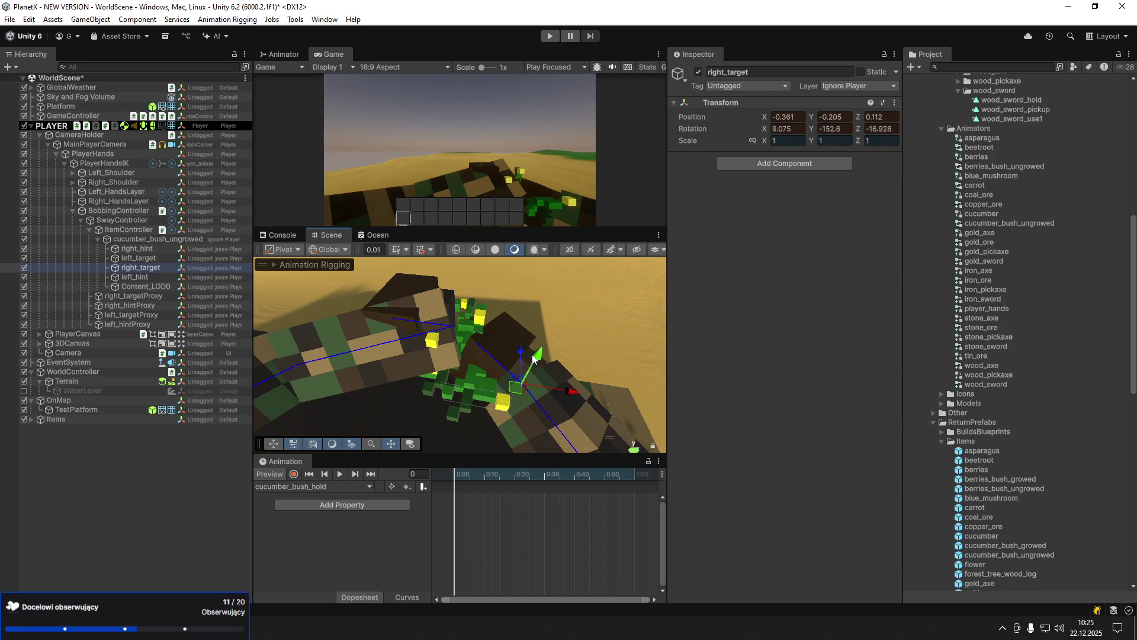
mouse_move(539, 387)
left_mouse_down()
mouse_move(549, 390)
mouse_move(504, 370)
left_mouse_up()
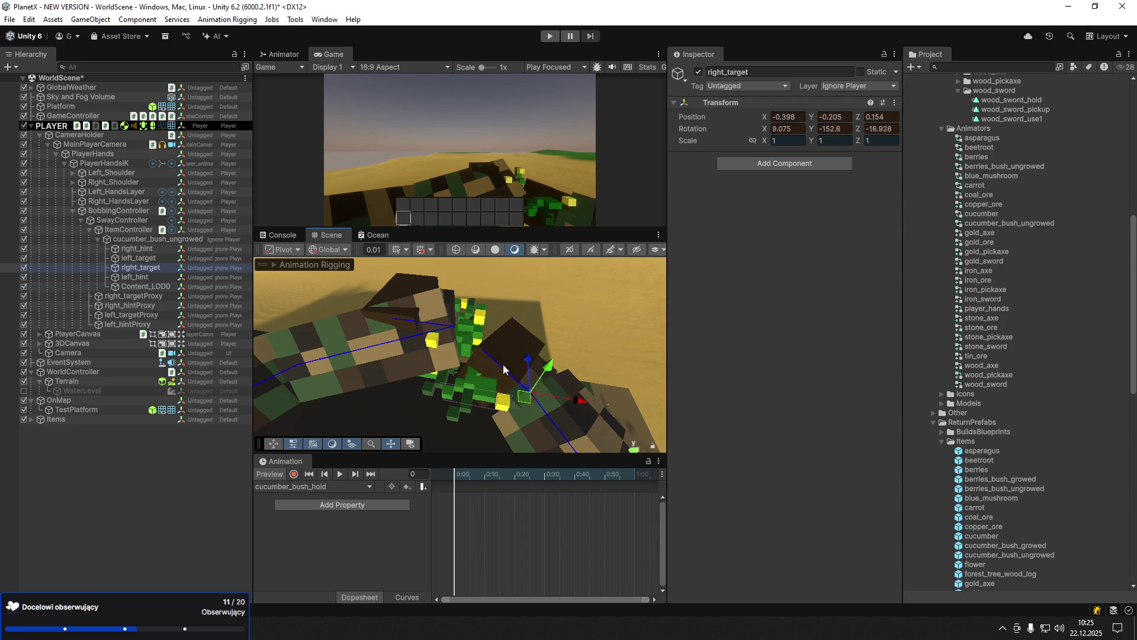
- Move, turn and lower left_target to fit the left hand on the bush
left_click(159, 260)
mouse_move(500, 339)
left_mouse_down()
mouse_move(408, 323)
mouse_move(299, 354)
mouse_move(356, 282)
mouse_move(364, 318)
mouse_move(349, 336)
left_mouse_up()
key("e")
key("w")
mouse_move(350, 292)
left_mouse_down()
mouse_move(409, 349)
mouse_move(495, 388)
mouse_move(449, 403)
left_mouse_up()
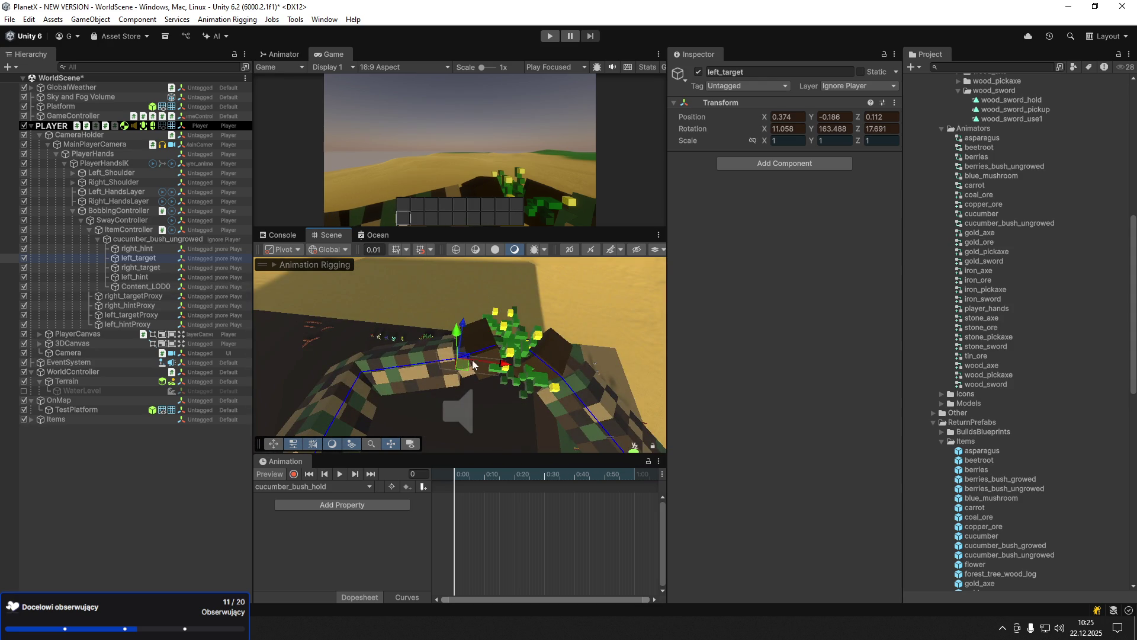
- Reselect cucumber_bush_ungrowed and enable keyframe recording for cucumber_bush_hold
mouse_move(466, 355)
left_mouse_down()
mouse_move(403, 332)
mouse_move(465, 335)
mouse_move(475, 348)
left_mouse_up()
left_click(448, 336)
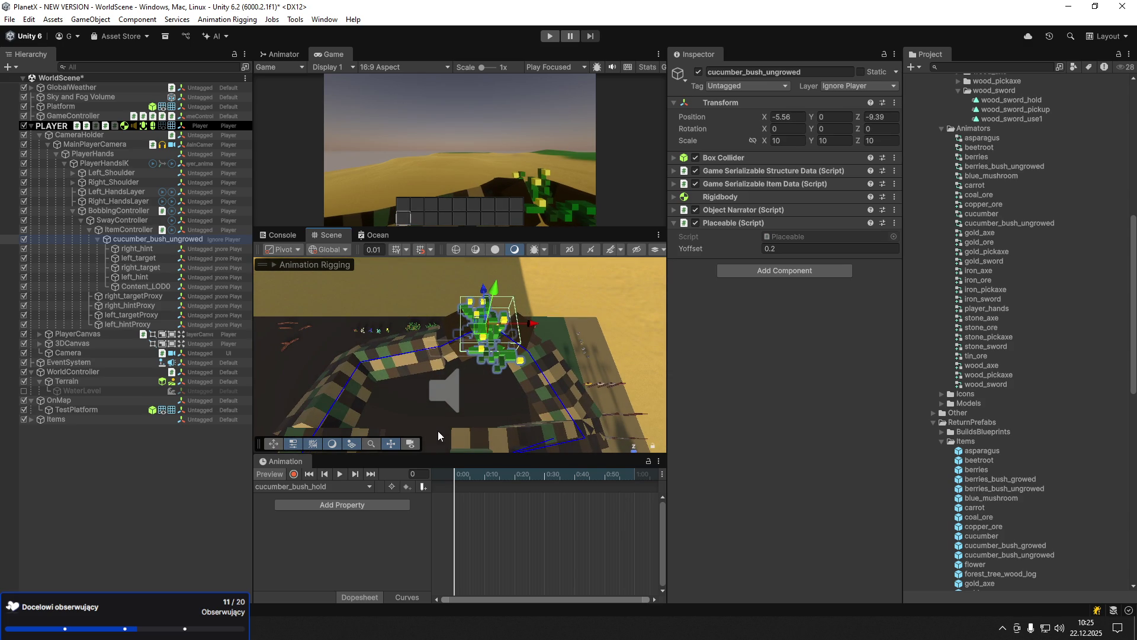
left_click(293, 474)
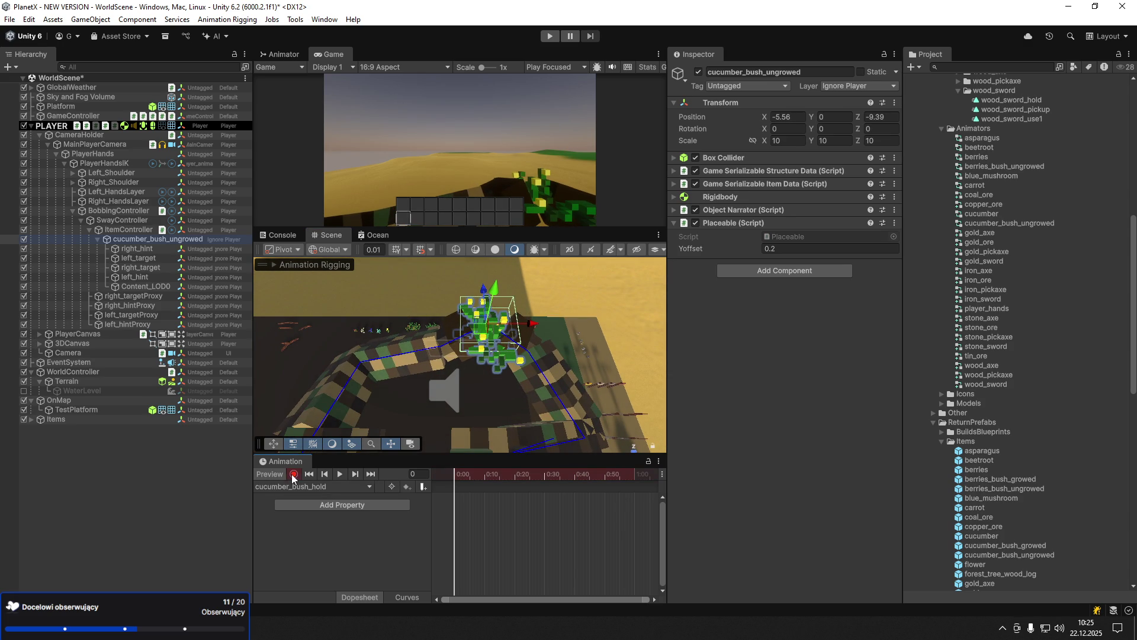
- At frame 0, move right_hint, left_hint and right_target sideways along X
left_click(456, 475)
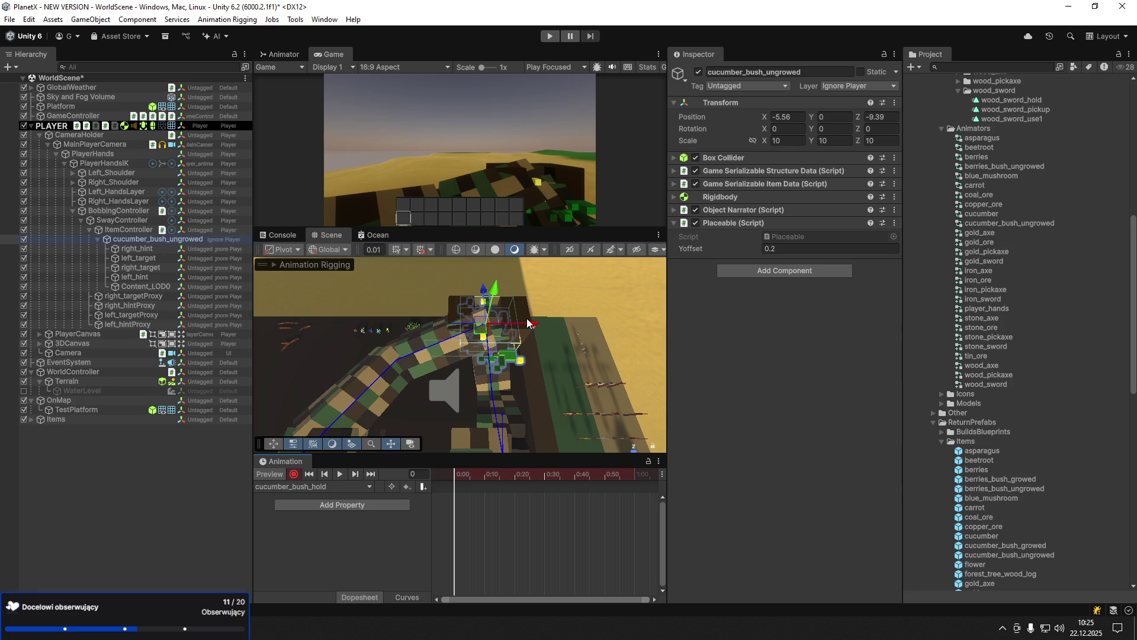
left_click(130, 248)
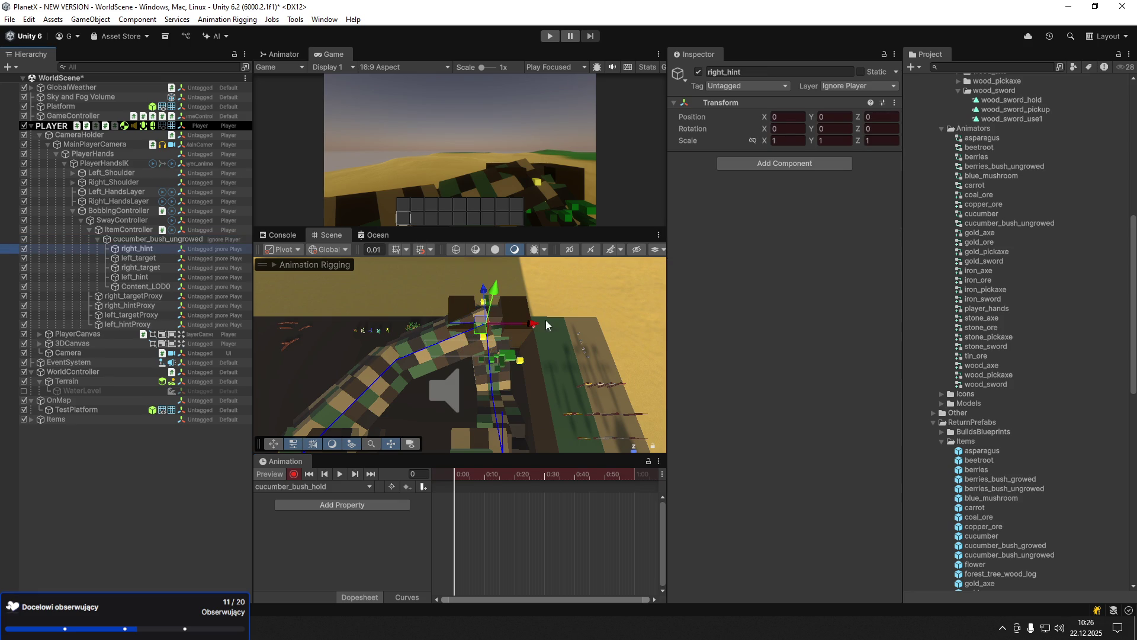
left_click_drag(534, 327, 638, 325)
left_click(151, 278)
left_click_drag(530, 325, 391, 323)
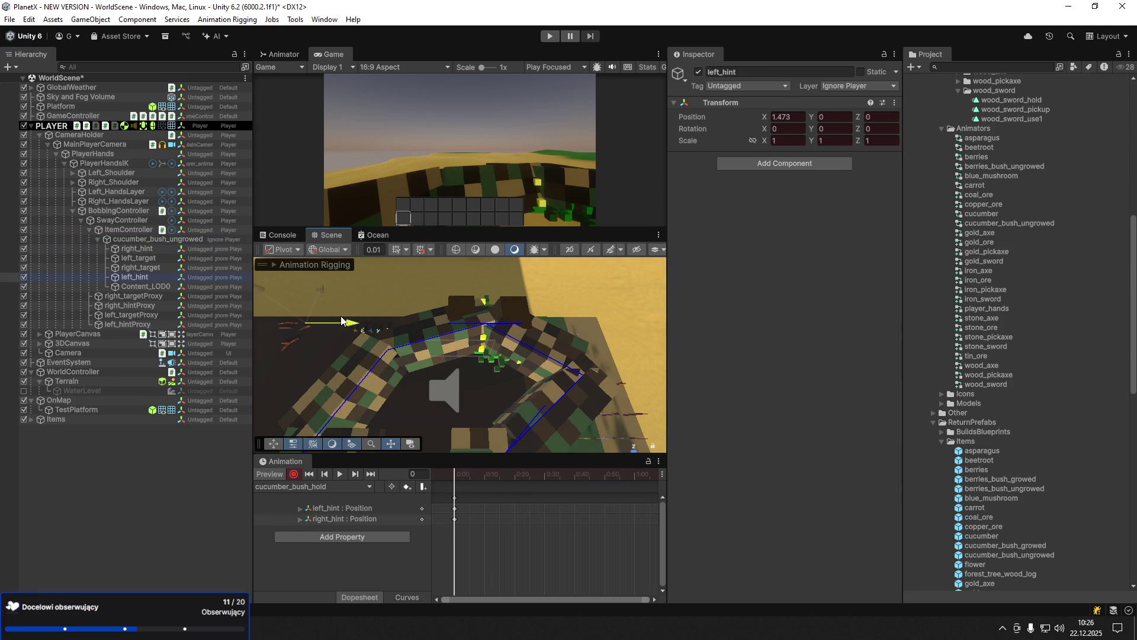
left_click(141, 267)
left_click_drag(523, 326, 483, 327)
- Rotate and slide right_target, then move and raise left_target toward the bush
key("e")
left_click_drag(504, 368, 609, 399)
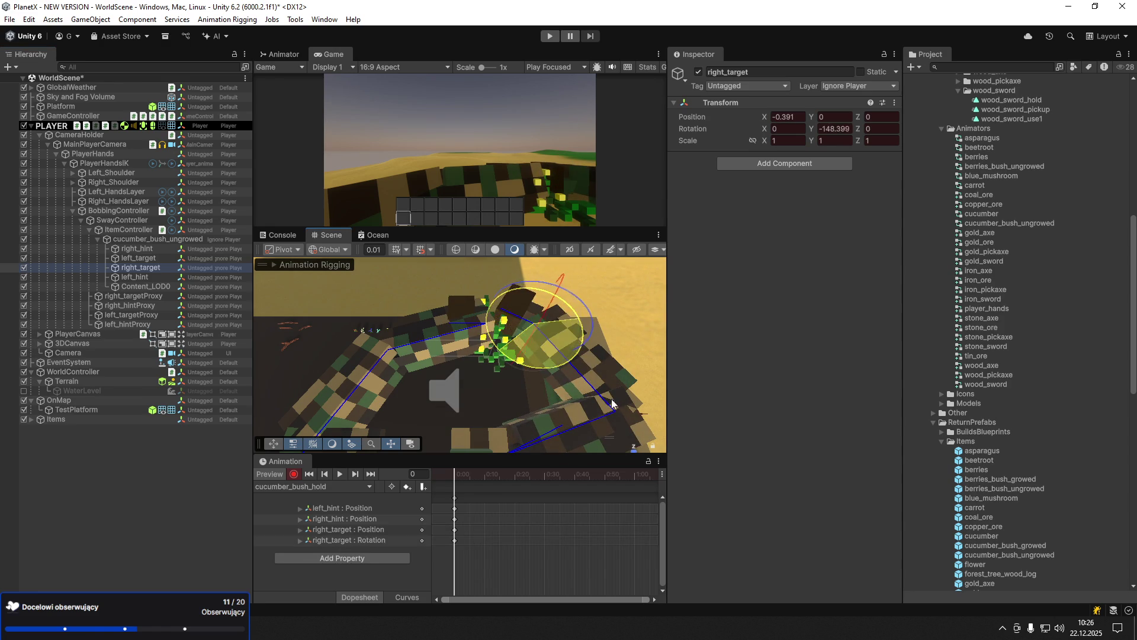
key("w")
left_click_drag(534, 335, 536, 360)
left_click(144, 257)
mouse_move(529, 328)
left_mouse_down()
mouse_move(468, 328)
mouse_move(279, 372)
left_mouse_up()
key("e")
key("w")
left_click_drag(434, 336, 432, 306)
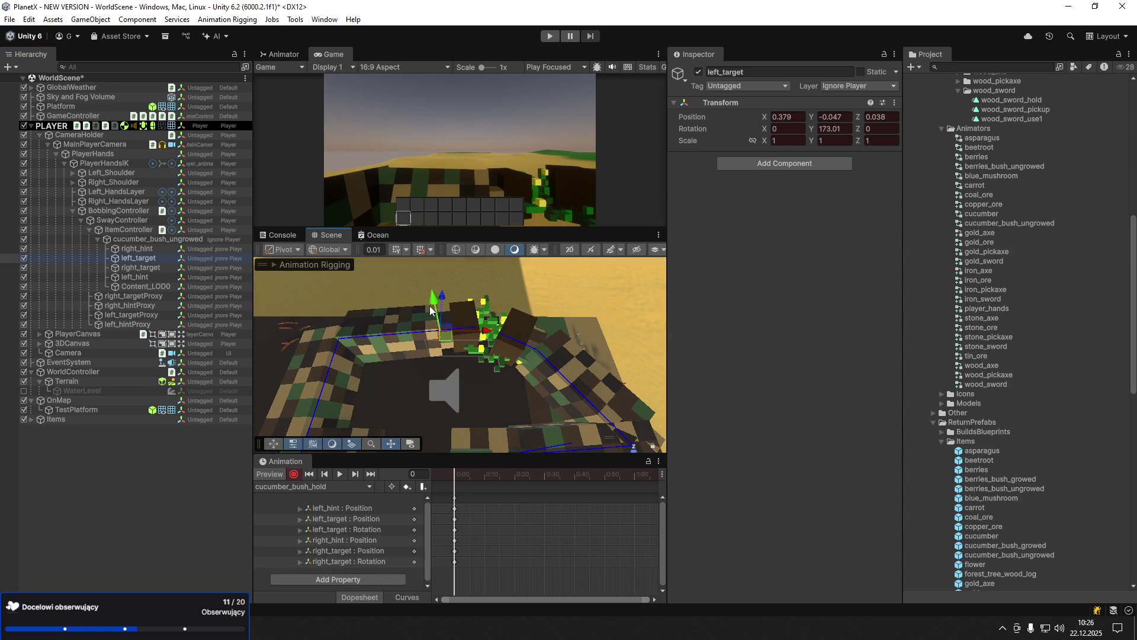
- Lift right_hint, lower left_hint, and re-angle and shift right_target
left_click(143, 248)
left_click_drag(631, 289, 631, 312)
left_click(135, 276)
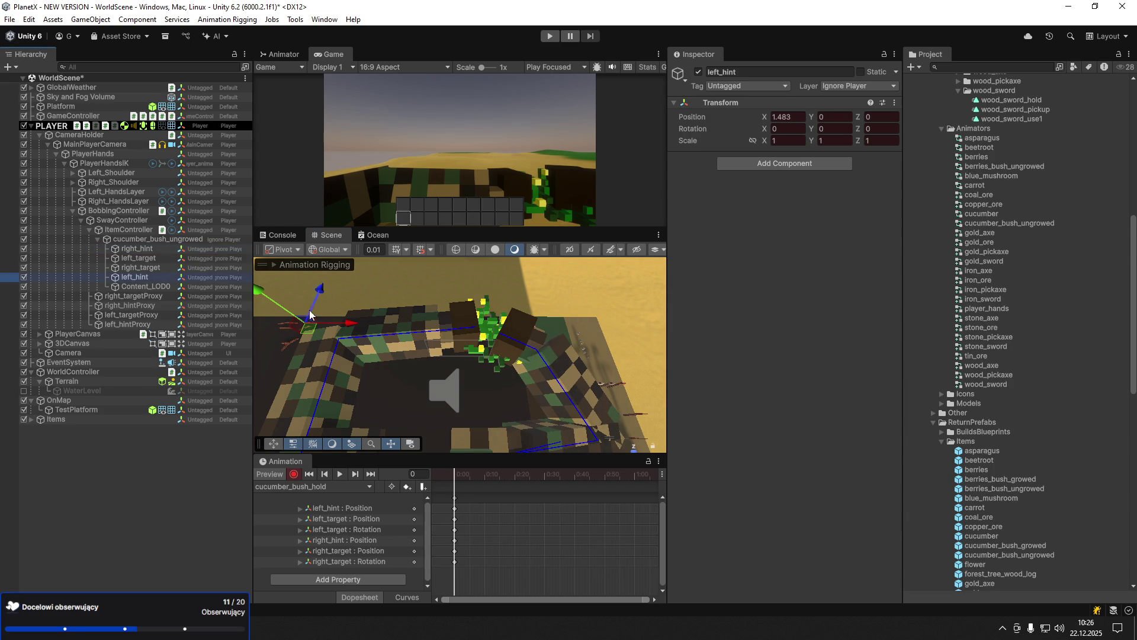
mouse_move(263, 294)
left_mouse_down()
mouse_move(317, 316)
mouse_move(513, 336)
mouse_move(523, 208)
mouse_move(225, 328)
left_mouse_up()
left_click(141, 268)
key("e")
left_click_drag(527, 346, 538, 339)
key("w")
mouse_move(514, 382)
left_mouse_down()
mouse_move(534, 389)
mouse_move(549, 356)
mouse_move(546, 373)
left_mouse_up()
key("f")
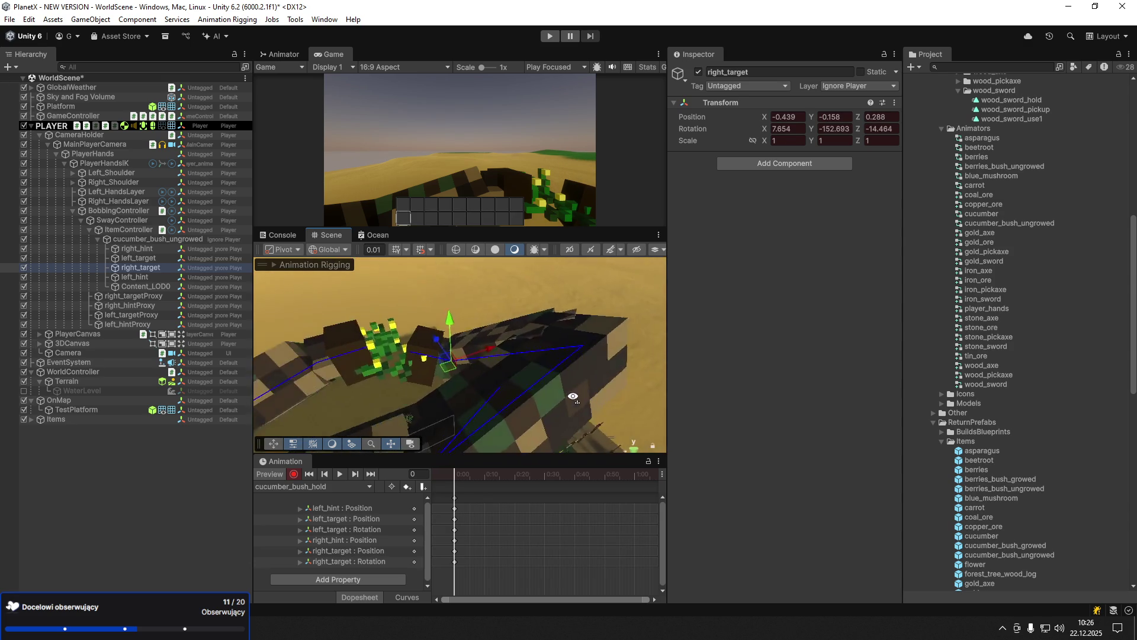
- Move right_hint down and outward, tilt left_target, and nudge the bush to X -5.22, Z -8.47
left_click(145, 249)
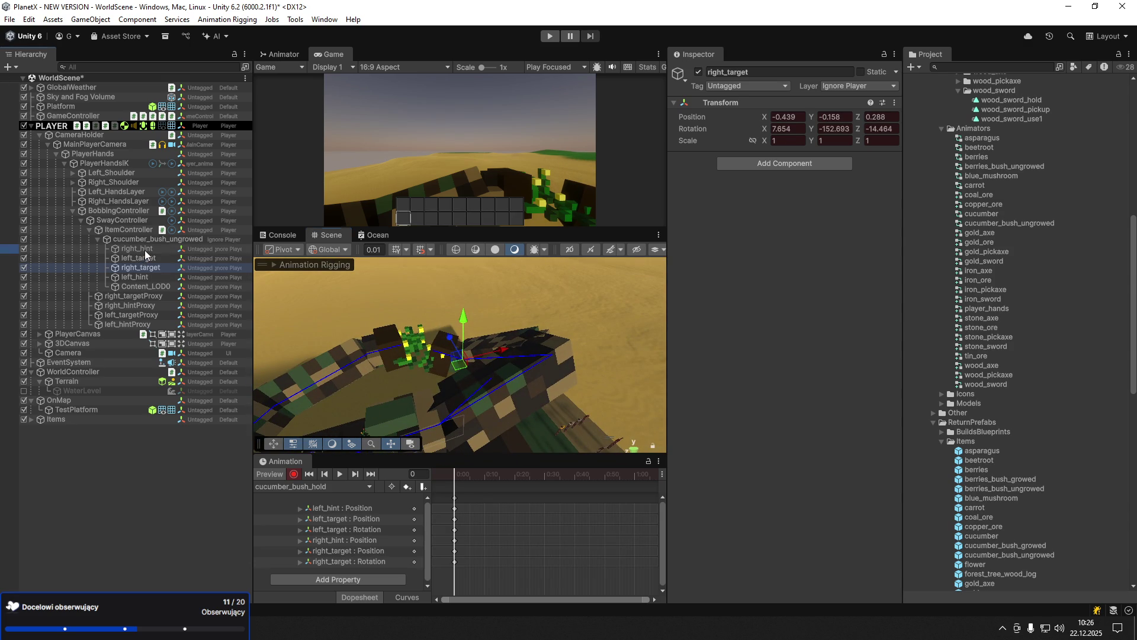
mouse_move(497, 297)
left_mouse_down()
mouse_move(520, 336)
mouse_move(564, 354)
mouse_move(509, 334)
mouse_move(587, 379)
mouse_move(495, 342)
mouse_move(347, 341)
left_mouse_up()
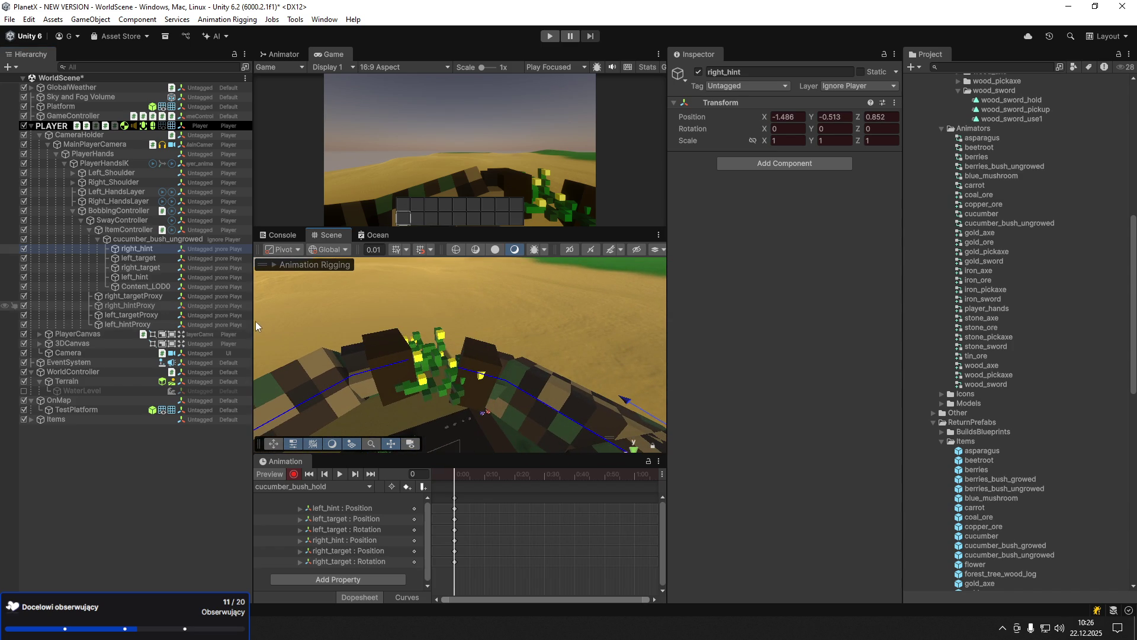
left_click(148, 259)
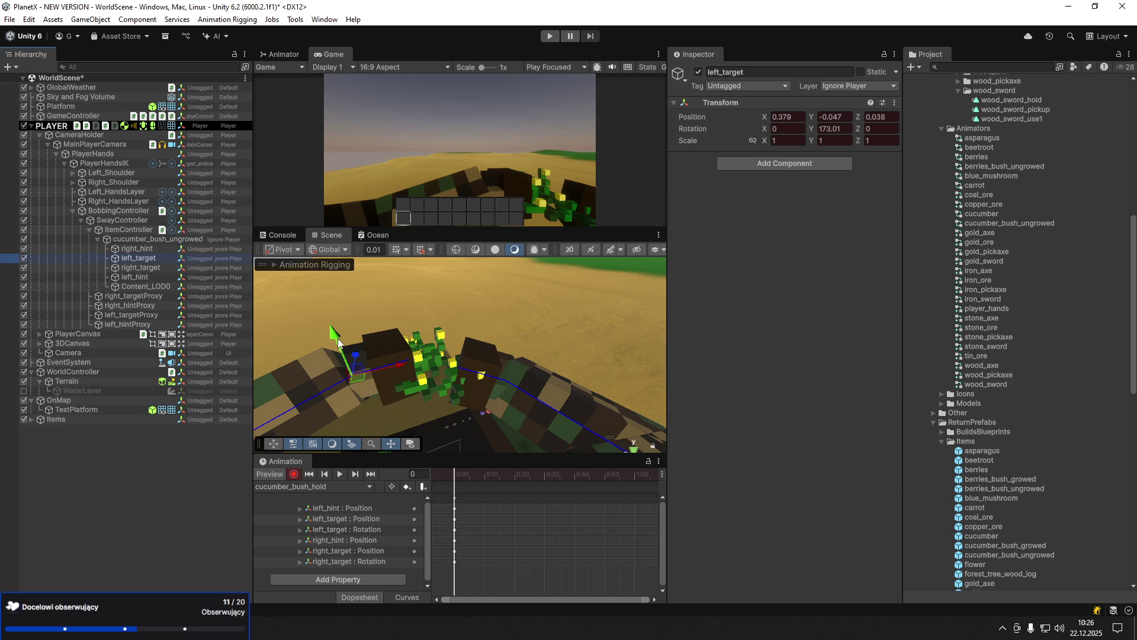
mouse_move(365, 354)
left_mouse_down()
mouse_move(347, 347)
mouse_move(358, 350)
mouse_move(356, 371)
mouse_move(352, 358)
left_mouse_up()
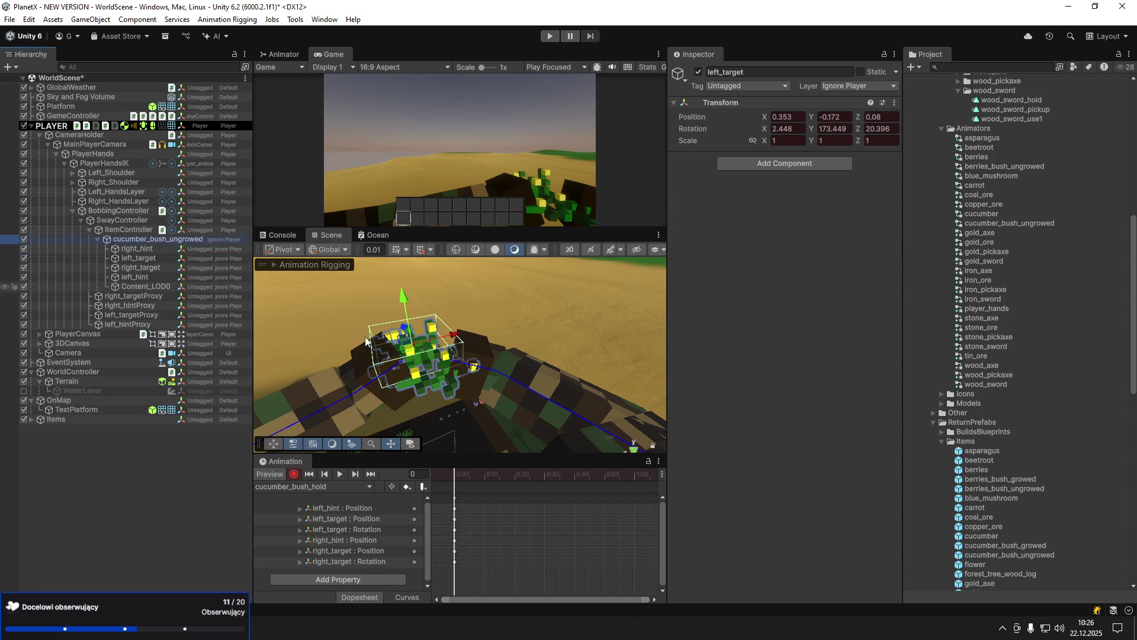
left_click(414, 360)
left_click_drag(414, 360, 409, 365)
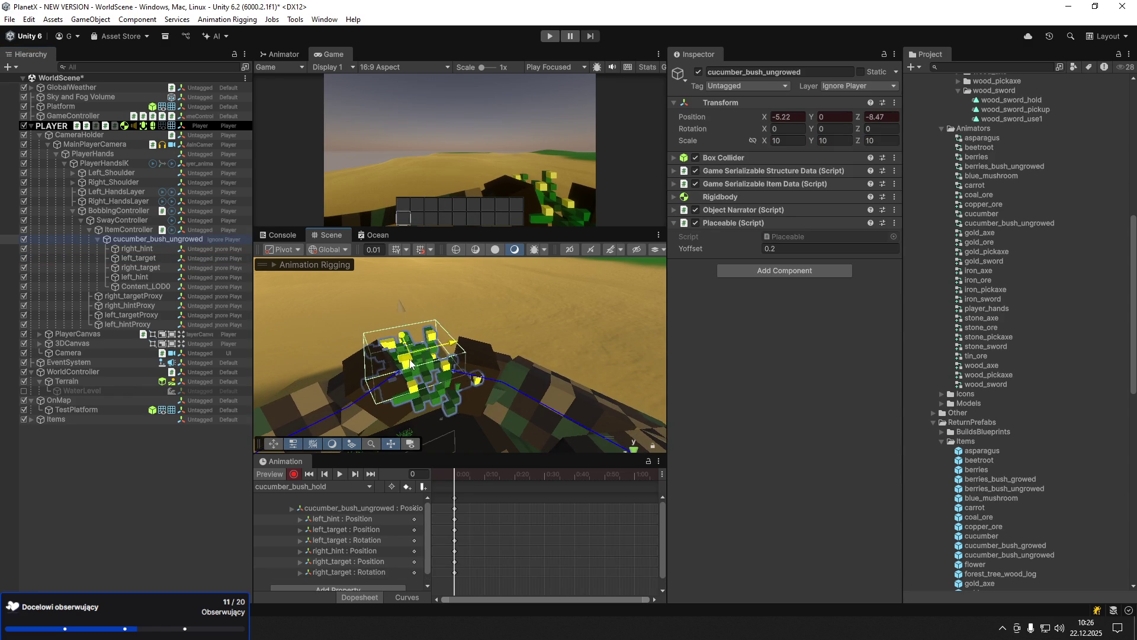
key("f")
- Lower left_hint to Y -0.814 and save the scene
left_click(135, 259)
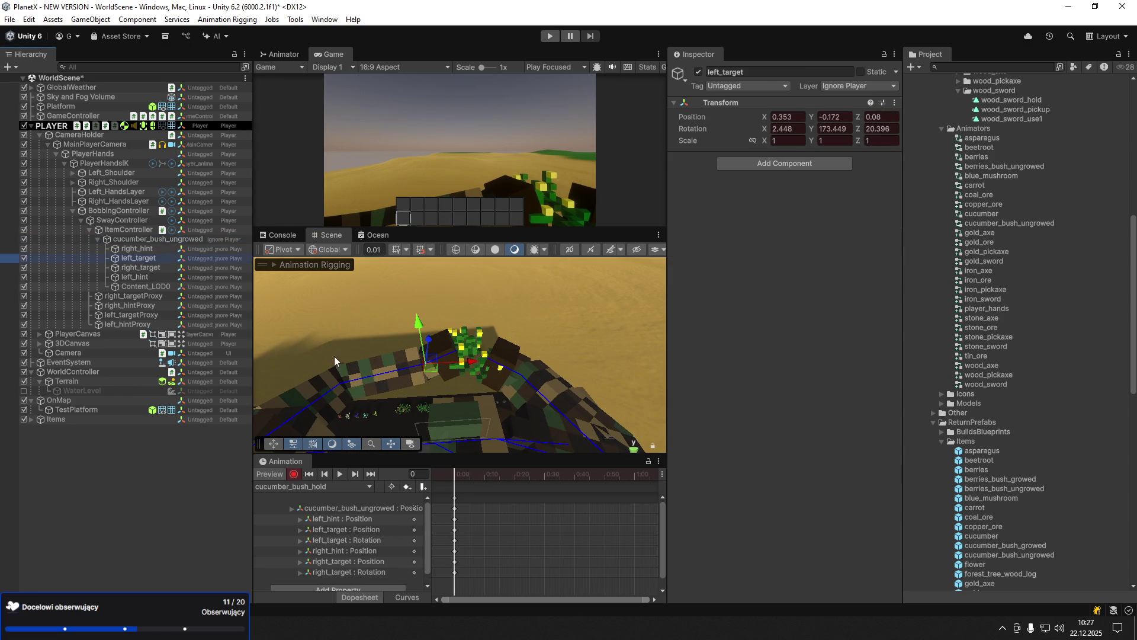
left_click(142, 249)
left_click(145, 276)
left_click_drag(296, 357, 302, 388)
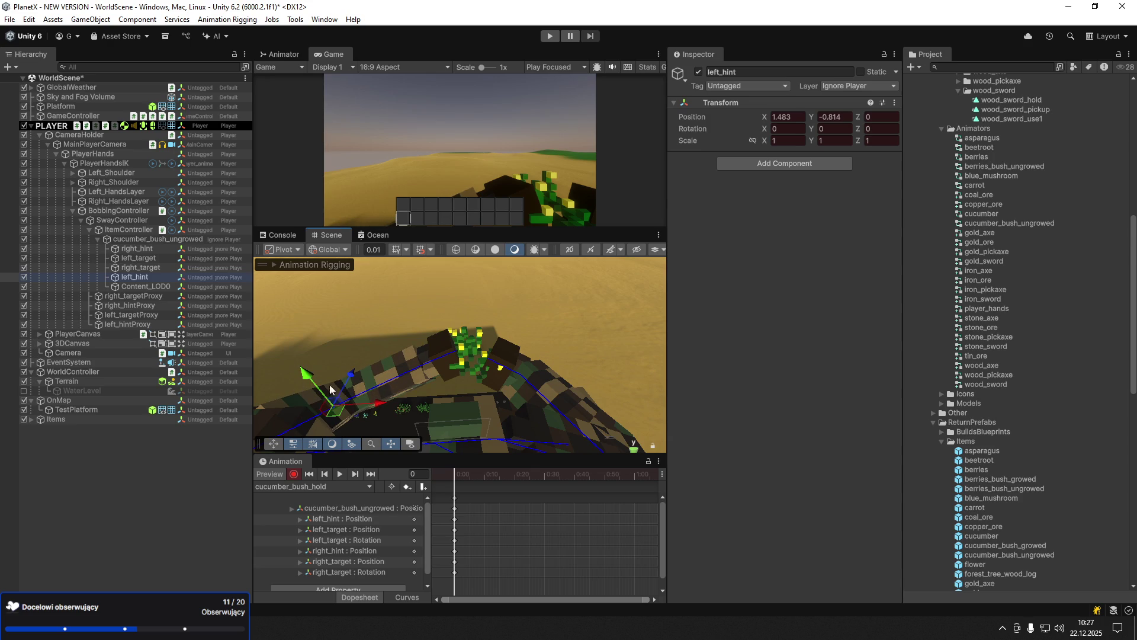
key("ctrl+s")
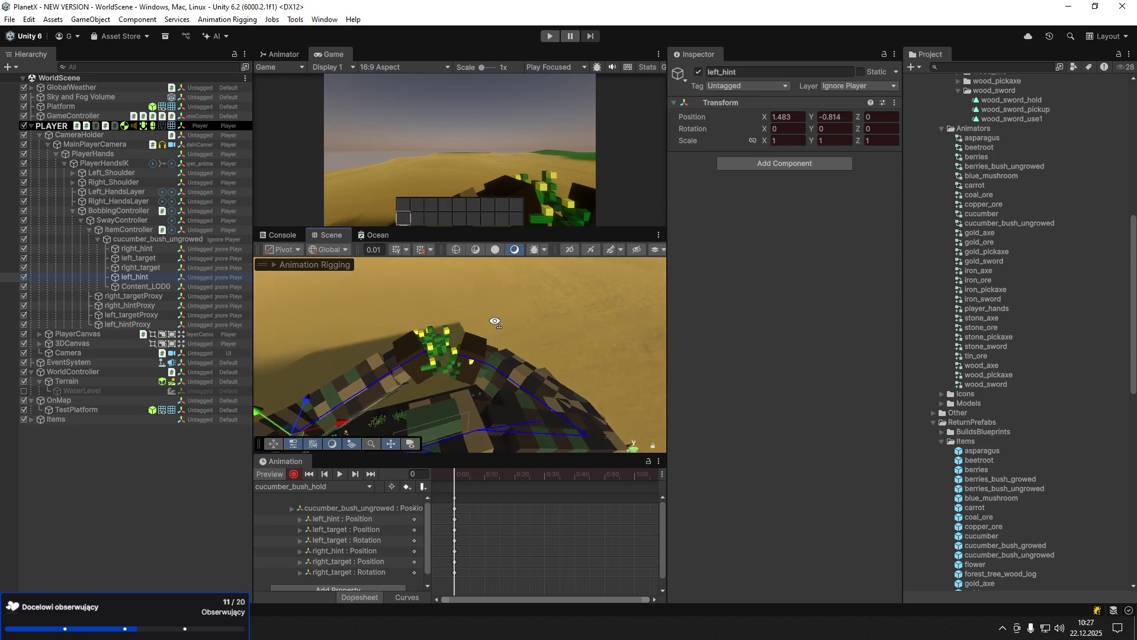
- Add a new clip named cucumber_bush_ungrowed_use1 to the PlayerHandsIK rig's clip list
left_click(312, 487)
left_click(284, 517)
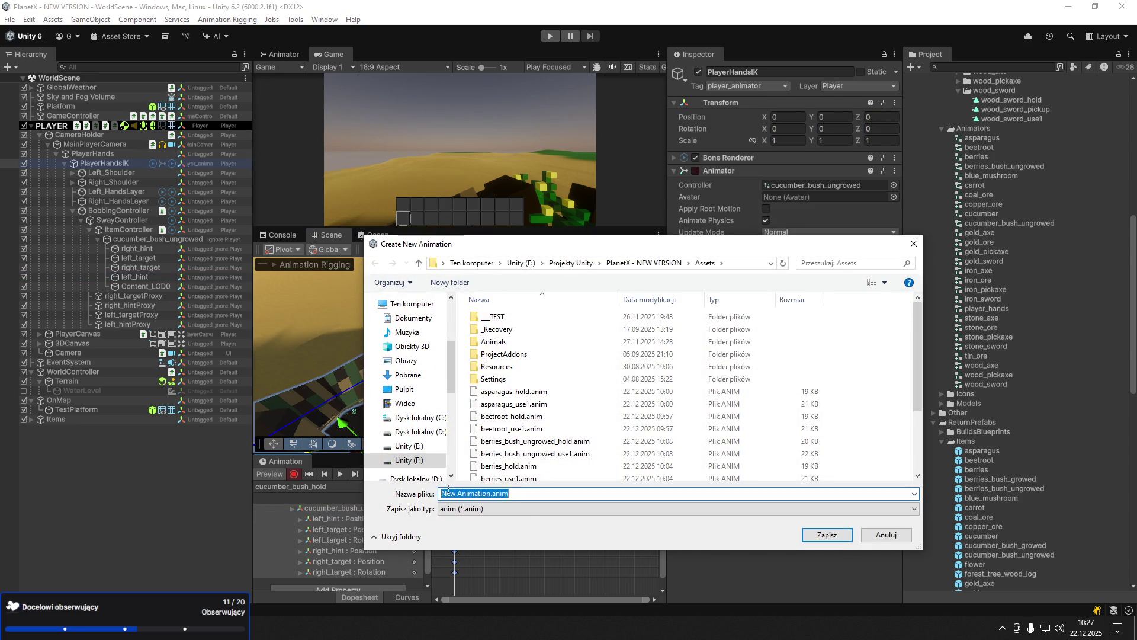
type("cucumber_bush_")
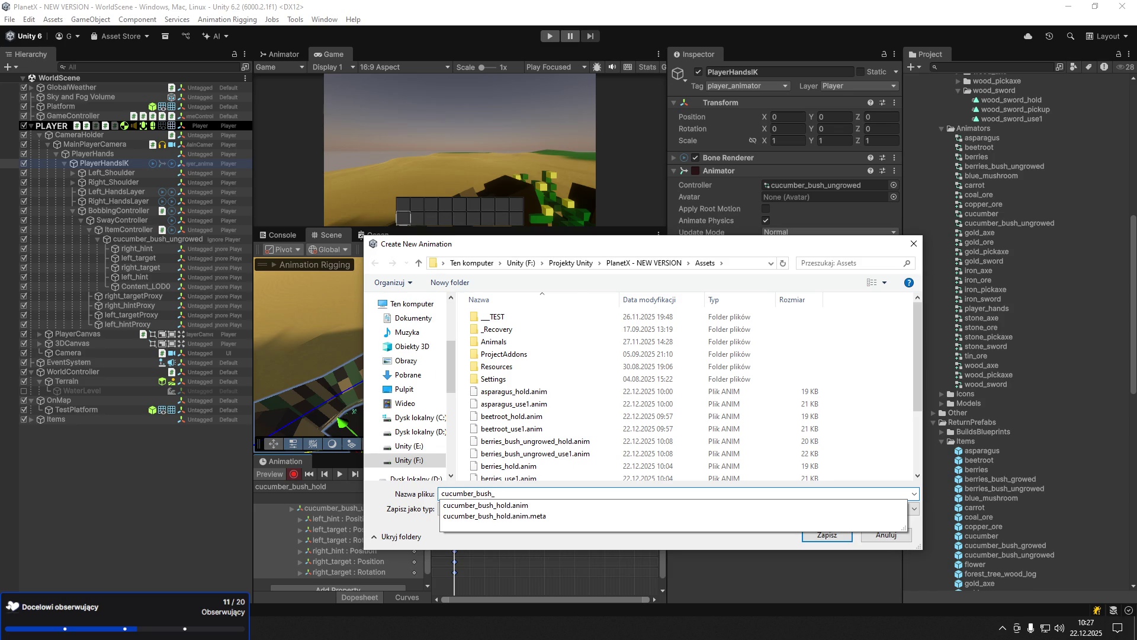
type("ungrowed_use1.anim")
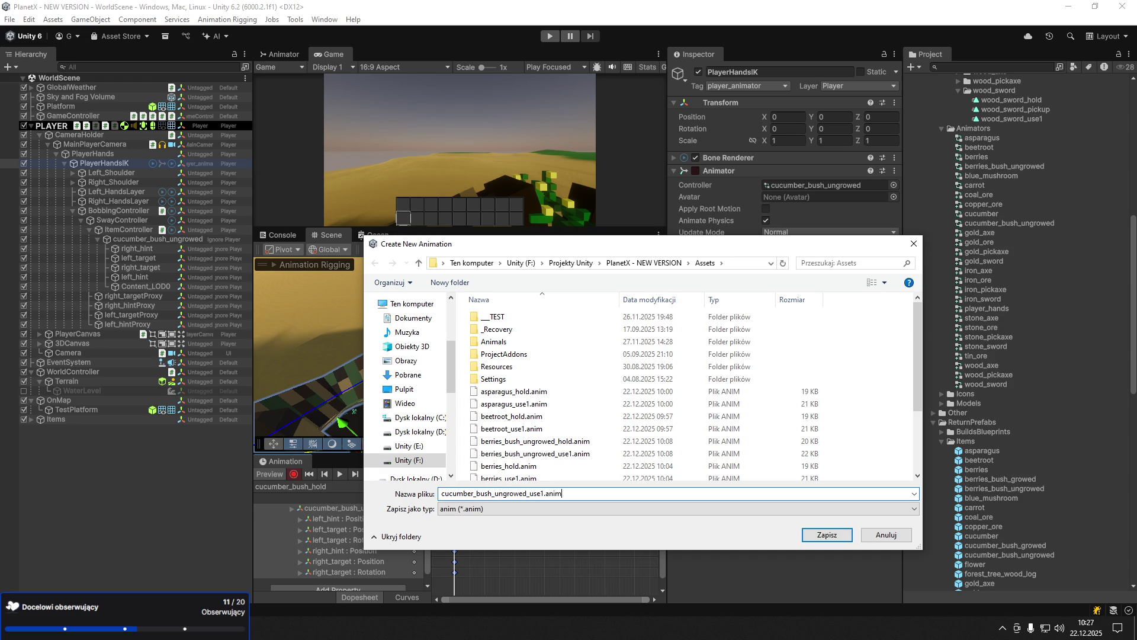
key("Return")
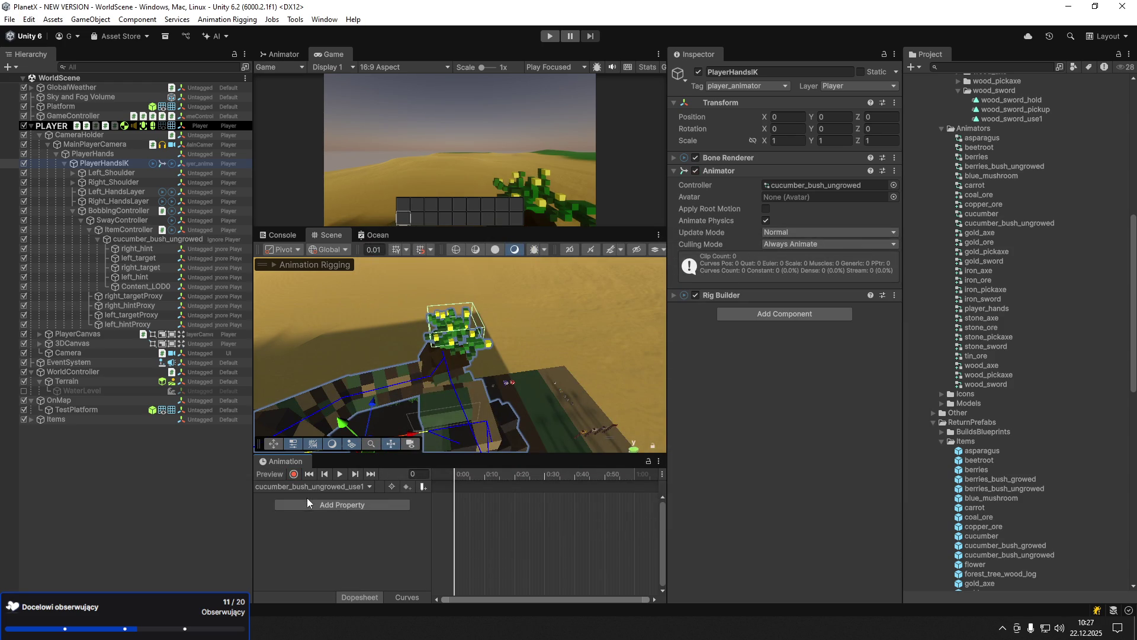
- Record the bush pushed forward on Z at frame 11 and pulled back at frame 23
left_click(293, 475)
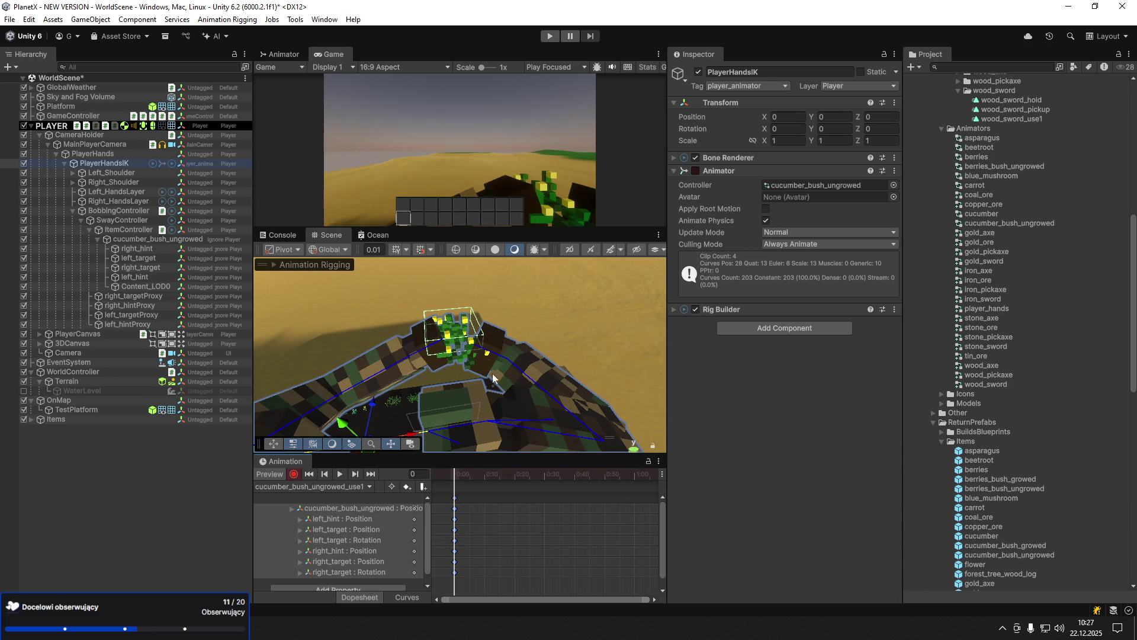
left_click(488, 475)
left_click(124, 238)
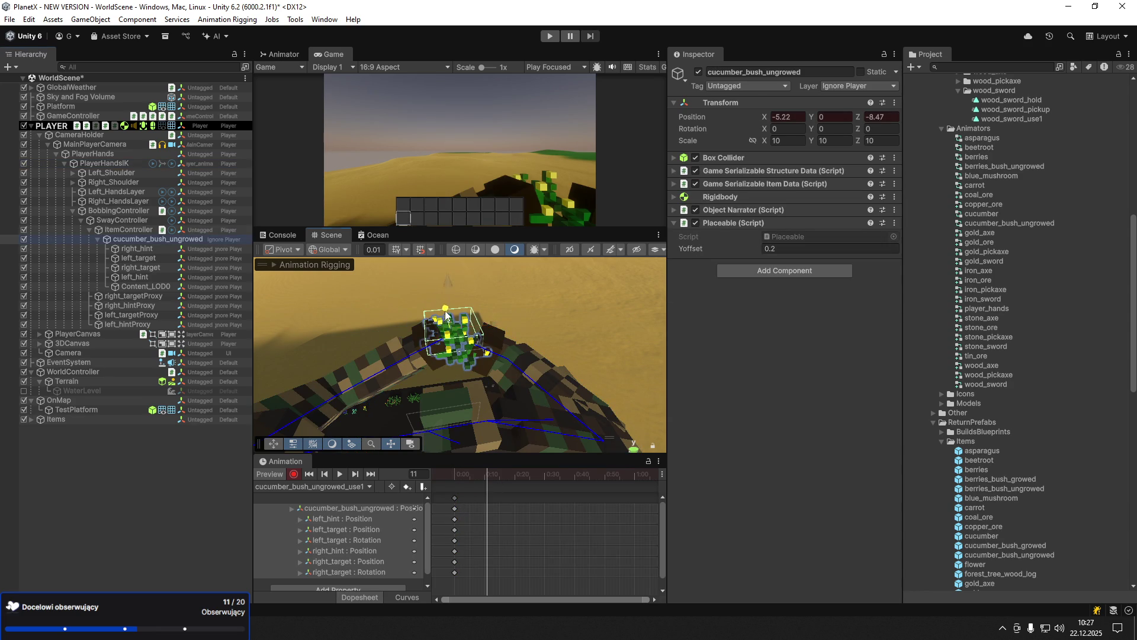
left_click_drag(445, 313, 449, 324)
left_click_drag(504, 474, 523, 474)
left_click_drag(448, 331, 453, 314)
left_click_drag(524, 476, 457, 477)
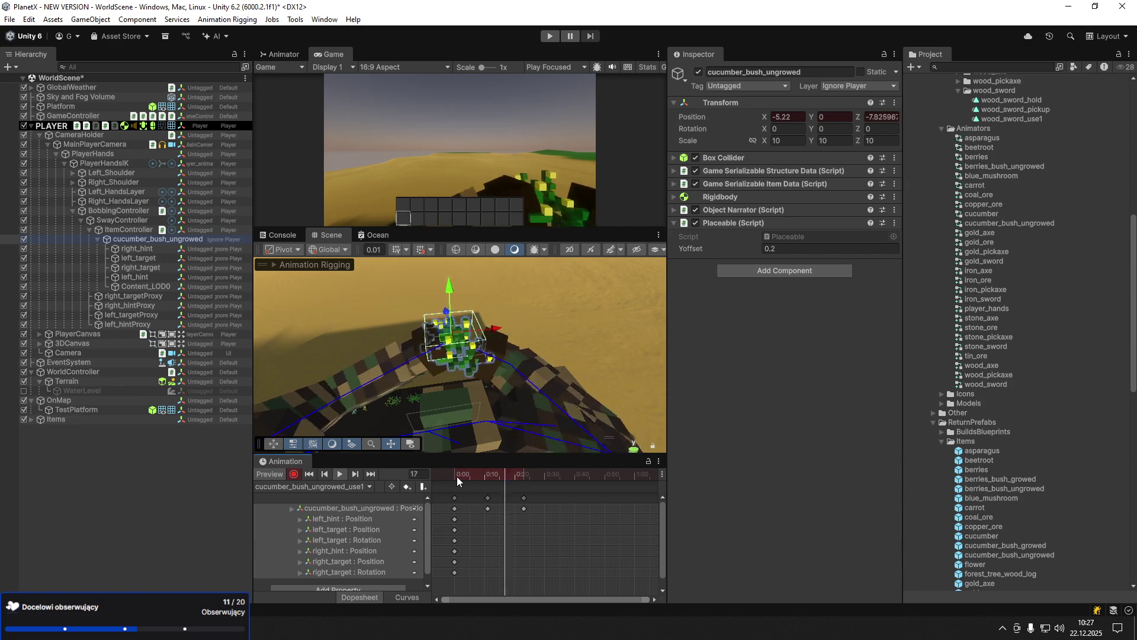
left_click(294, 474)
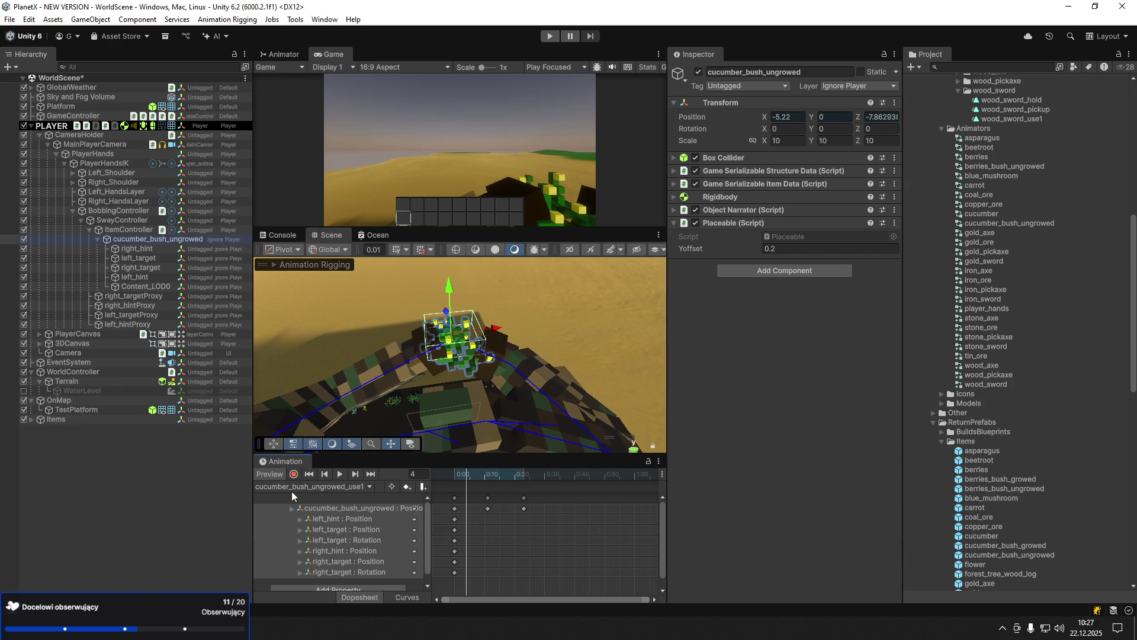
scroll(1019, 524, "down", 10)
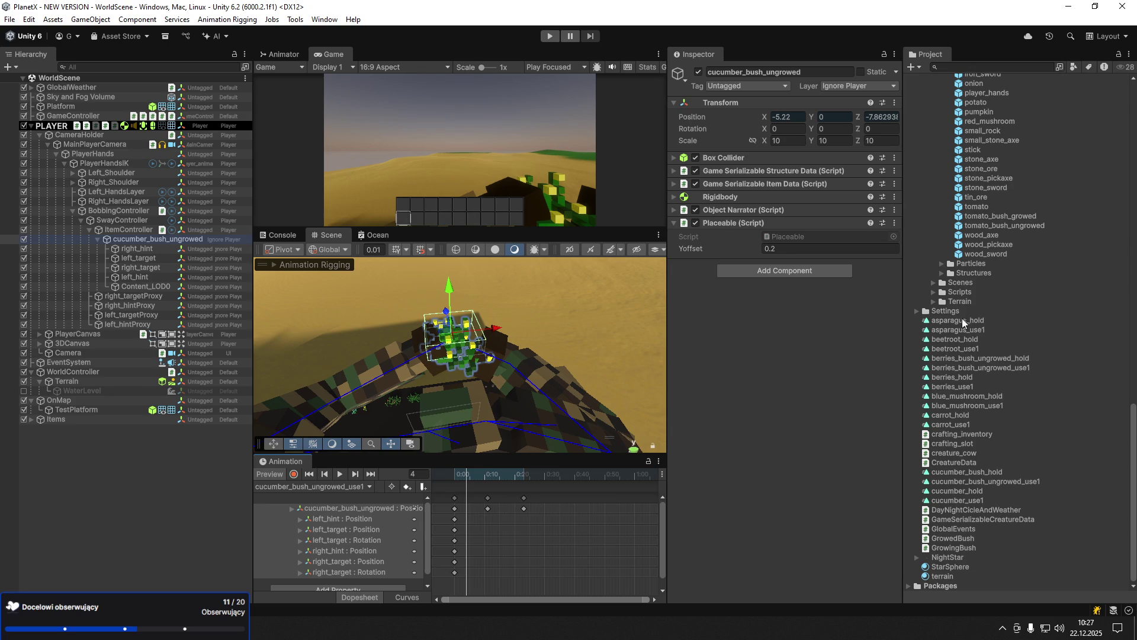
- Insert 'ungrowed_' into the cucumber_bush_hold clip name to make cucumber_bush_ungrowed_hold
right_click(1004, 472)
left_click(974, 237)
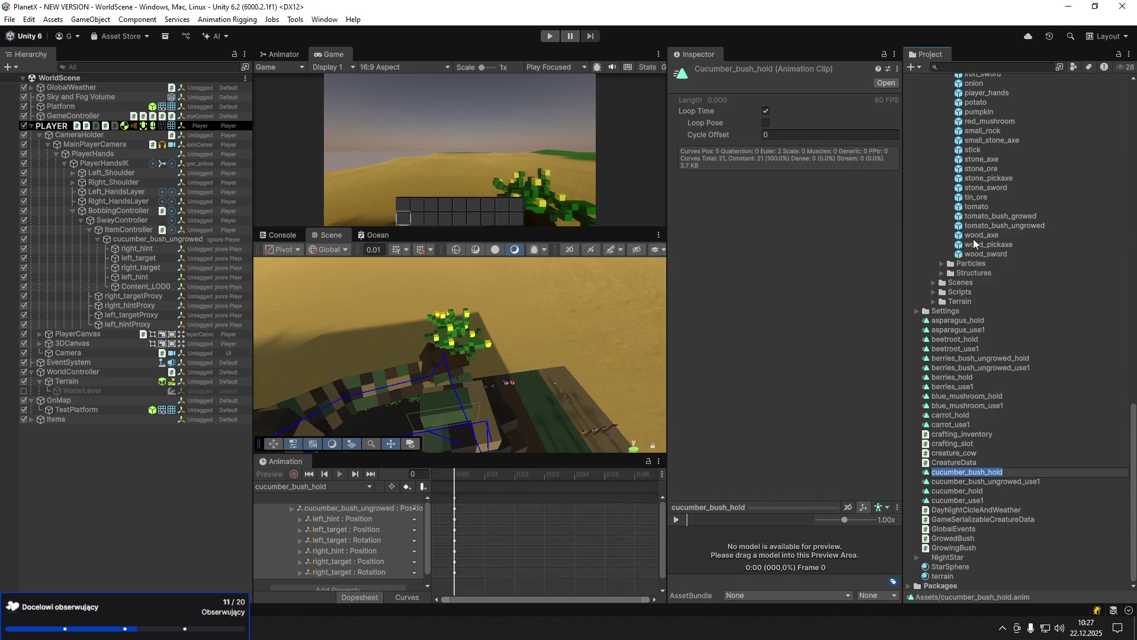
key("Right")
key("Left")
type("ungrowed_")
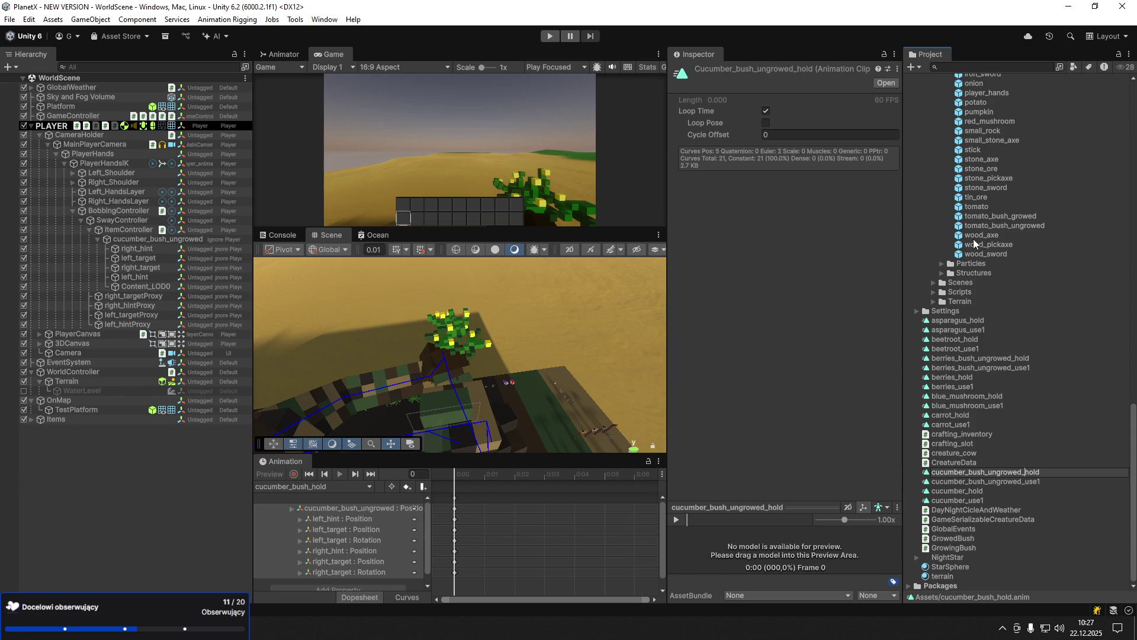
key("Return")
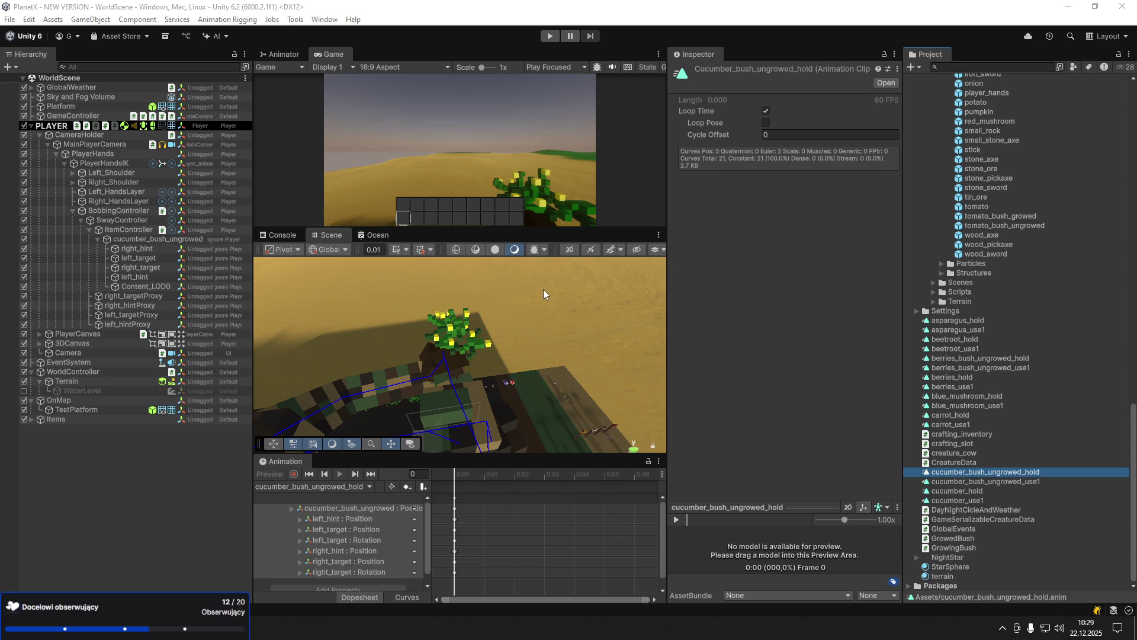
- Delete the cucumber_bush_ungrowed item from the Hierarchy
scroll(990, 343, "up", 10)
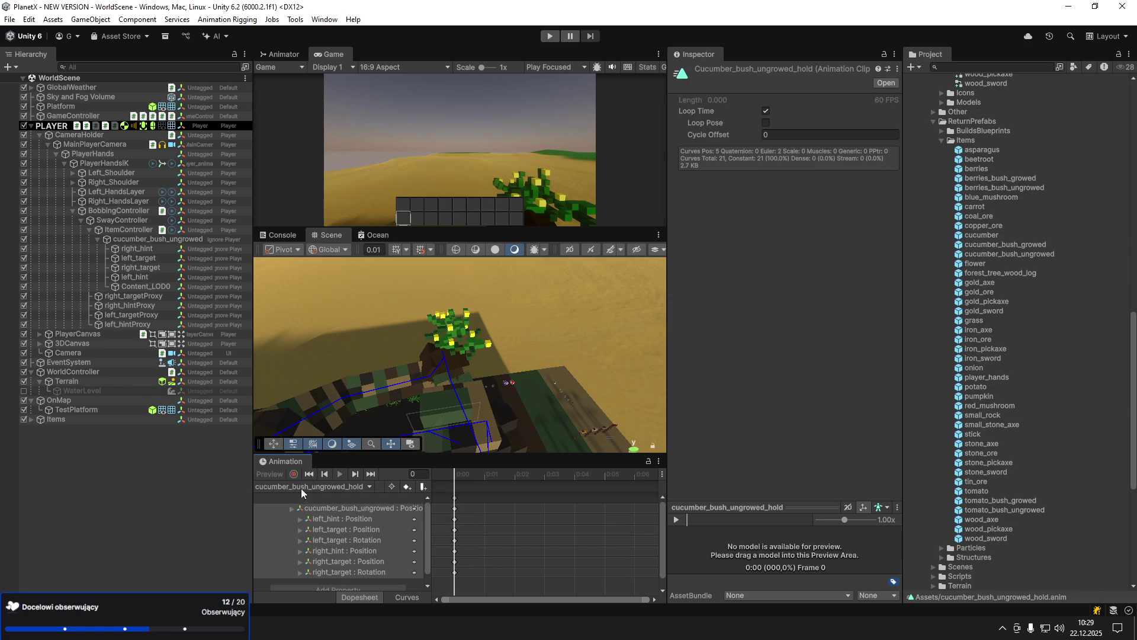
left_click(183, 496)
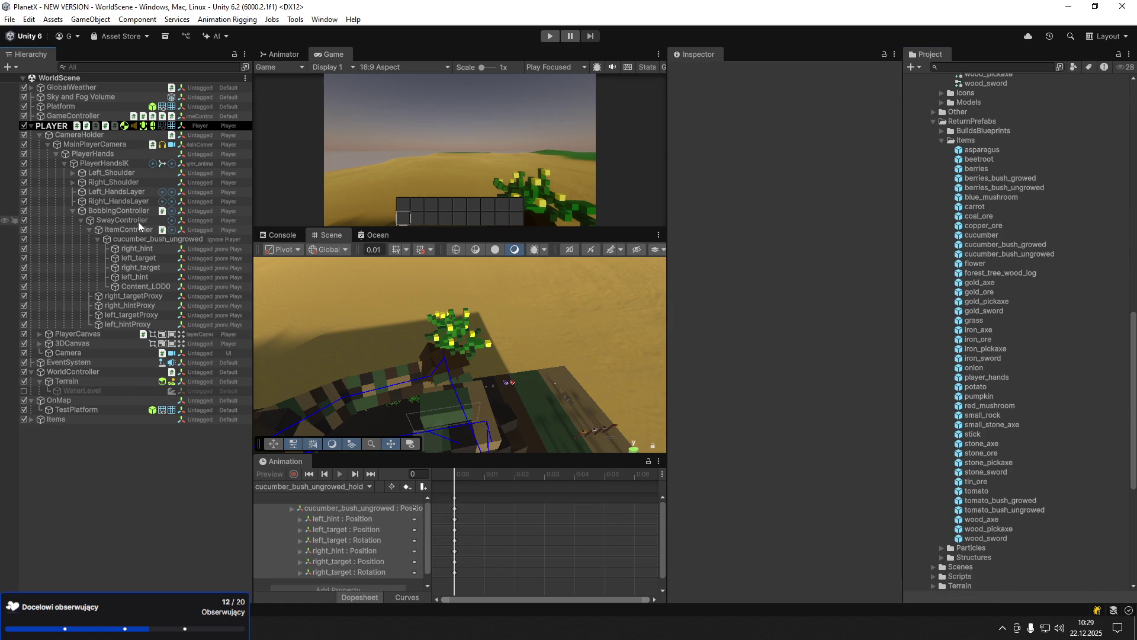
left_click(133, 240)
key("Delete")
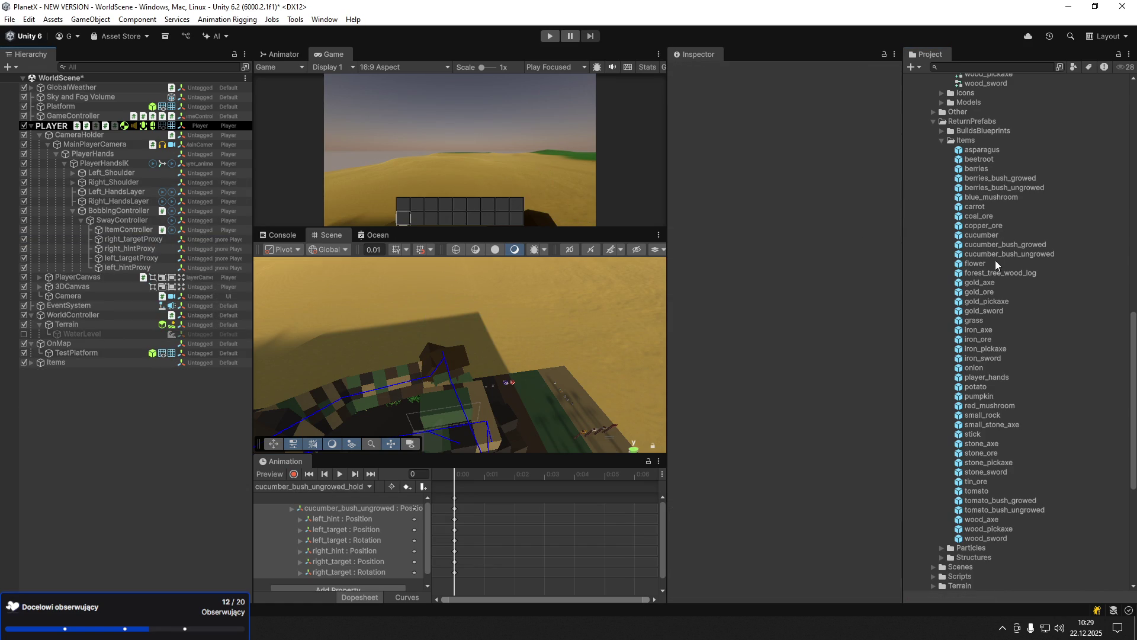
- Create an Animator Controller named flower in the Animators folder
scroll(983, 166, "up", 5)
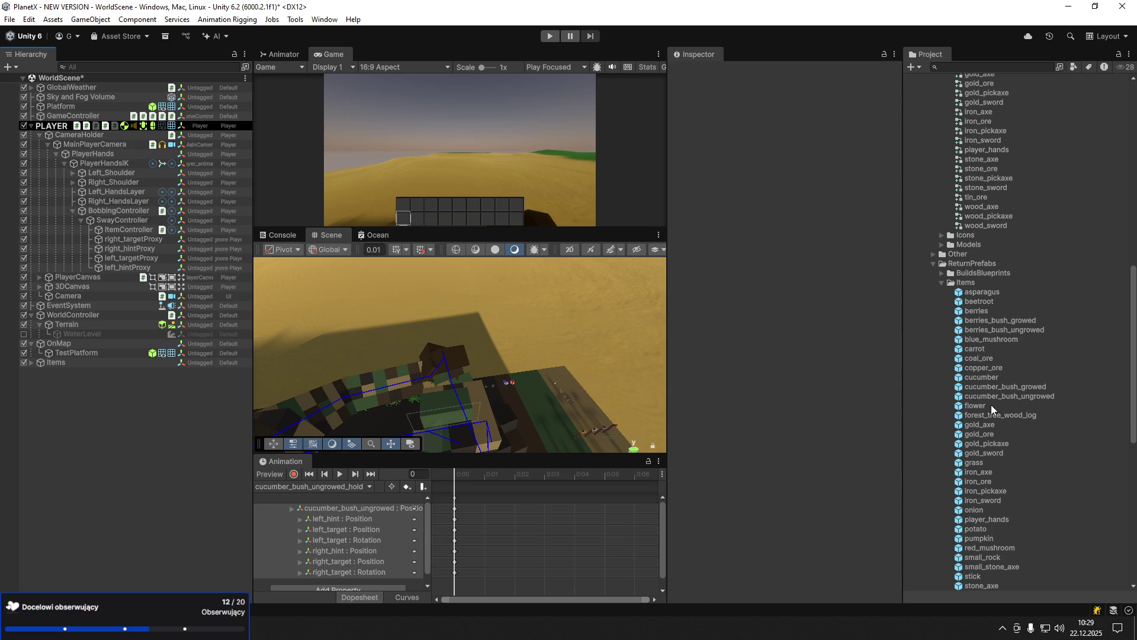
left_click(990, 405)
scroll(991, 405, "up", 5)
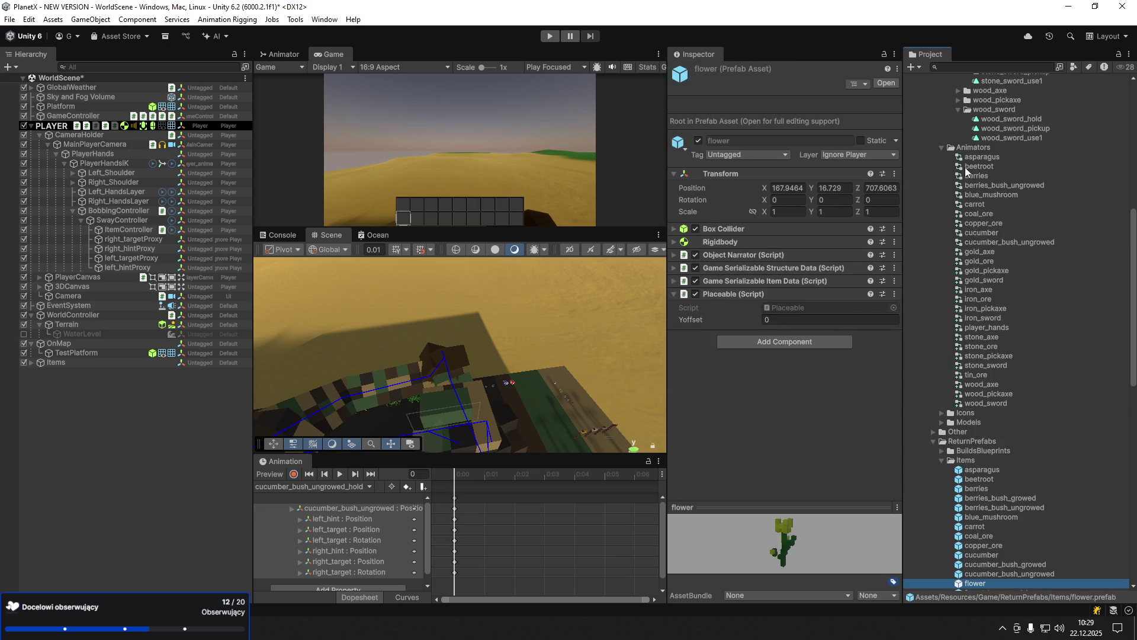
right_click(975, 148)
mouse_move(983, 158)
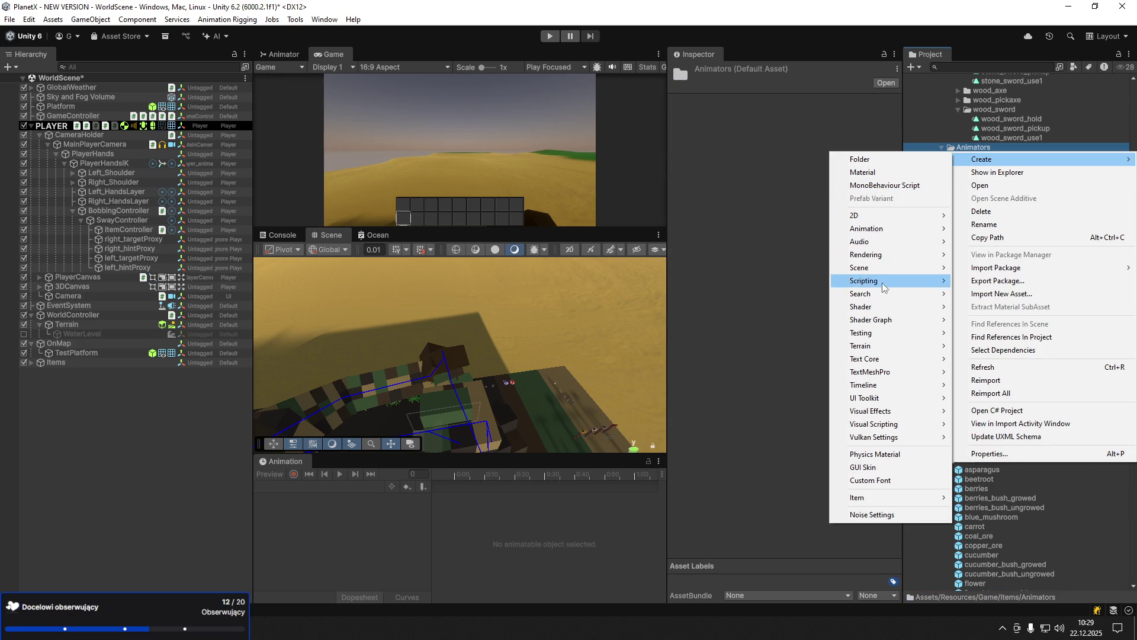
mouse_move(880, 229)
left_click(987, 230)
type("flower")
key("Return")
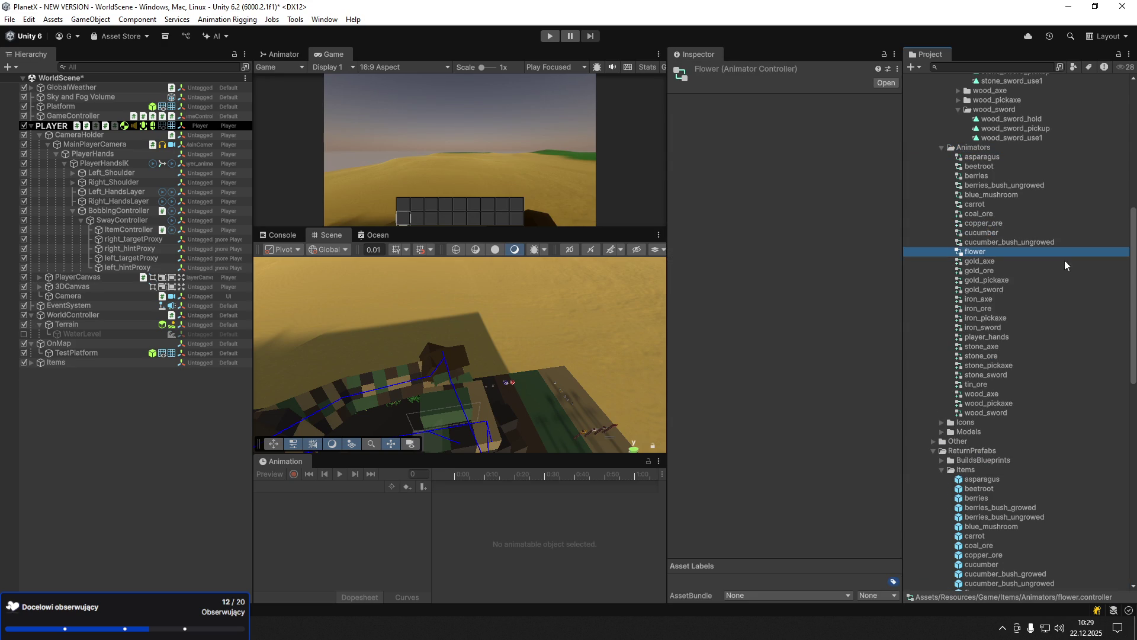
- Place the flower prefab under ItemController in the Hierarchy
scroll(1011, 479, "down", 1)
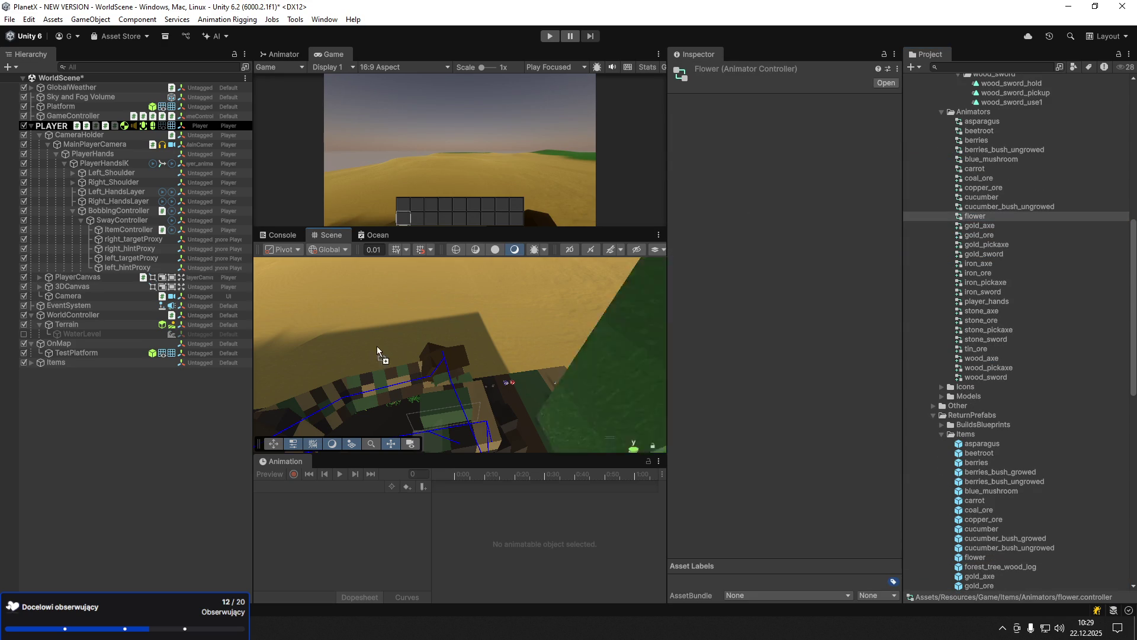
mouse_move(115, 225)
left_mouse_down()
mouse_move(132, 242)
mouse_move(132, 232)
left_mouse_up()
right_click(127, 238)
- Unpack the flower prefab and expand it to show its children
mouse_move(204, 325)
left_click(387, 417)
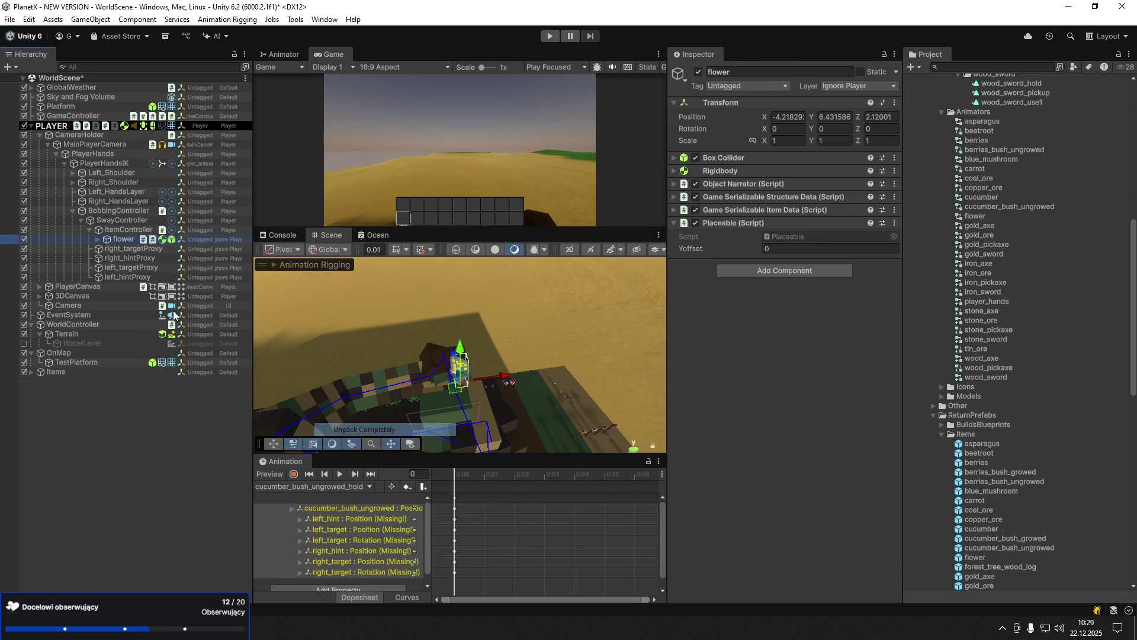
left_click(98, 240)
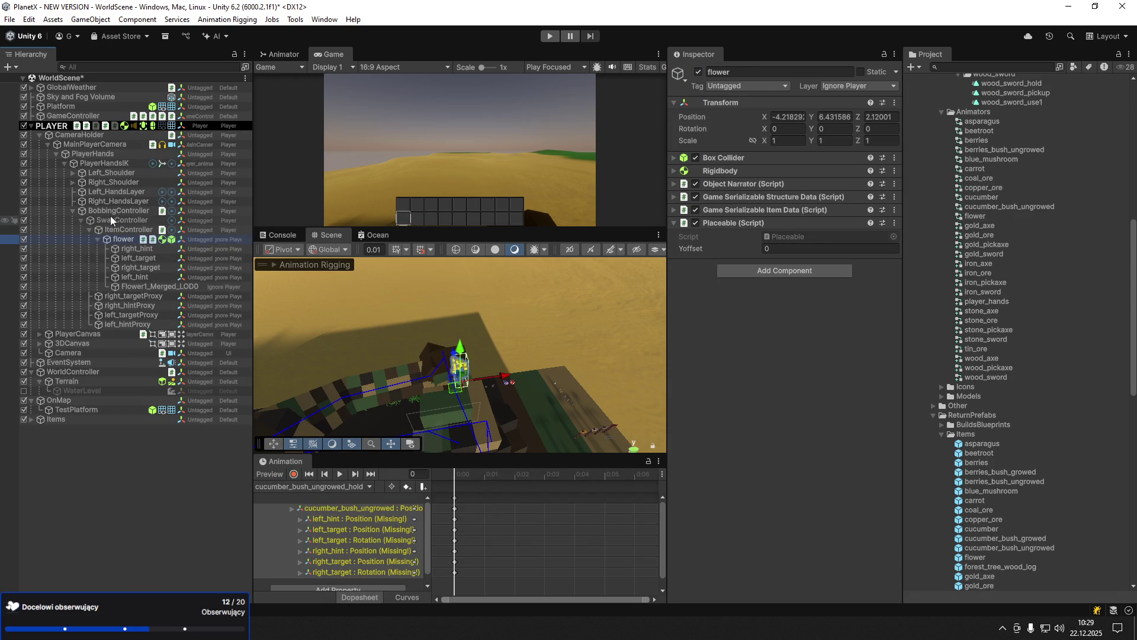
- Set PlayerHandsIK's Animator Controller to flower
left_click(92, 155)
left_click(93, 162)
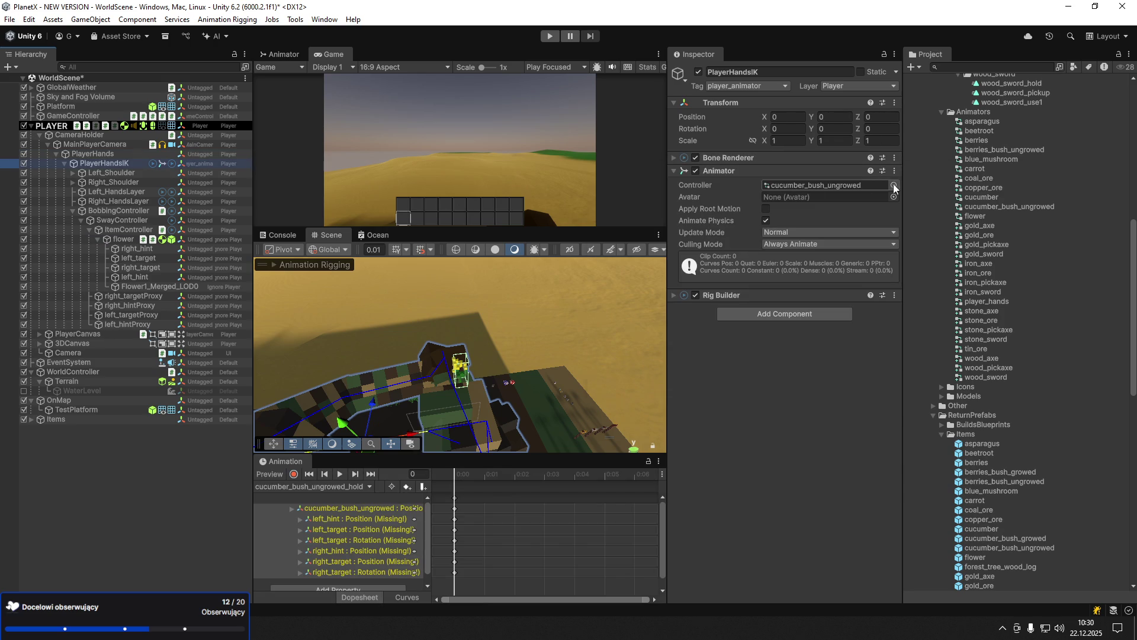
left_click(893, 183)
type("flower")
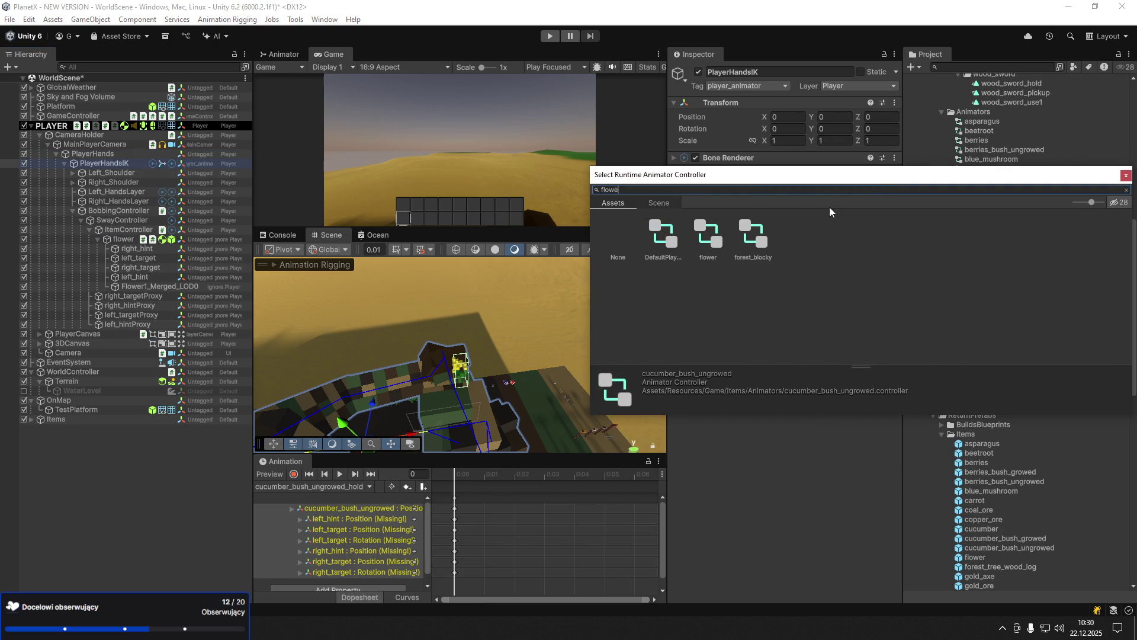
double_click(663, 234)
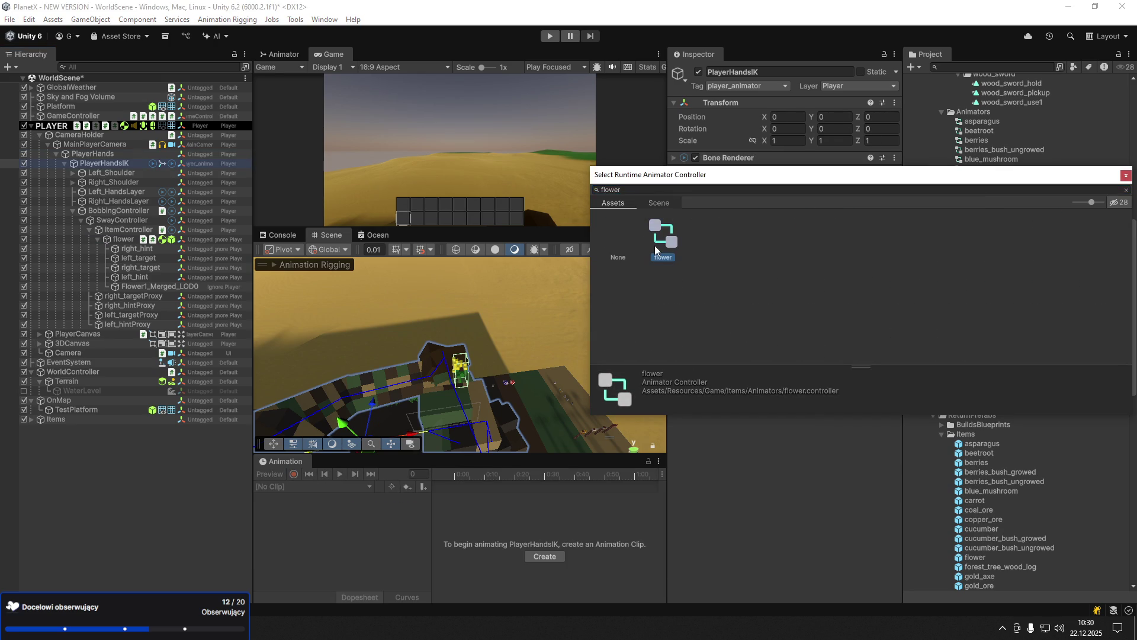
- Assign the flower's right_target/right_hint and left_target/left_hint to each hand's Two Bone IK Constraint
left_click(126, 240)
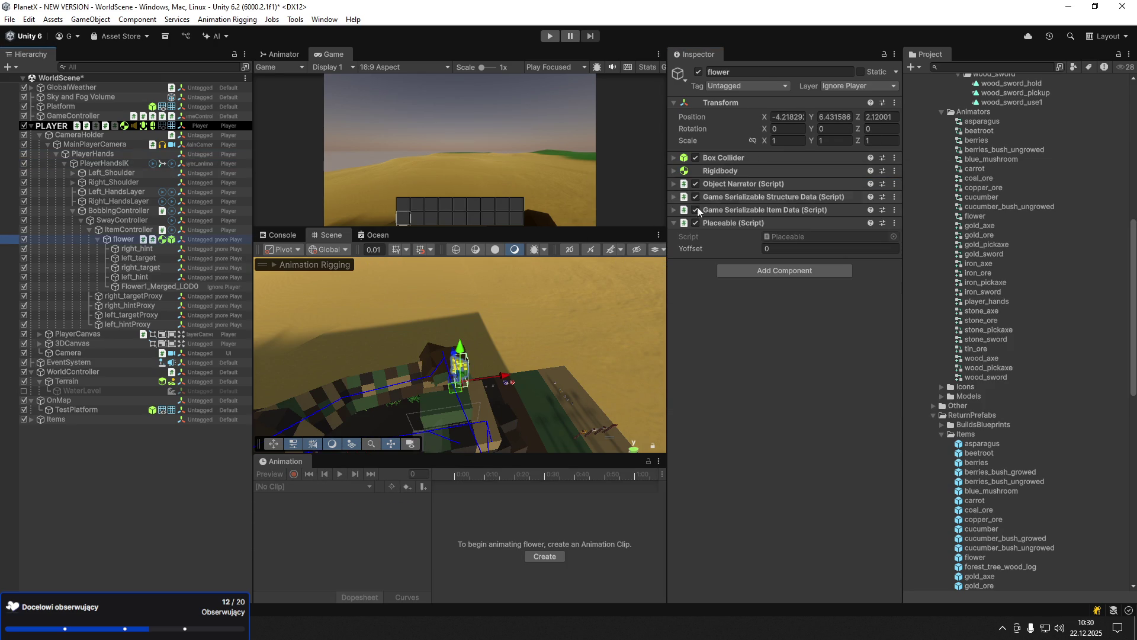
left_click(128, 250)
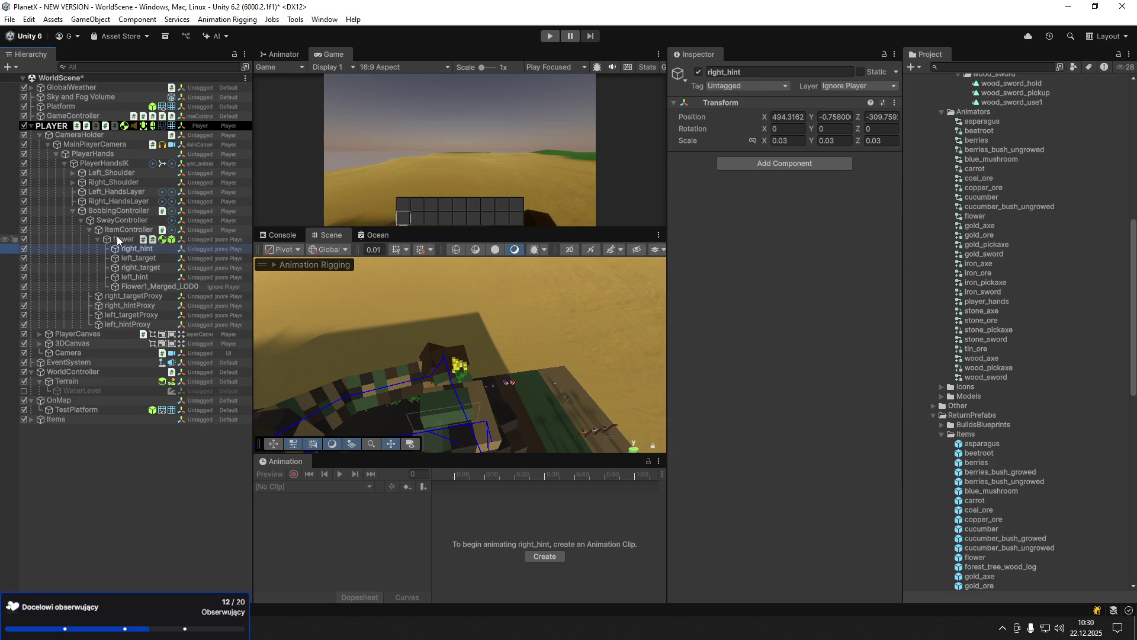
left_click(126, 202)
mouse_move(126, 266)
left_mouse_down()
mouse_move(809, 281)
mouse_move(818, 268)
left_mouse_up()
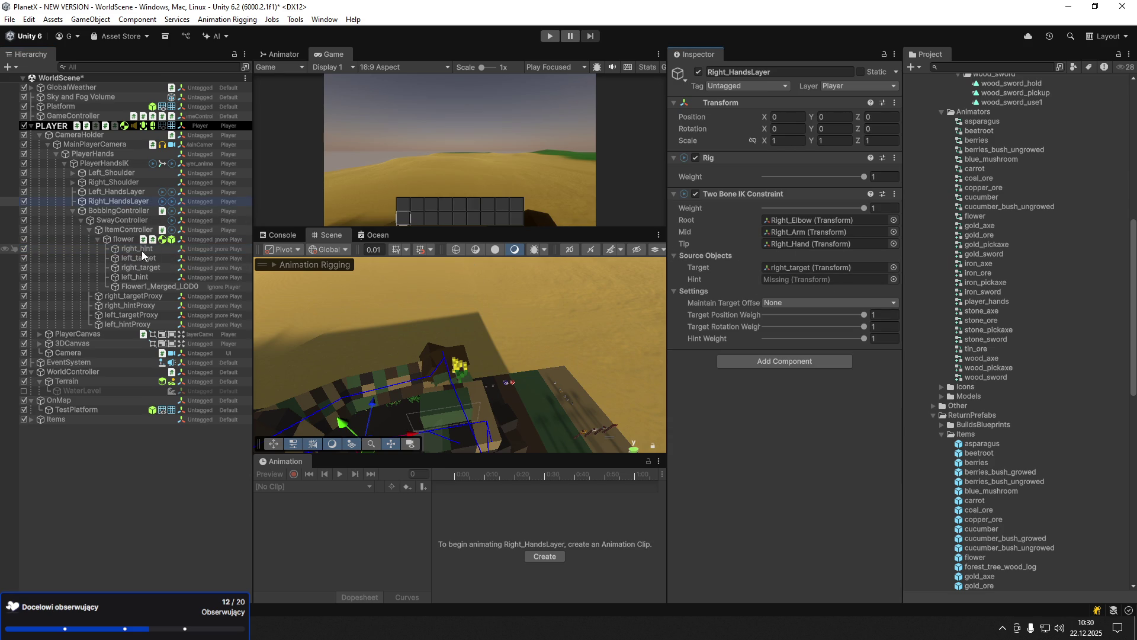
mouse_move(142, 252)
left_mouse_down()
mouse_move(742, 263)
mouse_move(770, 282)
left_mouse_up()
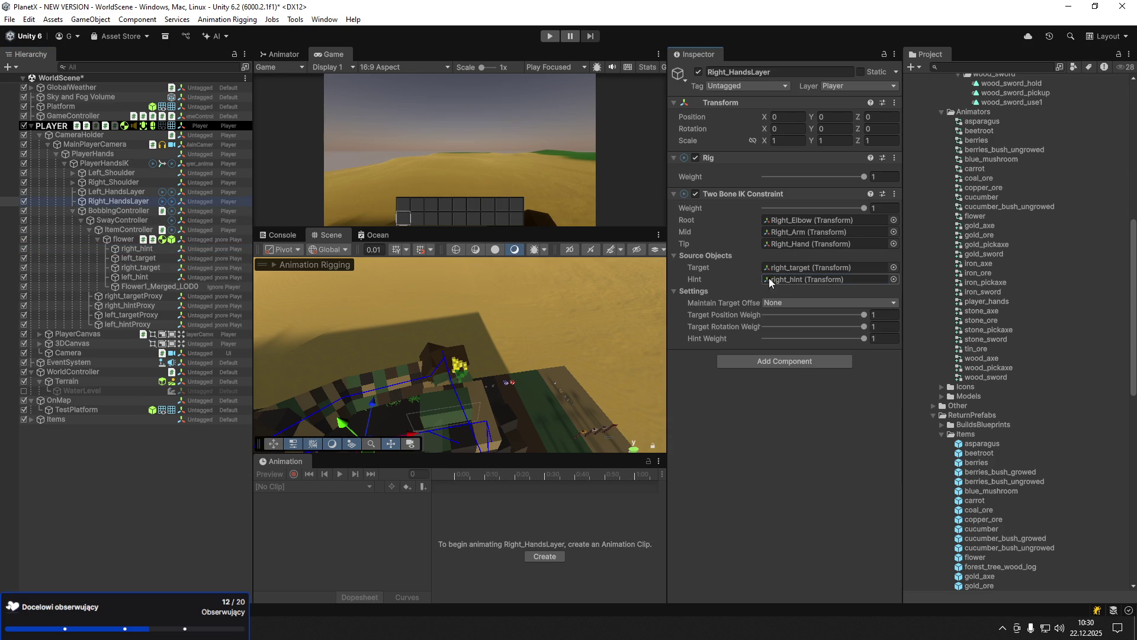
left_click(115, 193)
left_click_drag(178, 286, 806, 279)
mouse_move(150, 258)
left_mouse_down()
mouse_move(788, 277)
mouse_move(794, 267)
left_mouse_up()
- Zero the flower's position and reset the four hints and targets to position 0, scale 1
left_click(110, 201)
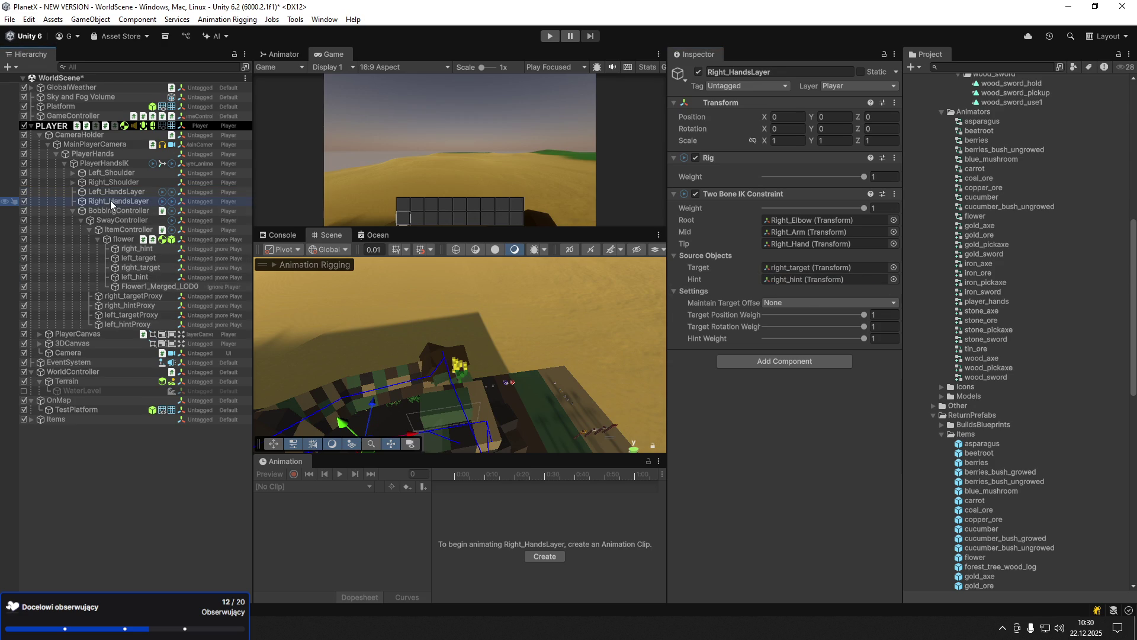
left_click(123, 239)
left_click(788, 117)
key("BackSpace")
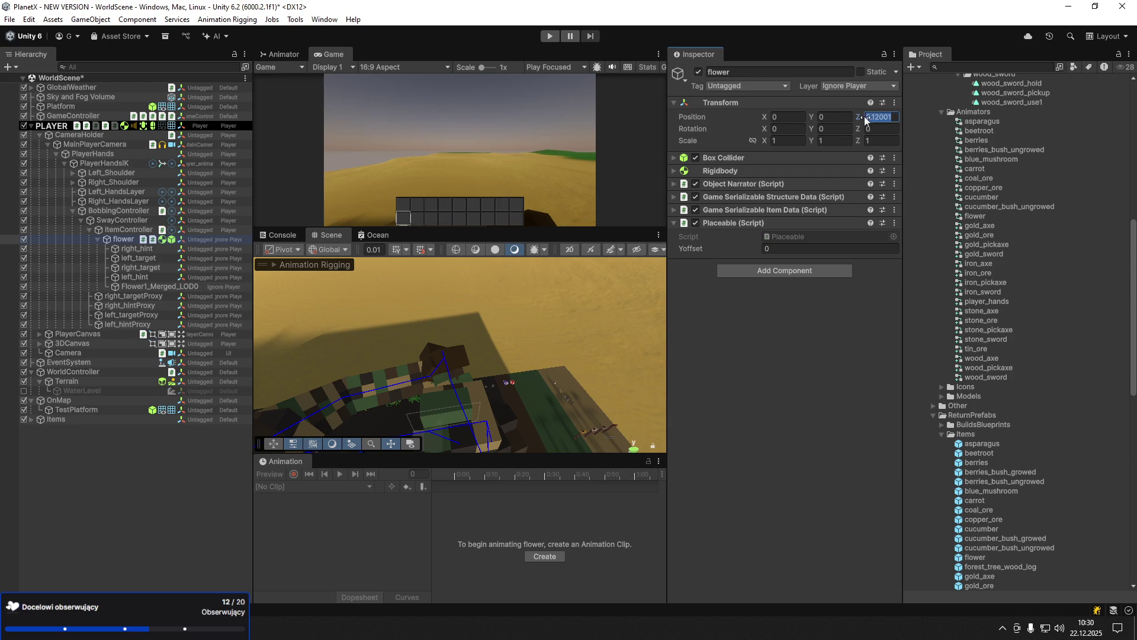
left_click_drag(141, 276, 155, 251)
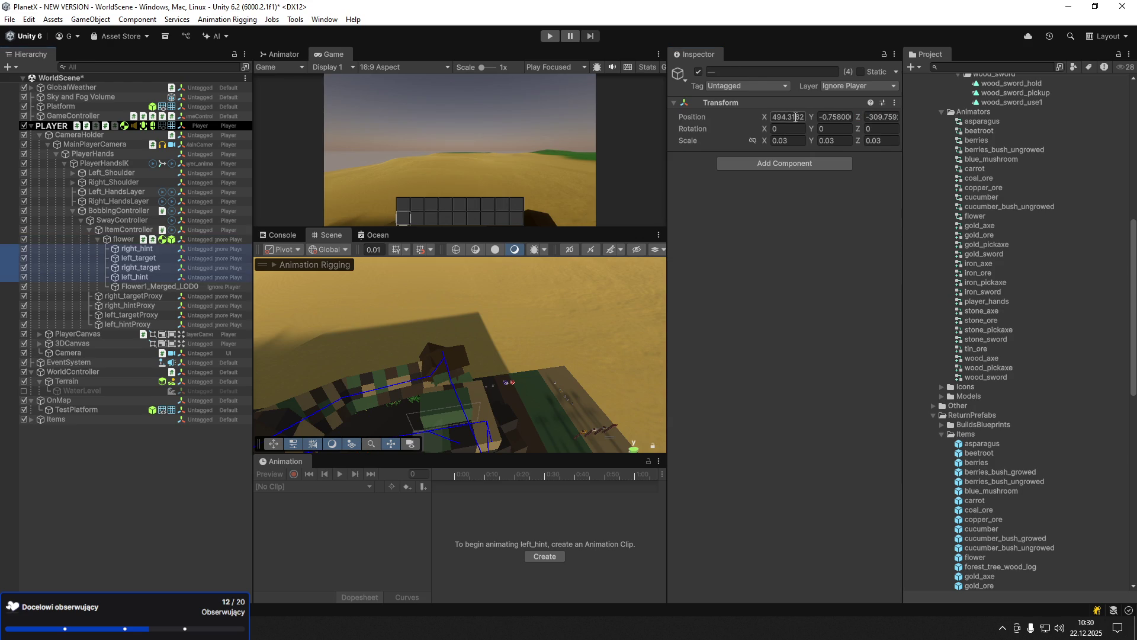
left_click(830, 141)
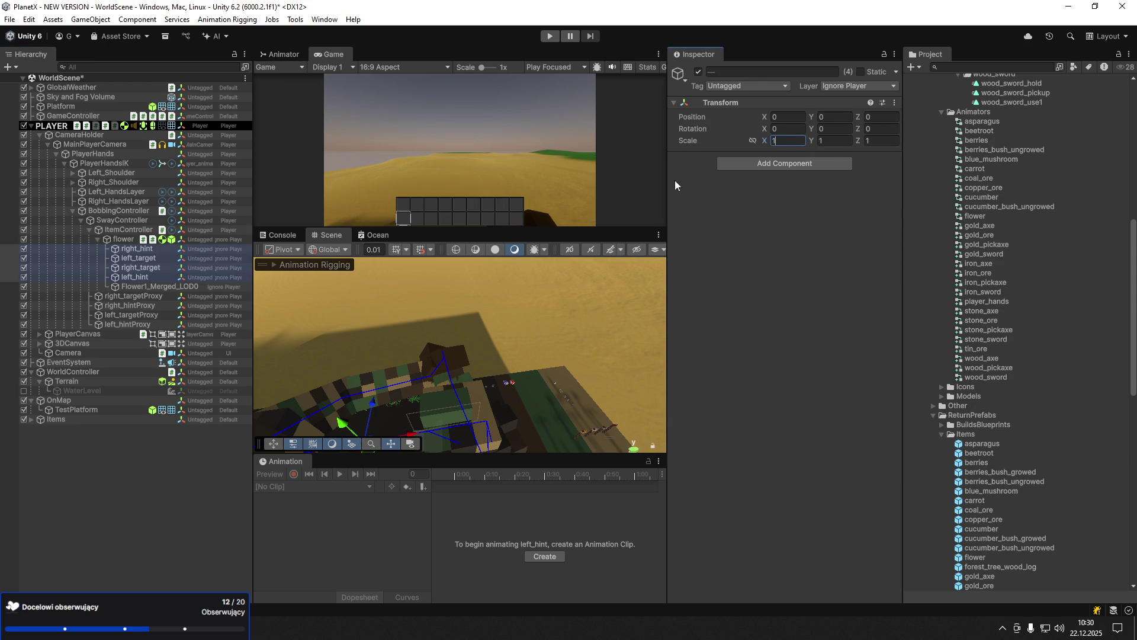
- Create and save a new flower_hold animation clip for the flower
left_click(122, 240)
left_click(543, 549)
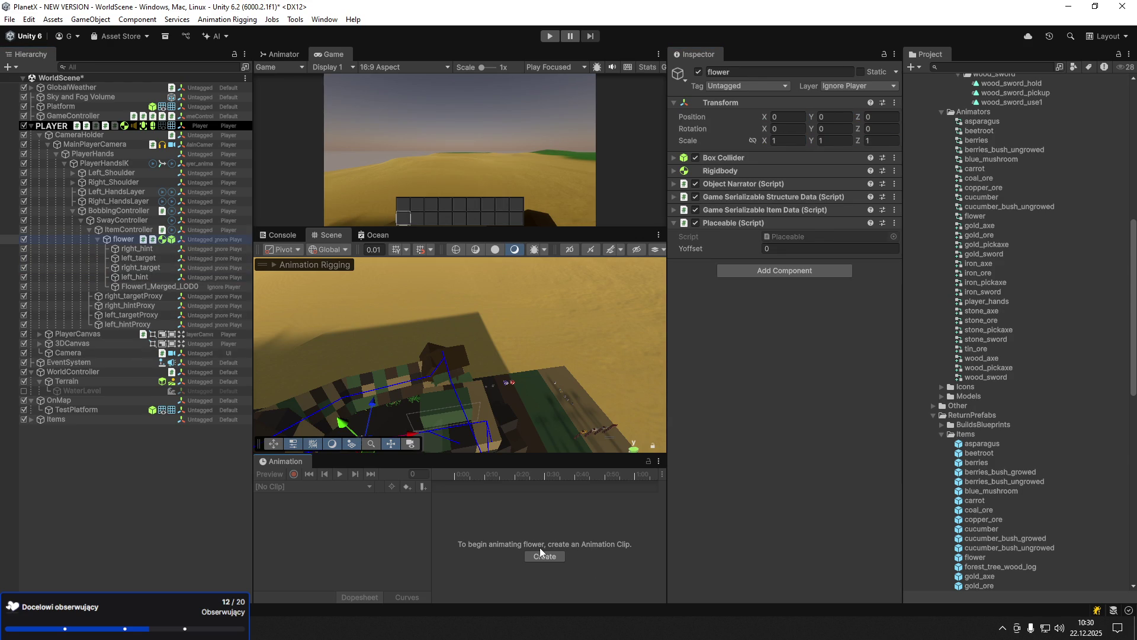
left_click(538, 557)
type("flower_")
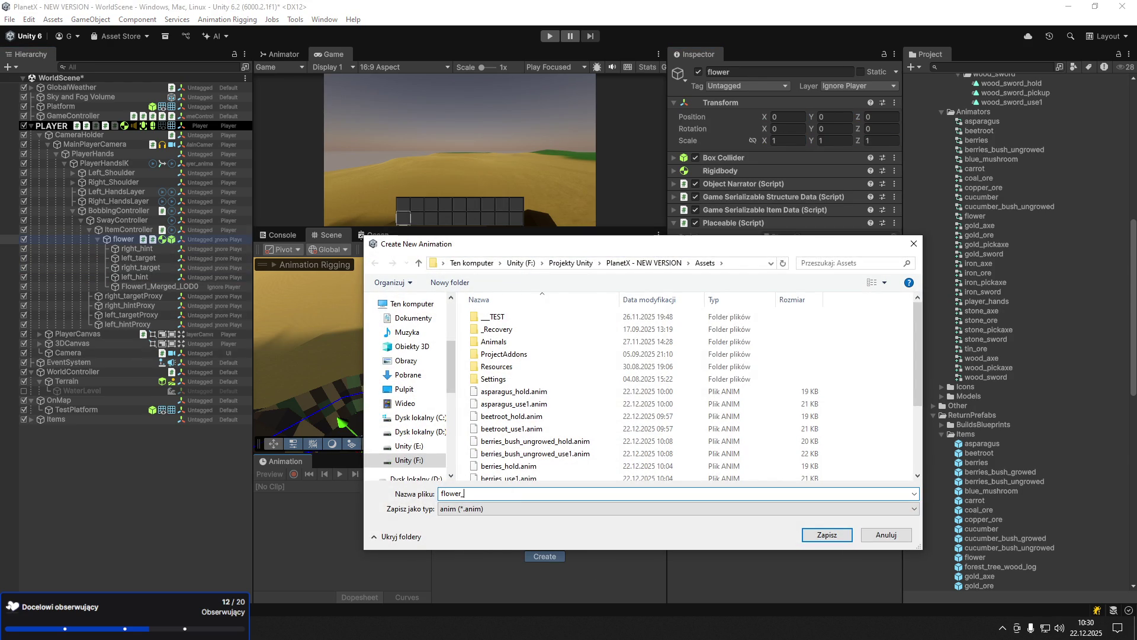
type("hold_")
key("Return")
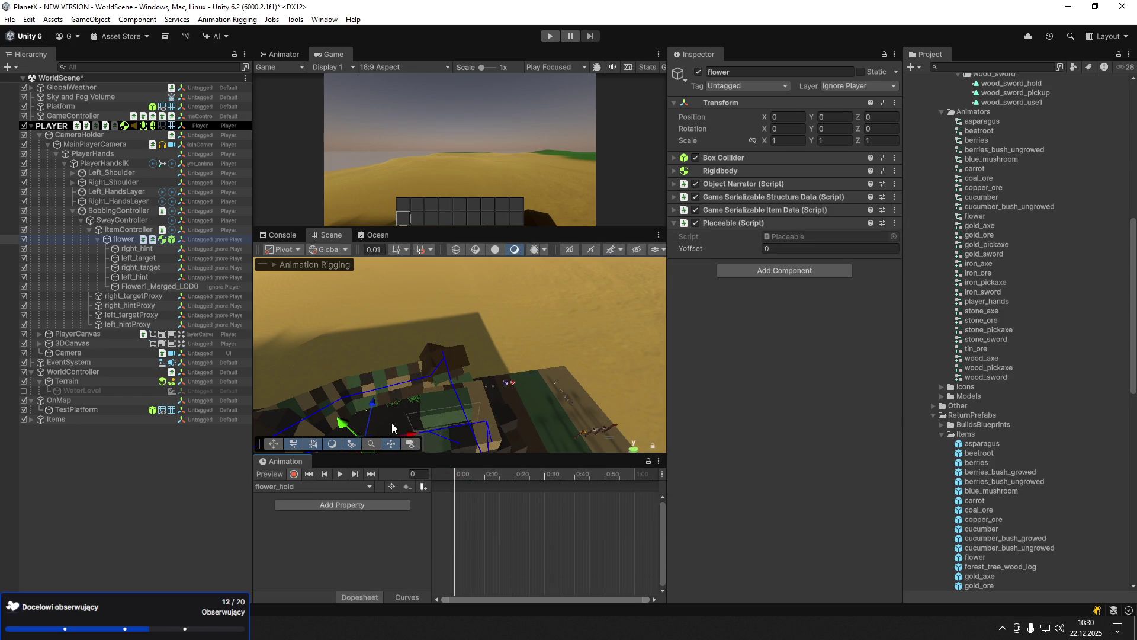
- Turn off recording and scale the flower to 10 on X, Y and Z
mouse_move(393, 427)
left_mouse_down()
mouse_move(432, 452)
mouse_move(253, 453)
mouse_move(268, 425)
mouse_move(404, 310)
mouse_move(372, 393)
left_mouse_up()
left_click(293, 474)
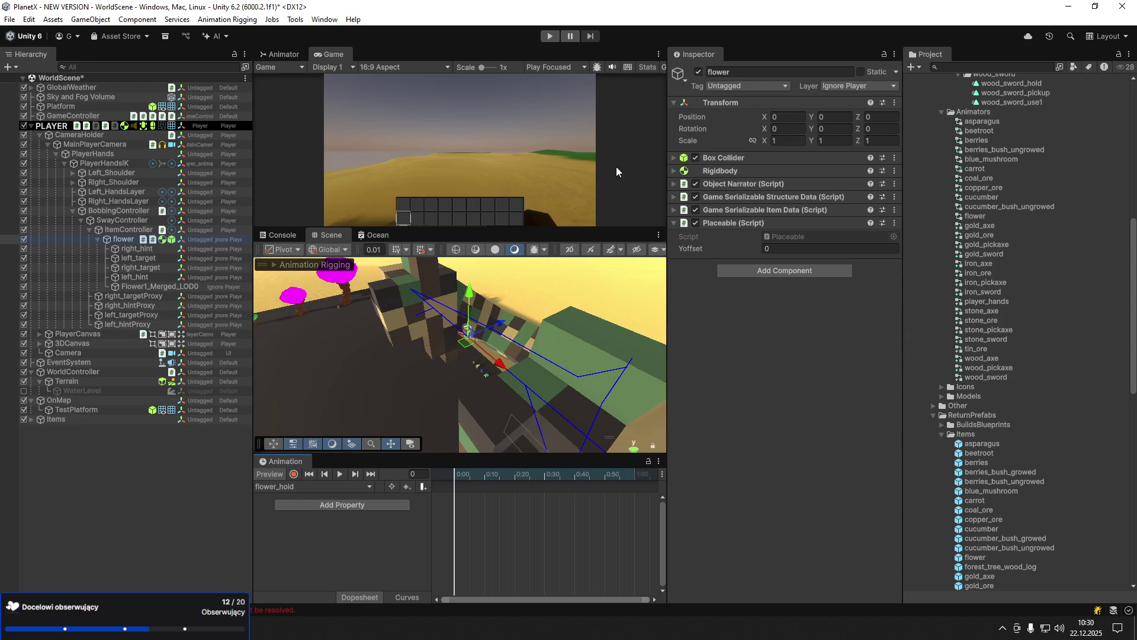
left_click(772, 141)
double_click(780, 141)
type("10")
key("Tab")
type("10")
key("Tab")
type("10")
key("Return")
- Reduce the flower's scale to 7
left_click_drag(426, 355, 463, 332)
double_click(790, 137)
type("7")
key("Tab")
key("Tab")
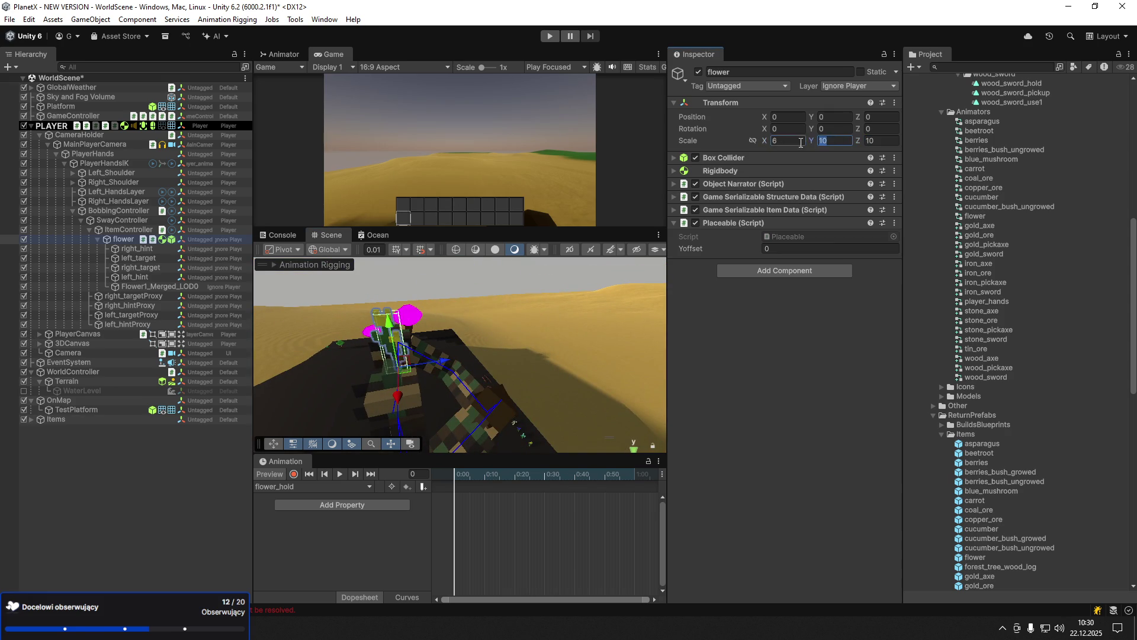
type("7")
left_click(837, 143)
type("7")
key("Return")
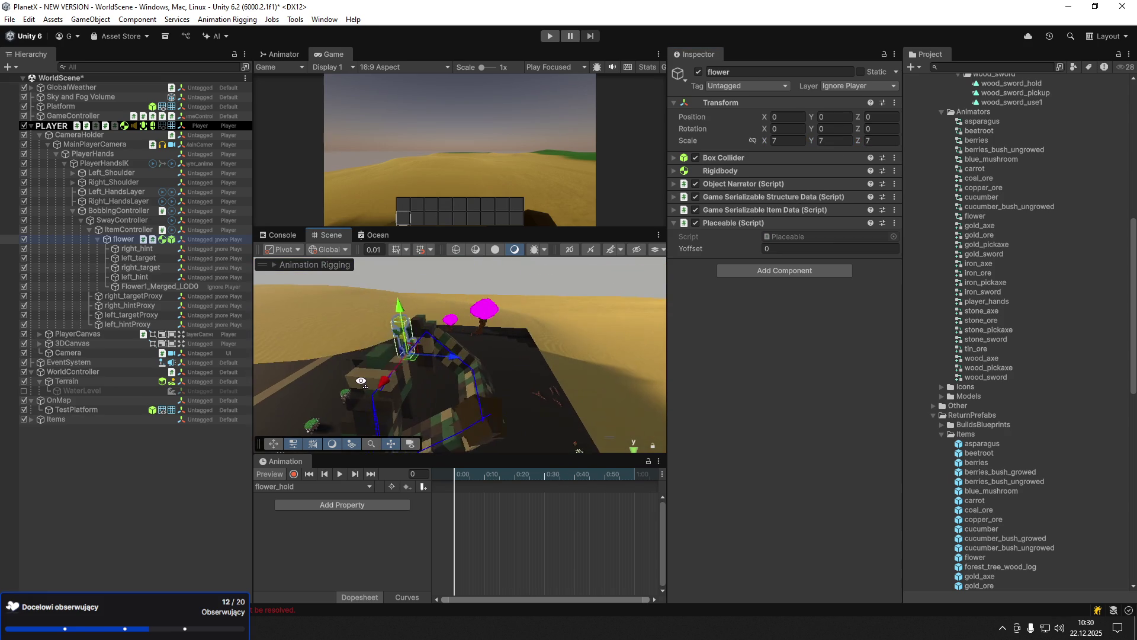
- Set the flower's scale to 9 and record its position key at X -5.83, Z -8.1
left_click(798, 140)
type("9")
key("Tab")
type("9")
mouse_move(454, 380)
left_mouse_down()
mouse_move(429, 361)
mouse_move(433, 350)
mouse_move(531, 441)
left_mouse_up()
left_click(294, 474)
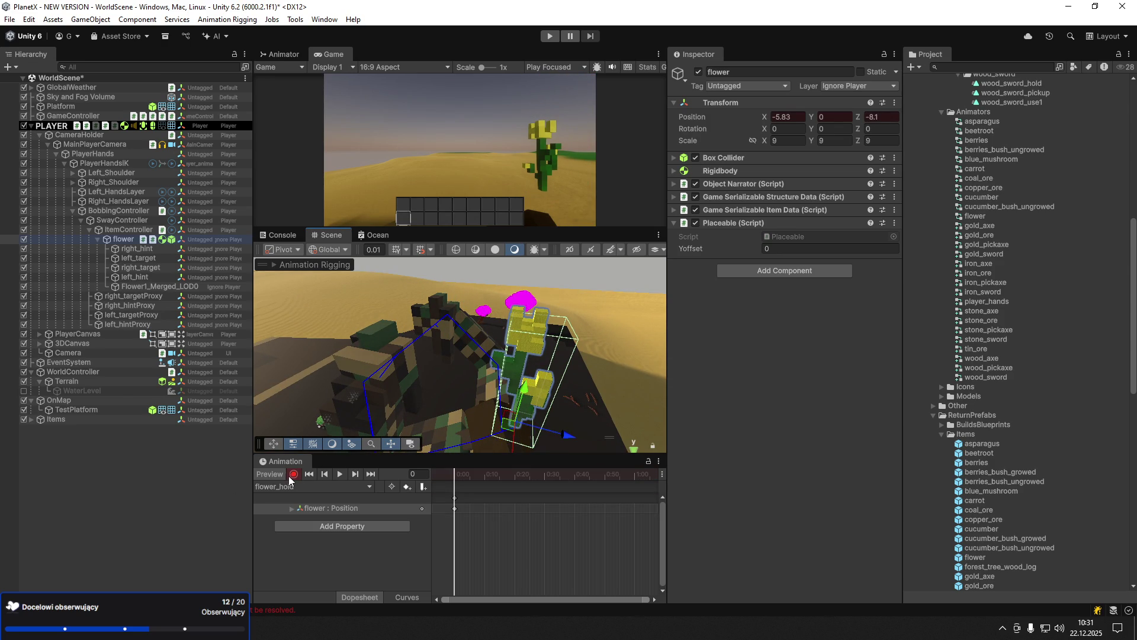
left_click(267, 474)
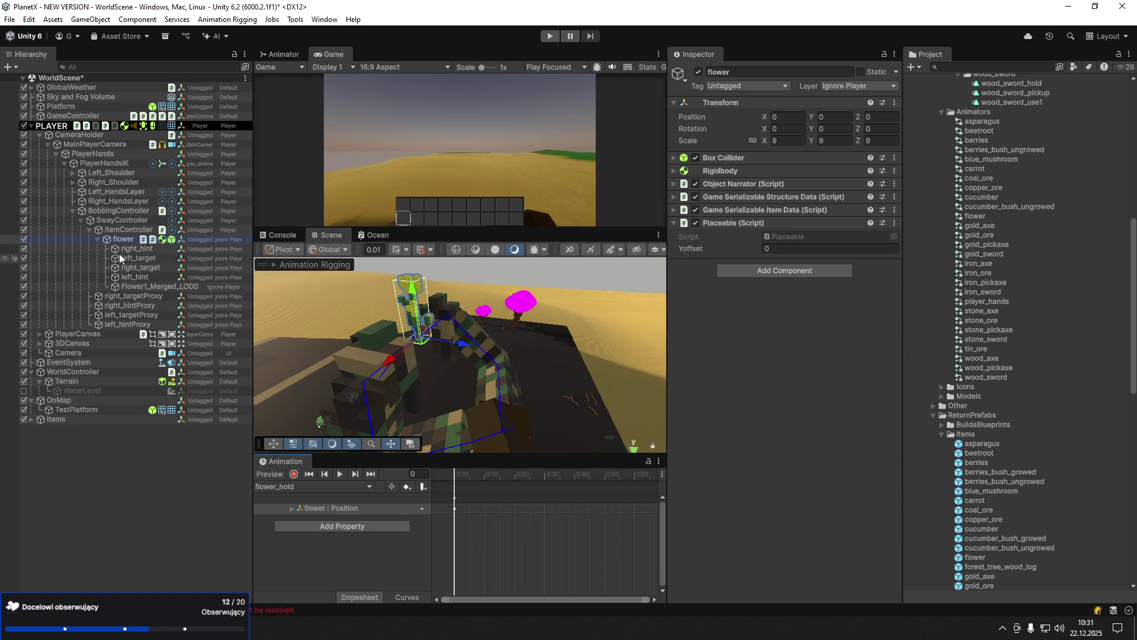
- Verify the IK target and hint references on both hand IK layers
left_click(119, 200)
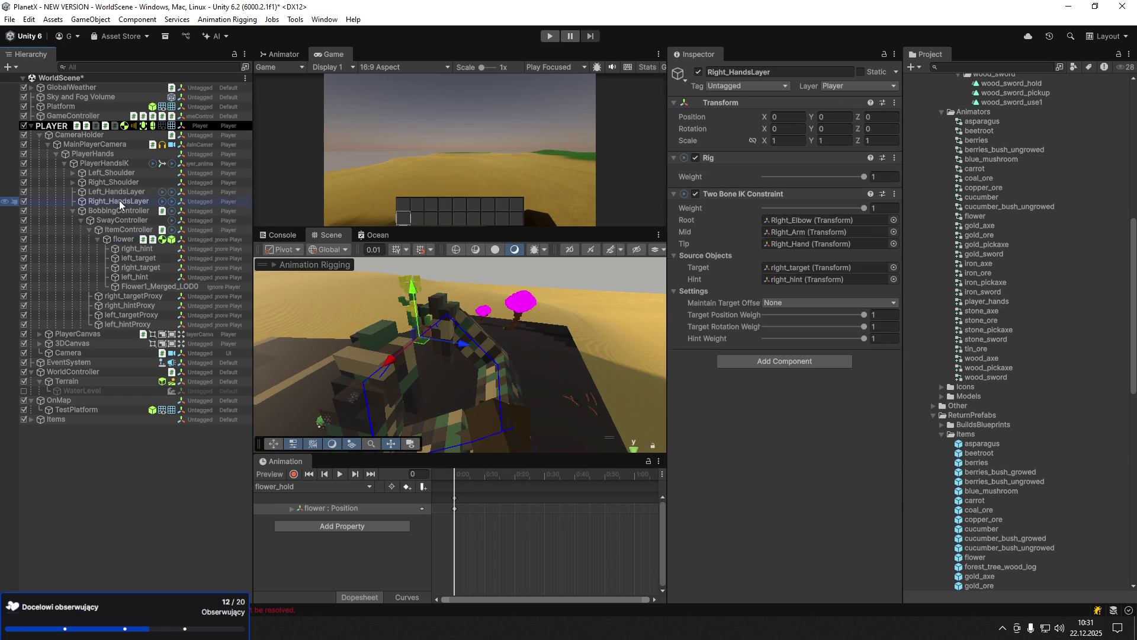
left_click(777, 267)
left_click(780, 280)
left_click(115, 191)
left_click(804, 267)
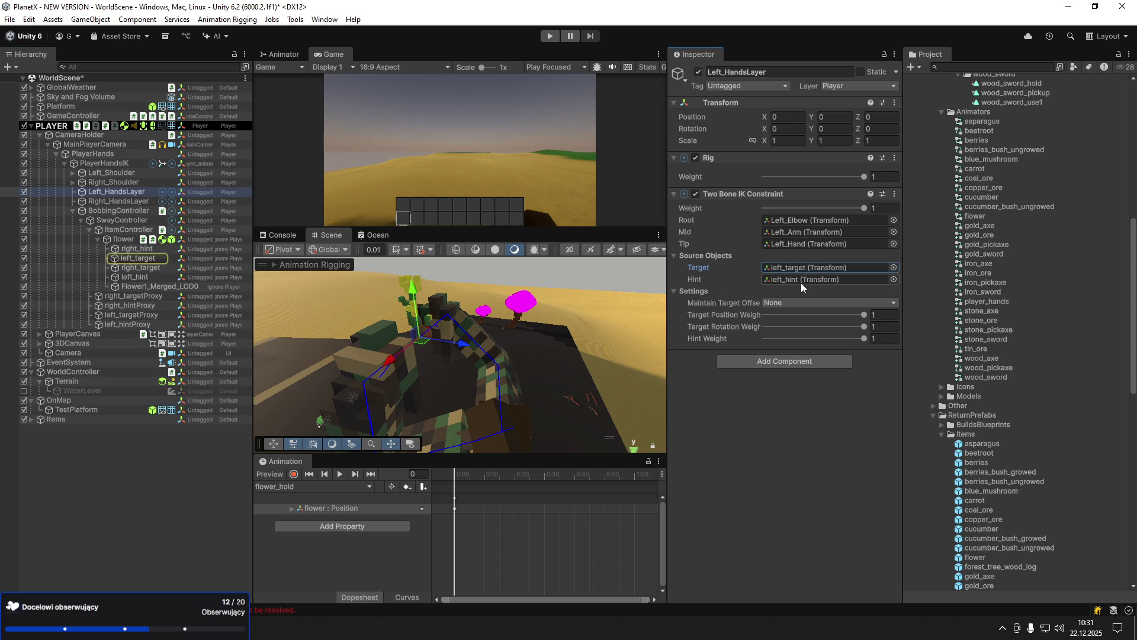
left_click(805, 279)
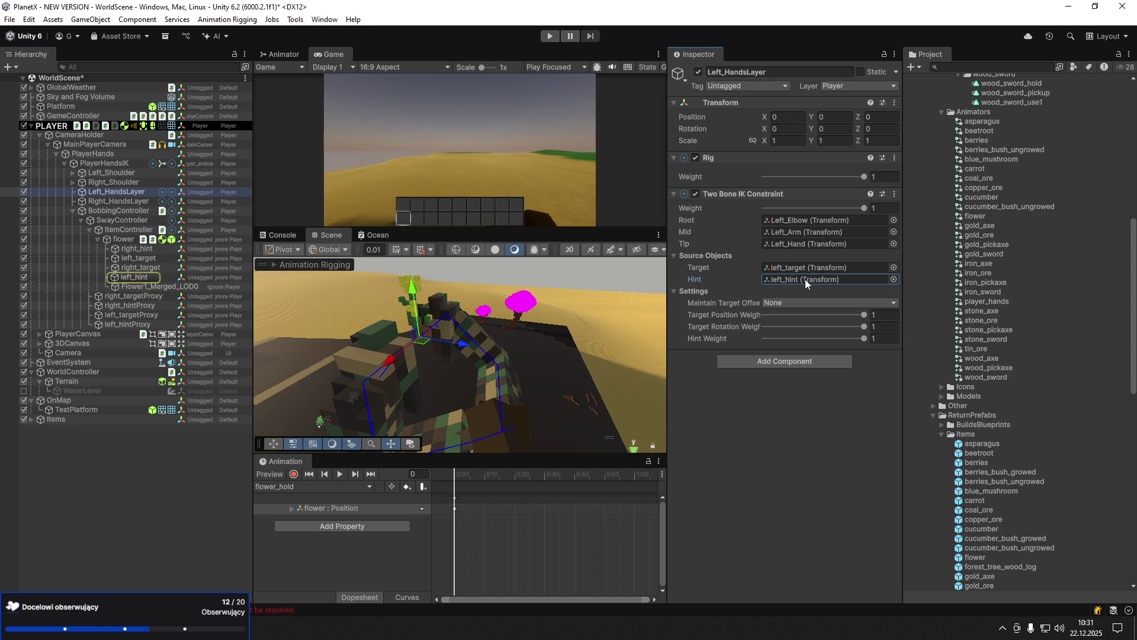
- Select PlayerHandsIK and clear the exception errors from the Console
left_click(106, 163)
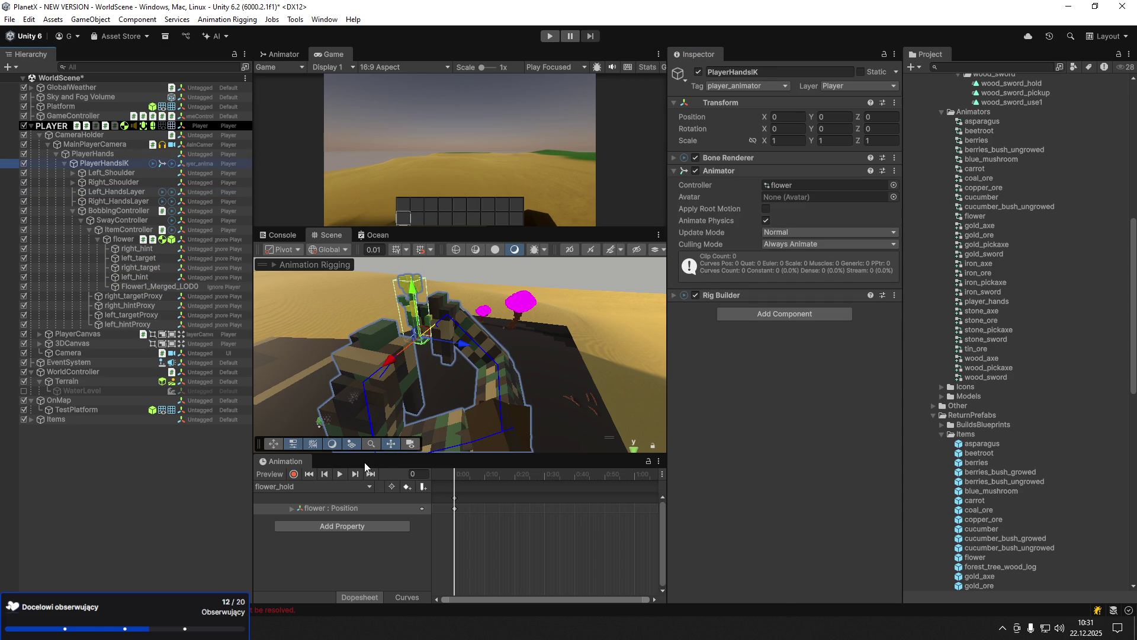
left_click(295, 608)
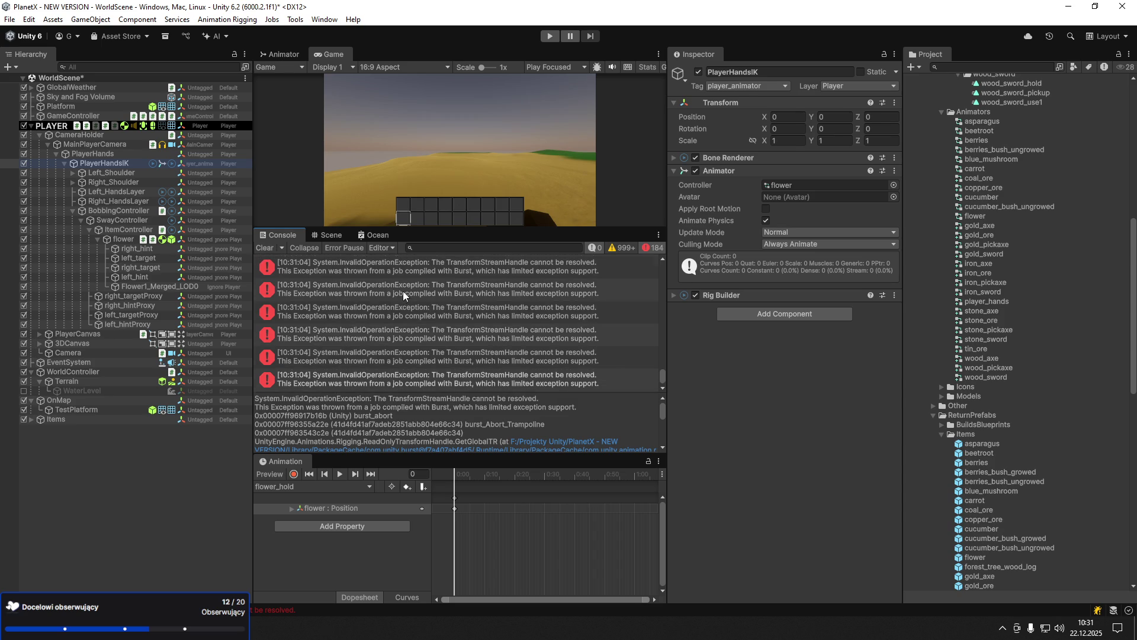
left_click(261, 247)
left_click_drag(376, 229, 414, 364)
- With recording on, lower the held flower to Y -2.71 in the hands
left_click(293, 475)
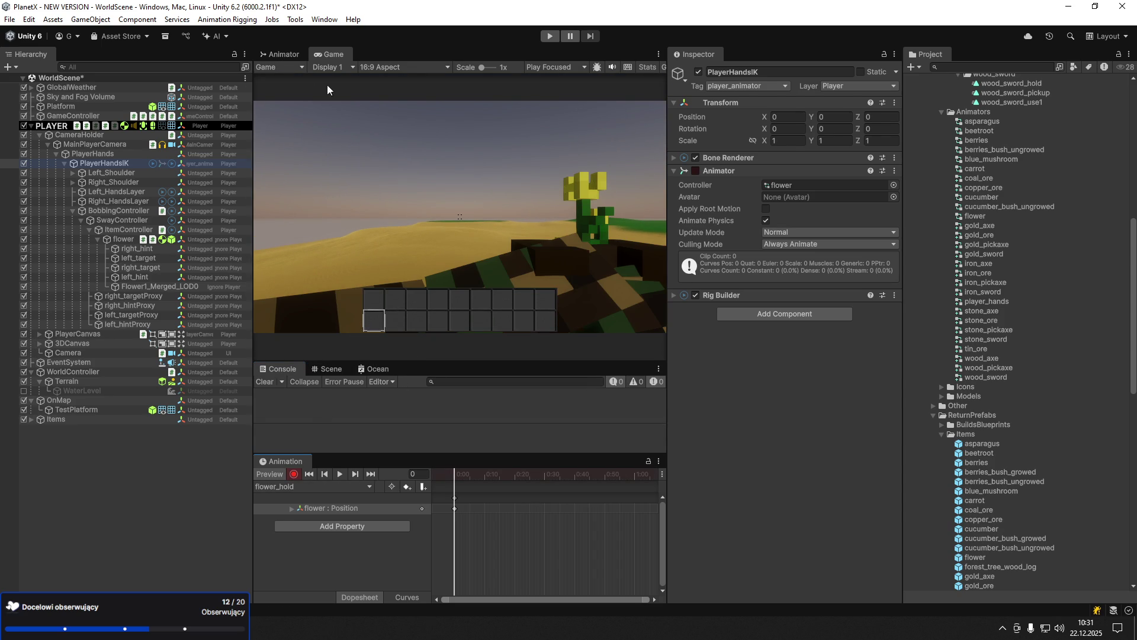
left_click(330, 368)
left_click_drag(403, 360, 409, 206)
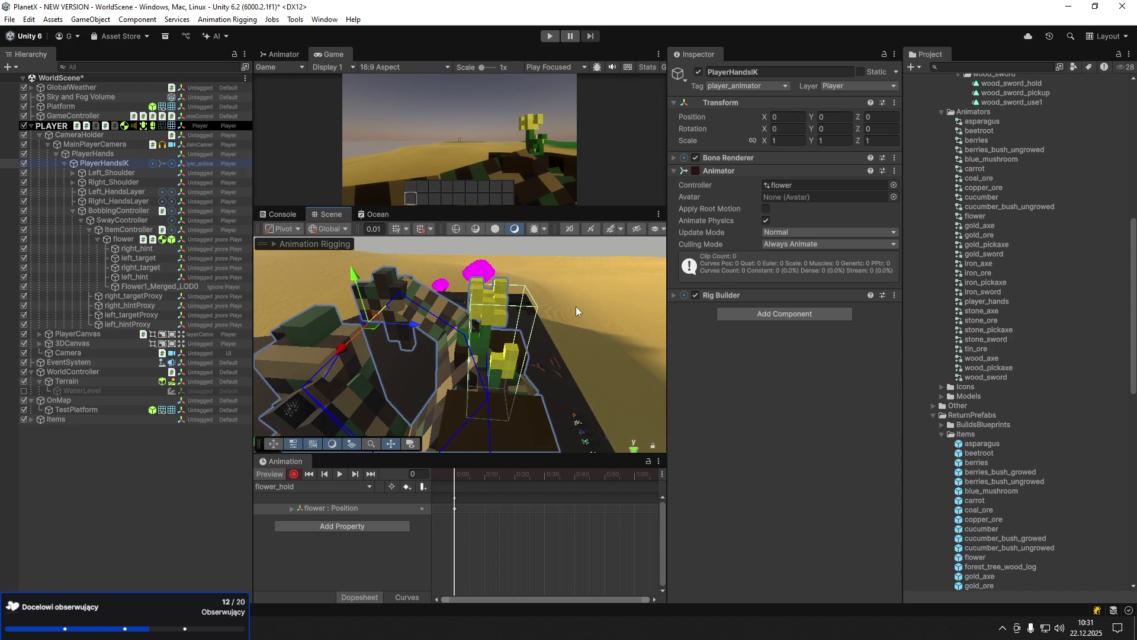
left_click_drag(468, 384, 419, 398)
key("f")
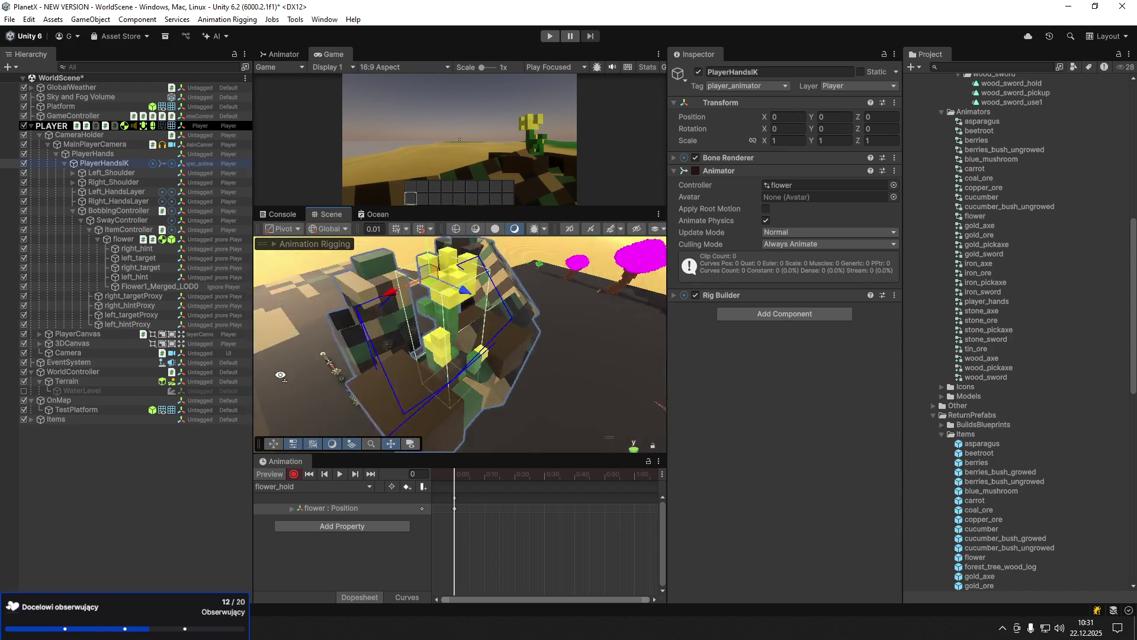
left_click(123, 239)
mouse_move(431, 378)
left_mouse_down()
mouse_move(436, 393)
mouse_move(420, 367)
mouse_move(396, 465)
mouse_move(414, 325)
left_mouse_up()
double_click(135, 277)
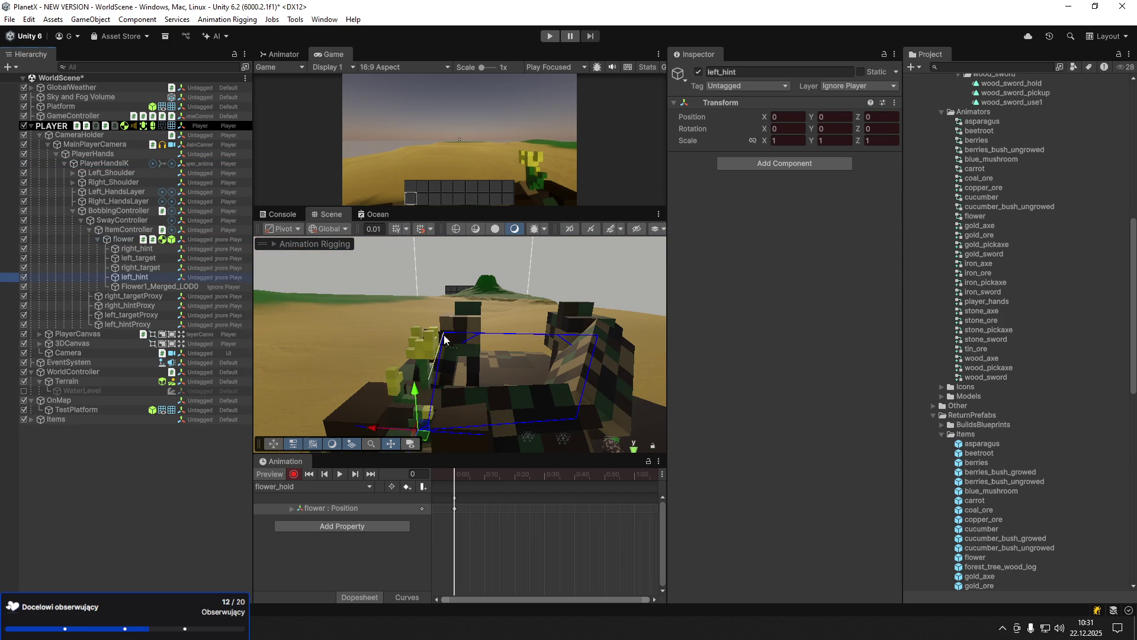
- Move left_hint and right_hint to bend both arms around the flower
left_click(370, 381)
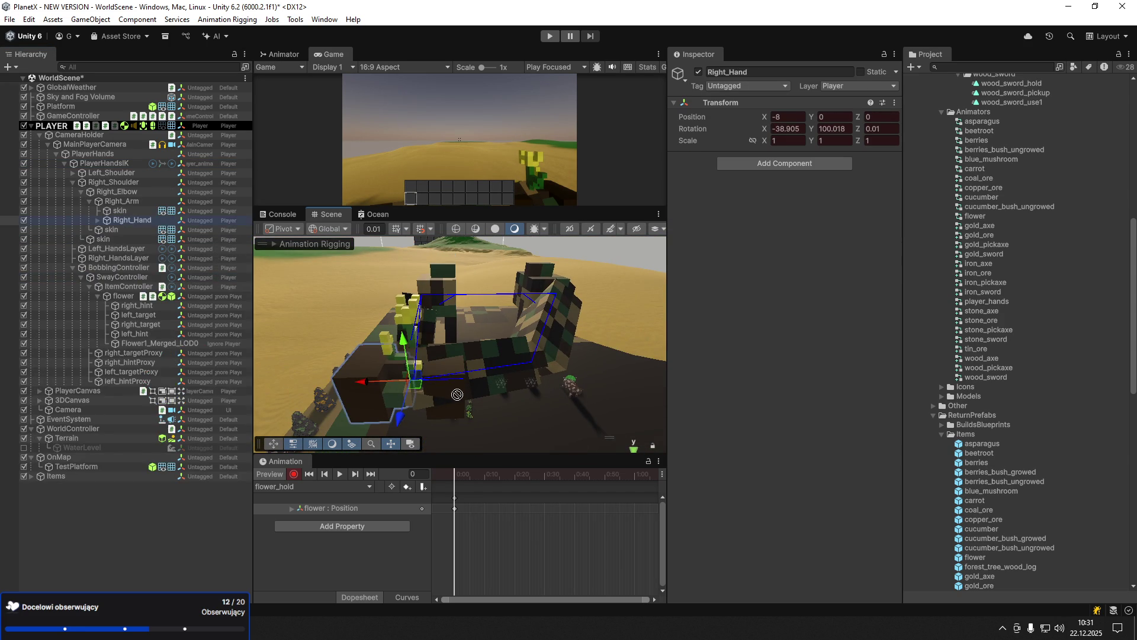
left_click(80, 191)
left_click(132, 296)
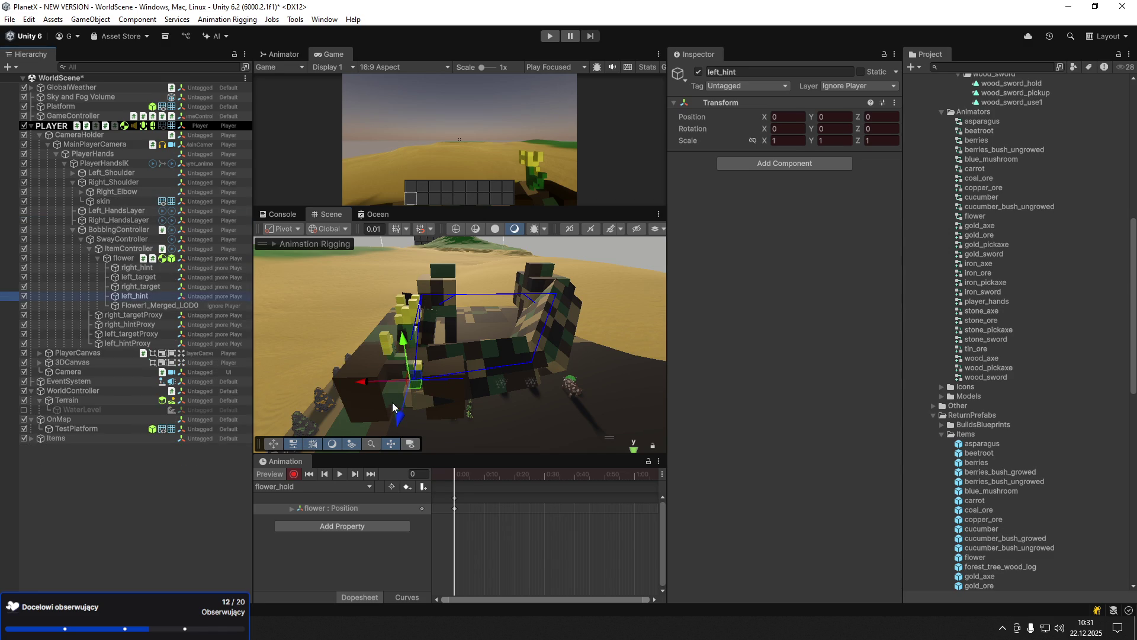
mouse_move(367, 388)
left_mouse_down()
mouse_move(257, 369)
mouse_move(592, 382)
mouse_move(630, 337)
mouse_move(624, 363)
mouse_move(573, 393)
mouse_move(660, 400)
mouse_move(655, 421)
left_mouse_up()
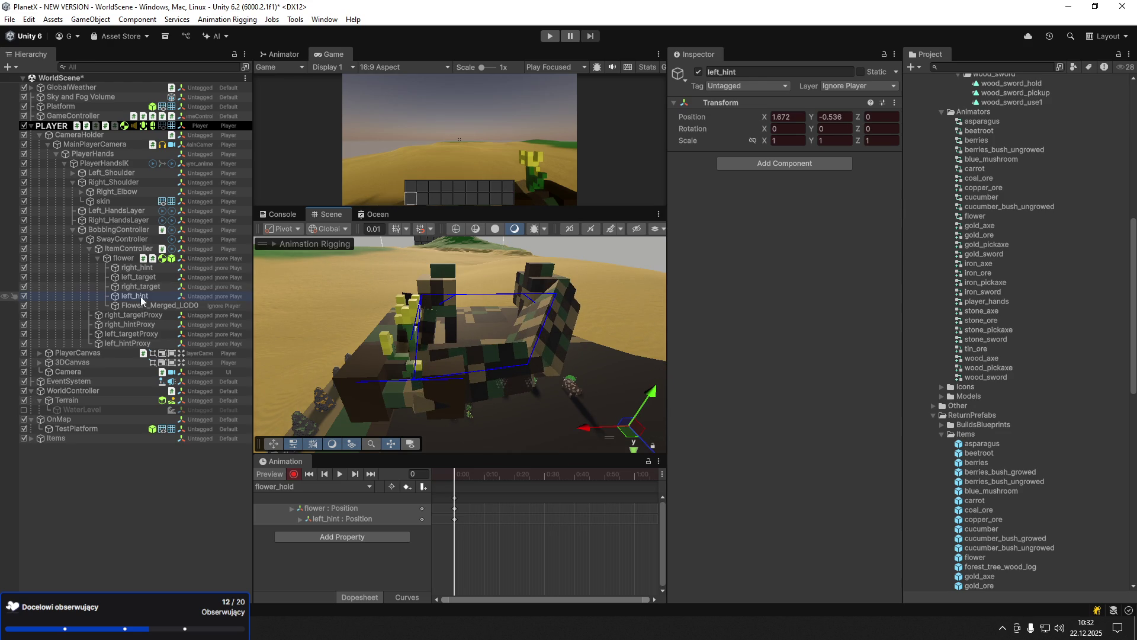
left_click(156, 269)
mouse_move(385, 381)
left_mouse_down()
mouse_move(265, 367)
mouse_move(303, 334)
mouse_move(307, 364)
left_mouse_up()
- Rotate and reposition right_target to pose the right hand on the flower
left_click(153, 287)
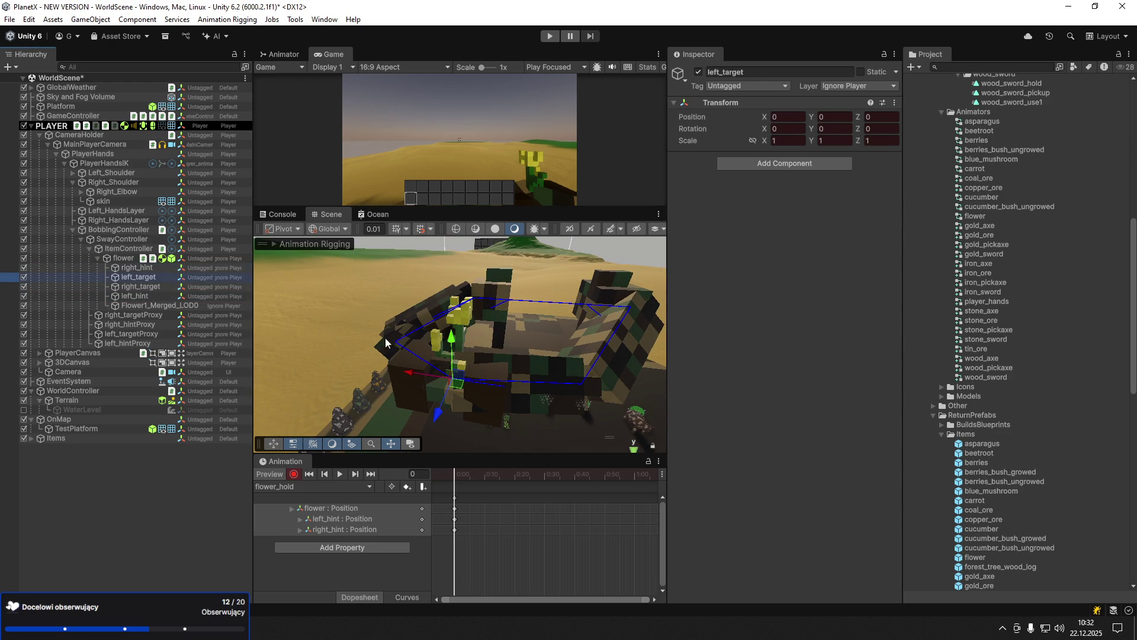
key("e")
mouse_move(433, 396)
left_mouse_down()
mouse_move(473, 418)
mouse_move(544, 406)
mouse_move(502, 414)
mouse_move(522, 408)
mouse_move(415, 380)
mouse_move(420, 344)
mouse_move(423, 391)
mouse_move(401, 376)
mouse_move(420, 361)
left_mouse_up()
key("w")
key("e")
key("w")
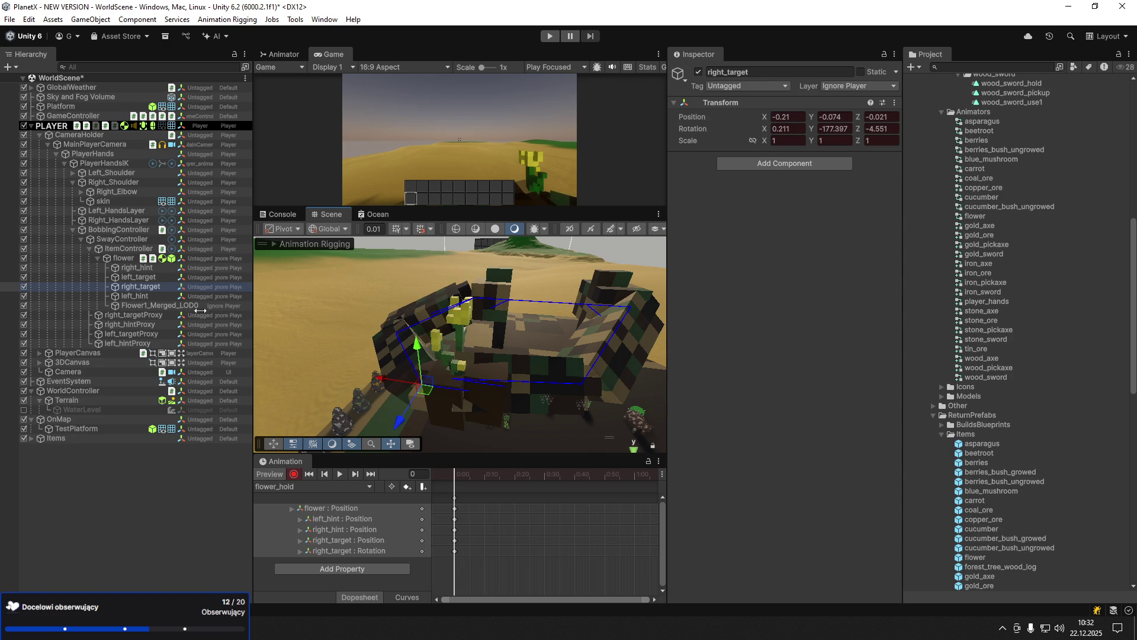
- Pose left_target at X 0.322, Y -0.095, Z -0.133 with Y rotation 198.333
left_click(142, 277)
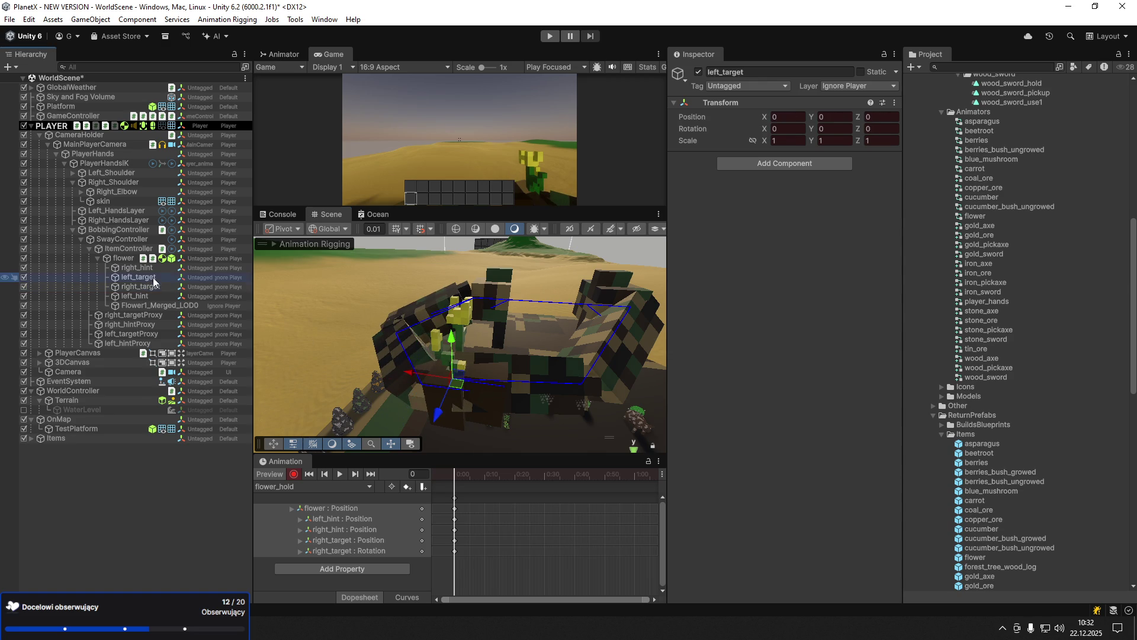
mouse_move(467, 385)
left_mouse_down()
mouse_move(497, 388)
mouse_move(421, 403)
mouse_move(353, 364)
mouse_move(455, 379)
mouse_move(503, 400)
mouse_move(503, 412)
mouse_move(508, 383)
mouse_move(524, 386)
mouse_move(511, 405)
mouse_move(552, 447)
left_mouse_up()
key("e")
key("w")
key("e")
key("w")
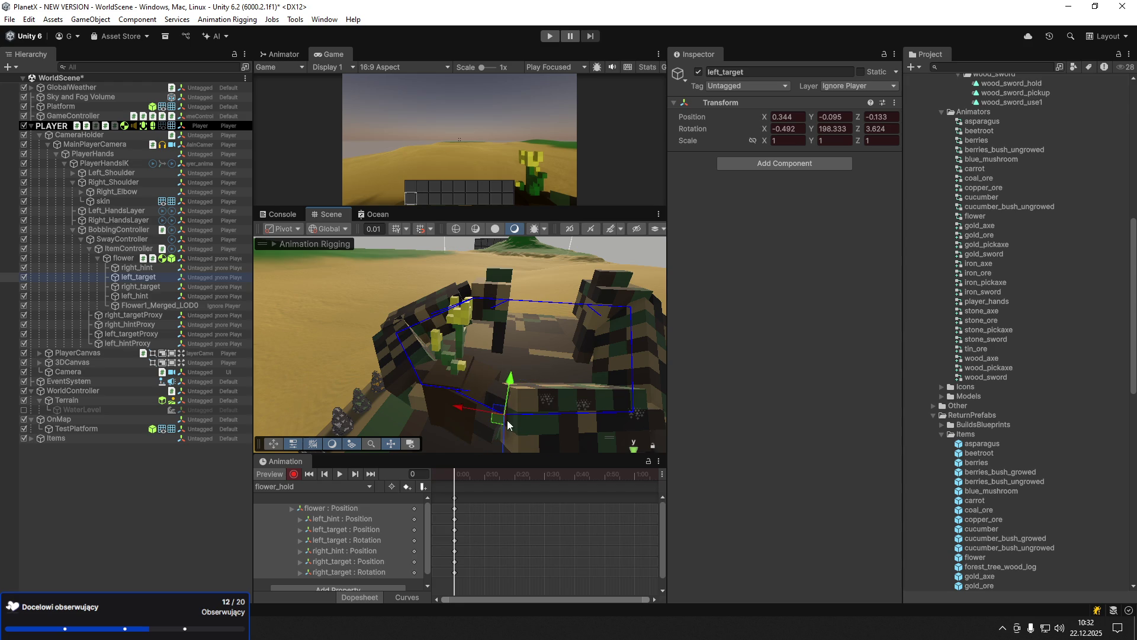
left_click_drag(484, 415, 480, 410)
left_click_drag(542, 361, 238, 371)
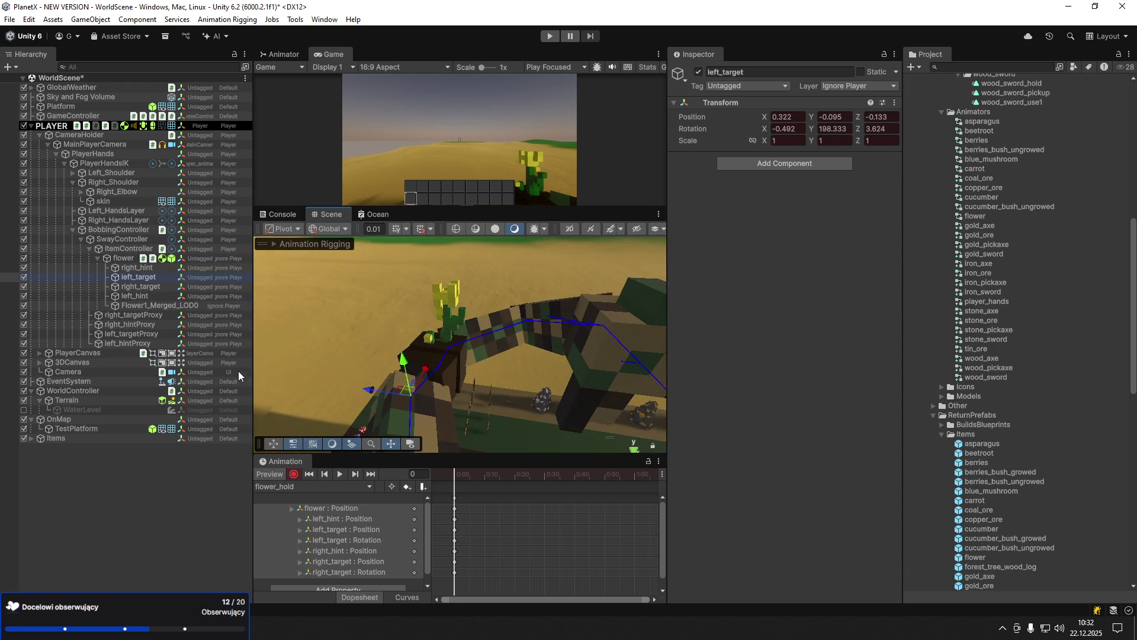
- Nudge the flower to X -6.3, Y -2.71, Z -7.87 and orbit around the hold pose
left_click(119, 258)
left_click_drag(455, 358, 456, 357)
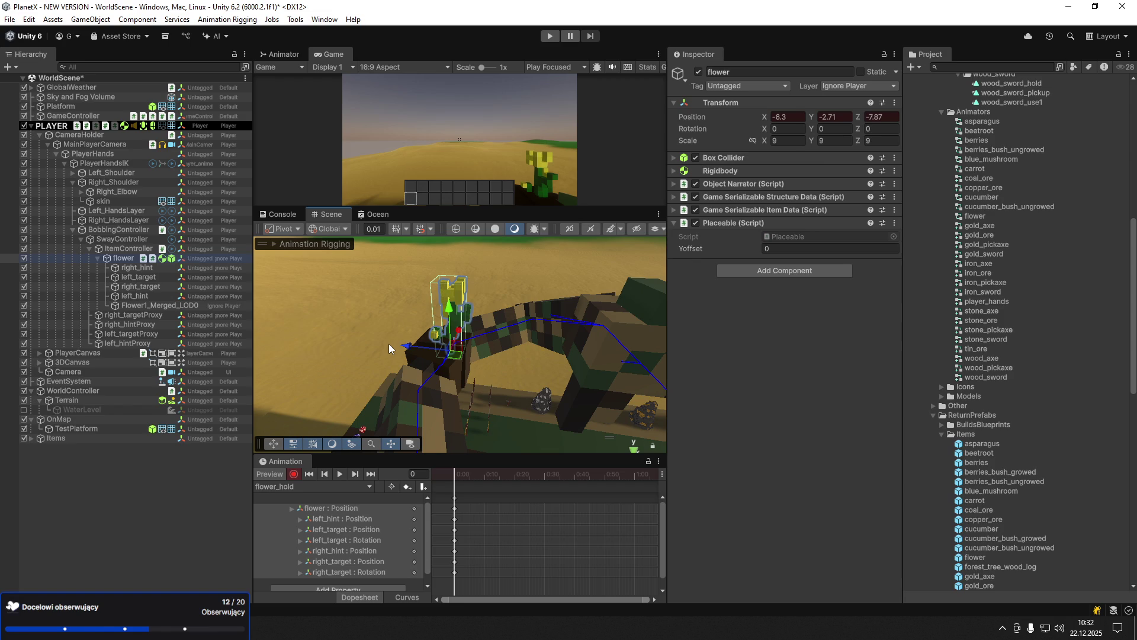
key("f")
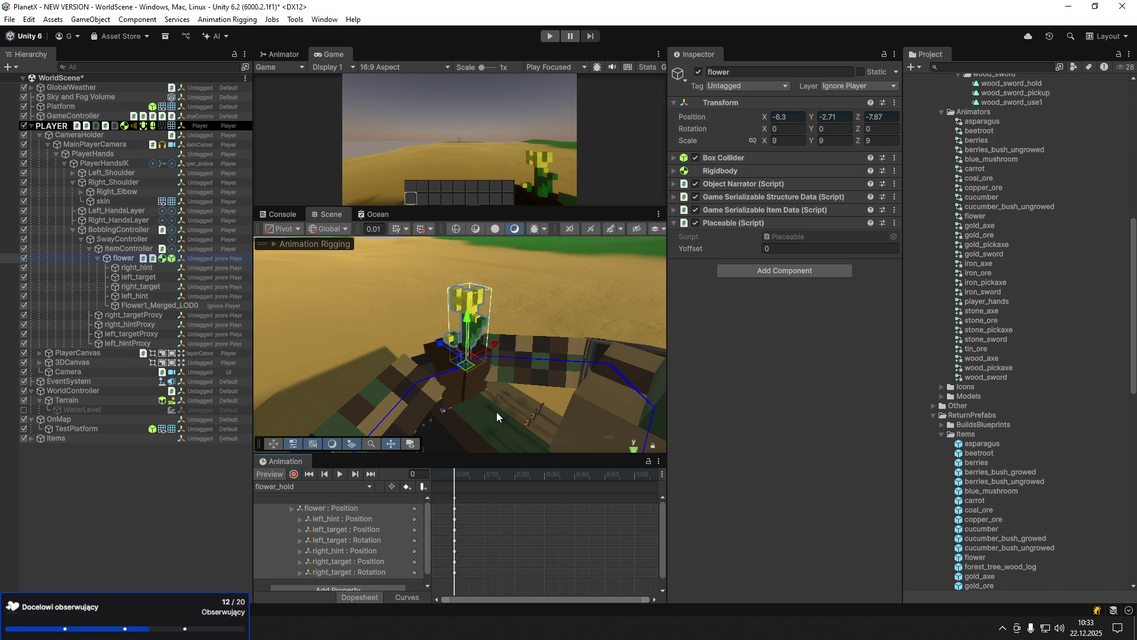
mouse_move(496, 411)
left_mouse_down()
mouse_move(322, 384)
mouse_move(359, 380)
left_mouse_up()
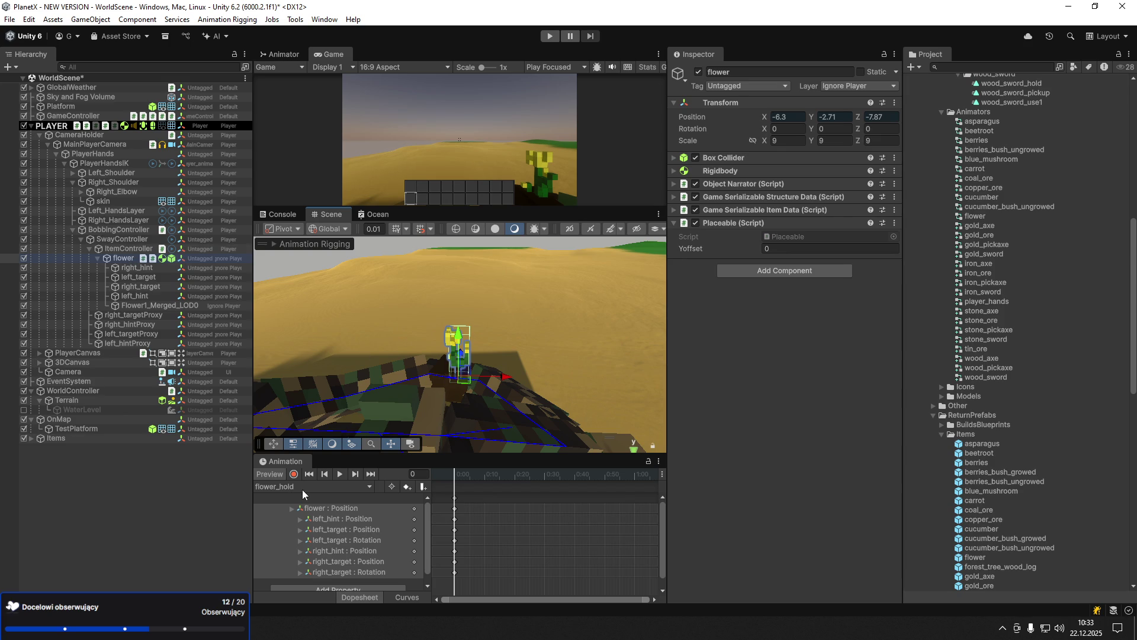
- Create a new animation clip saved as flower_use1.anim
left_click(346, 487)
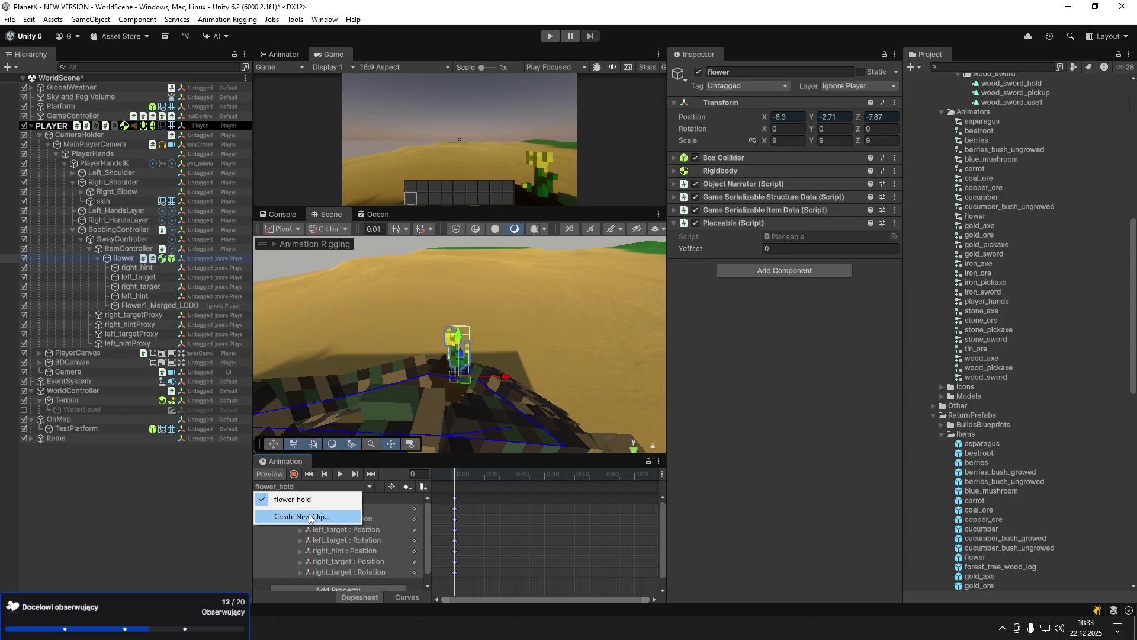
left_click(312, 517)
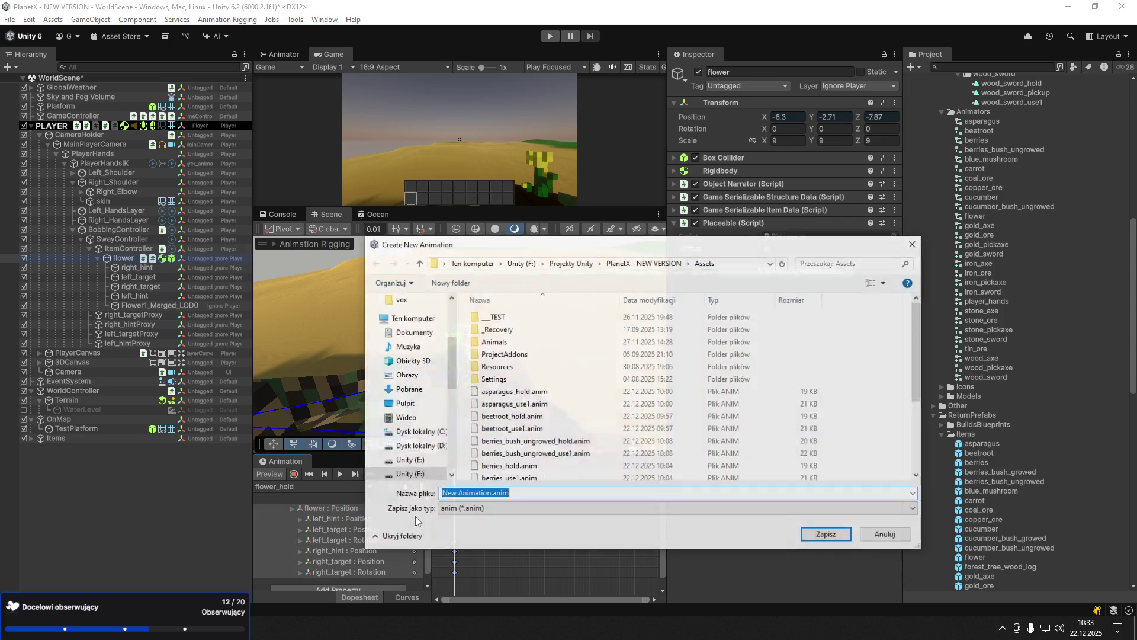
type("flow")
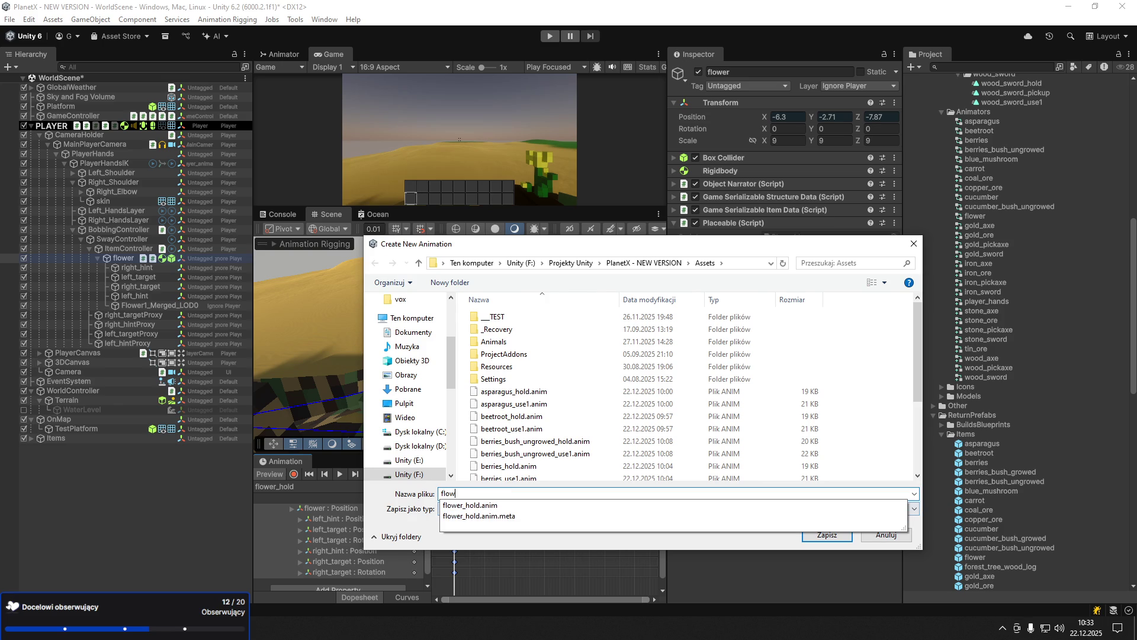
type("_h")
type("use1.anim")
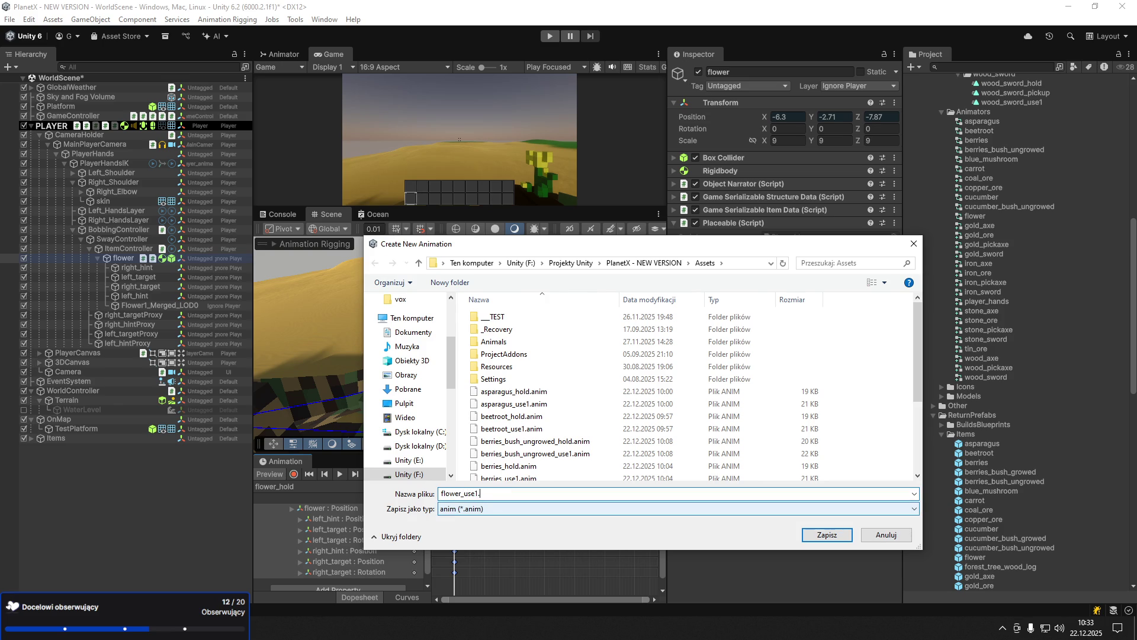
key("Return")
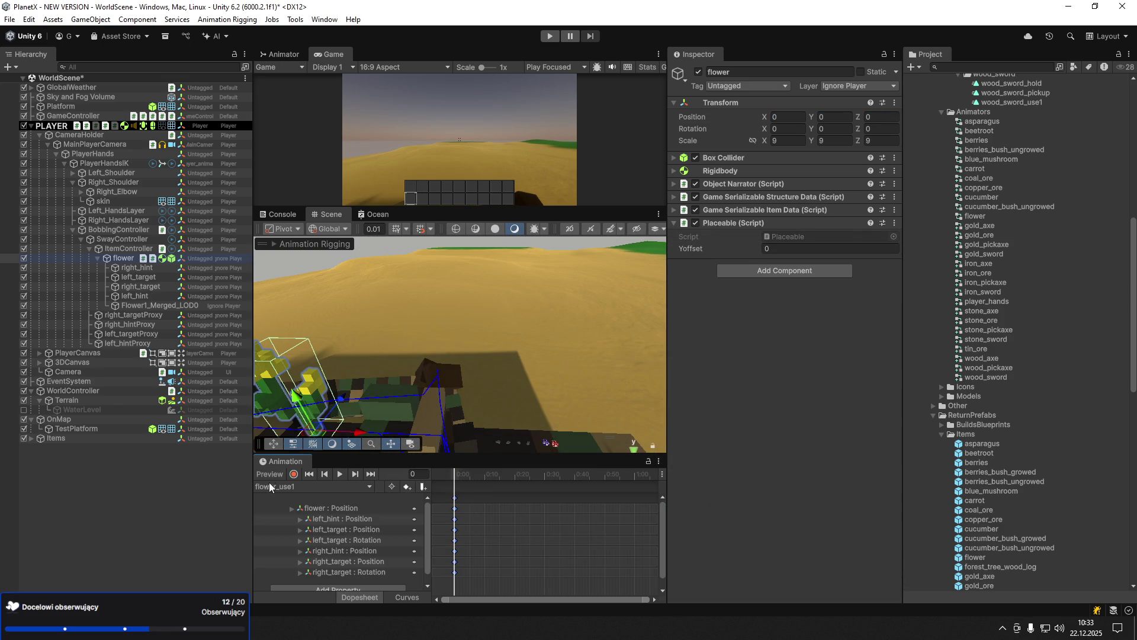
- Record flower position keys at frames 12 and 24 and a forward tilt at frame 24
left_click(293, 475)
left_click_drag(542, 358, 492, 421)
left_click(490, 479)
mouse_move(542, 360)
left_mouse_down()
mouse_move(524, 353)
mouse_move(555, 357)
left_mouse_up()
left_click(527, 474)
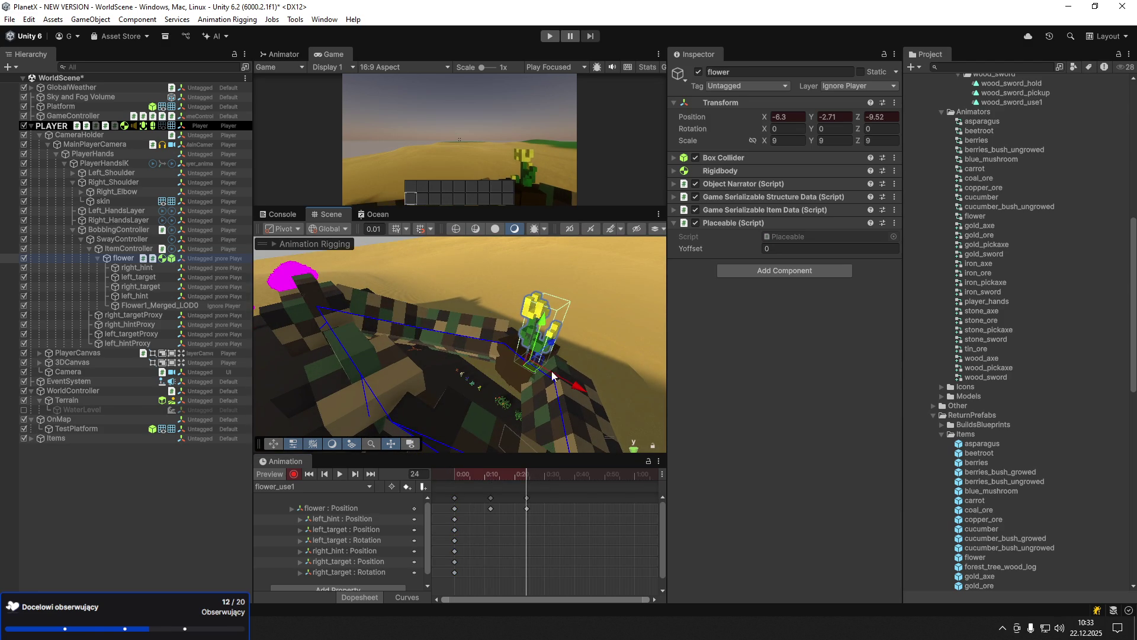
key("e")
mouse_move(502, 388)
left_mouse_down()
mouse_move(449, 468)
mouse_move(526, 482)
left_mouse_up()
- Stop recording, delete the flower from the scene, and save the scene
left_click(294, 473)
left_click(503, 474)
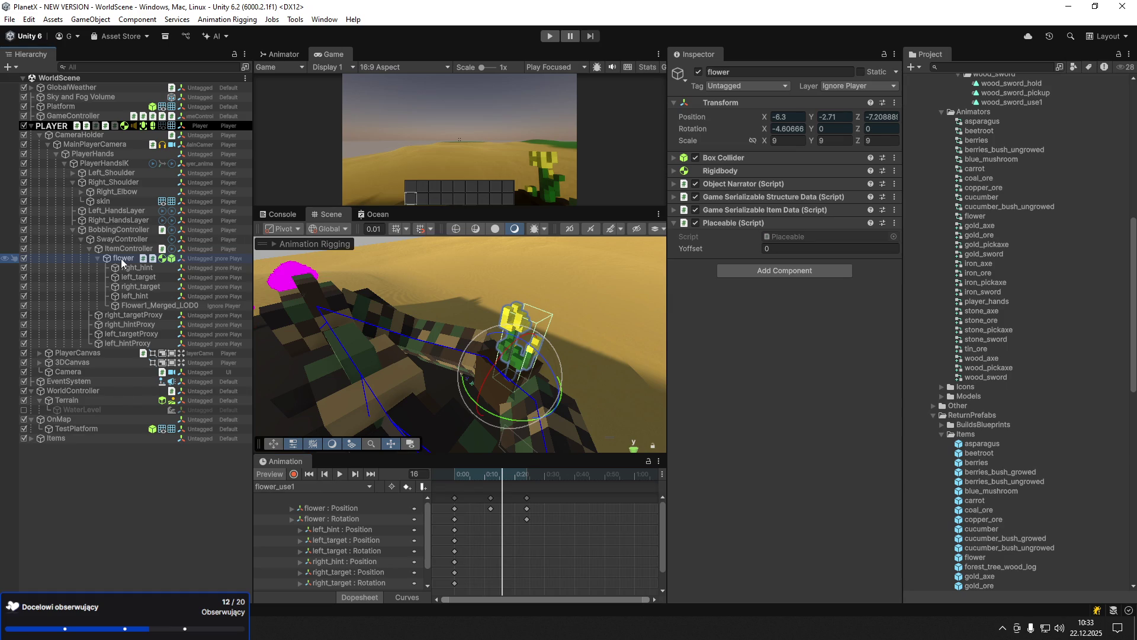
key("Delete")
key("ctrl+s")
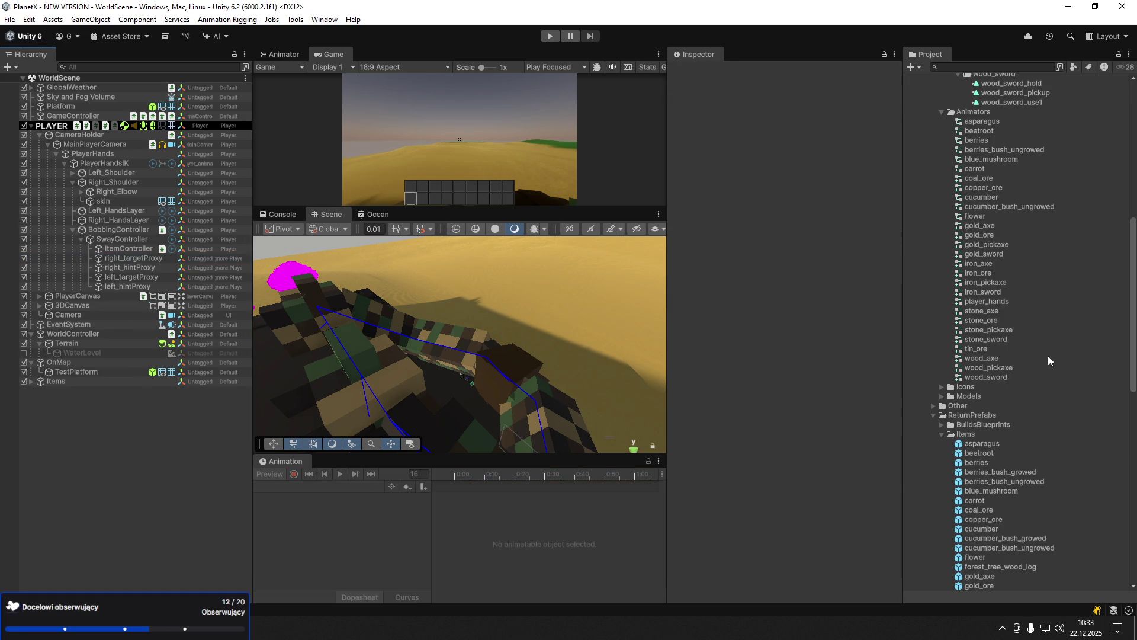
- Create a forest_tree_wood_log animator controller in the Animators folder
scroll(985, 517, "down", 3)
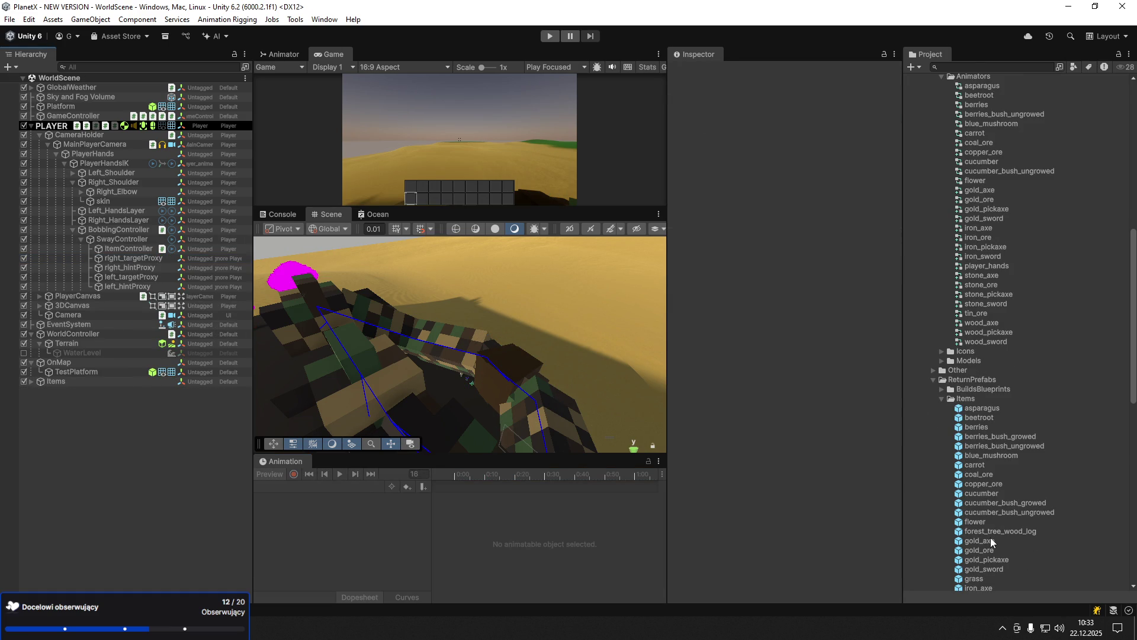
scroll(991, 535, "up", 6)
right_click(982, 185)
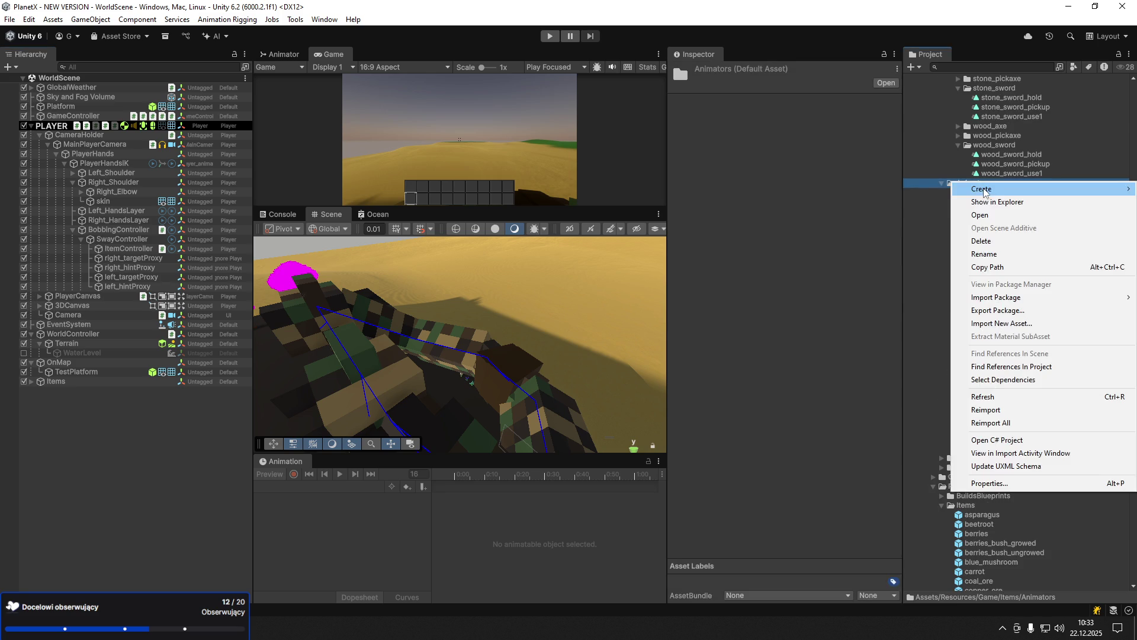
mouse_move(983, 190)
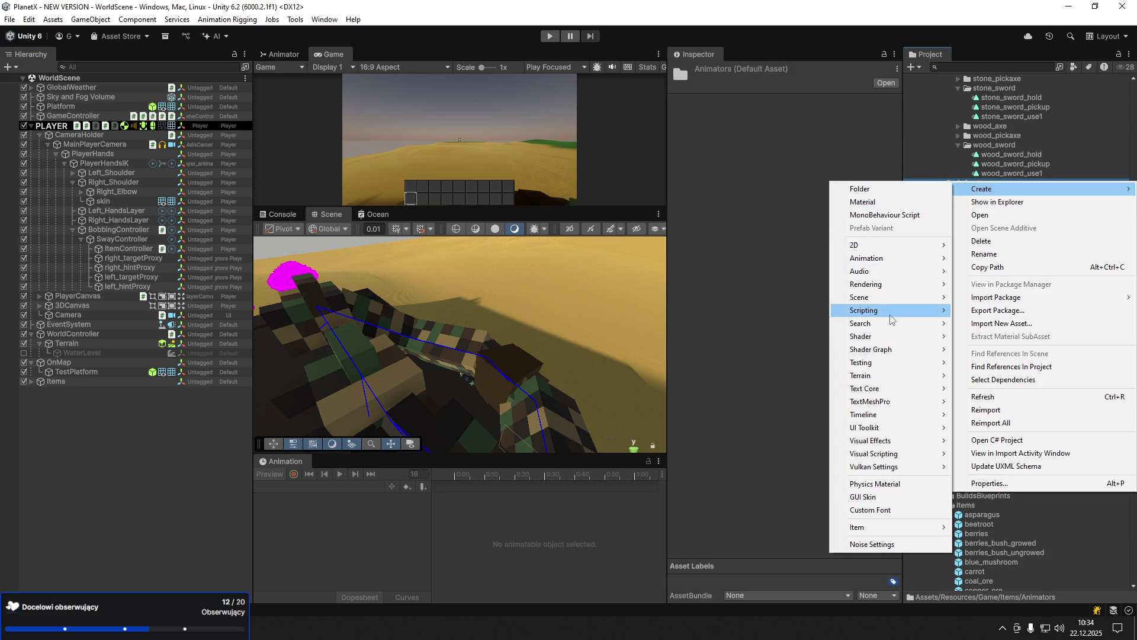
mouse_move(871, 258)
left_click(1016, 261)
type("forest_tree_wood_log")
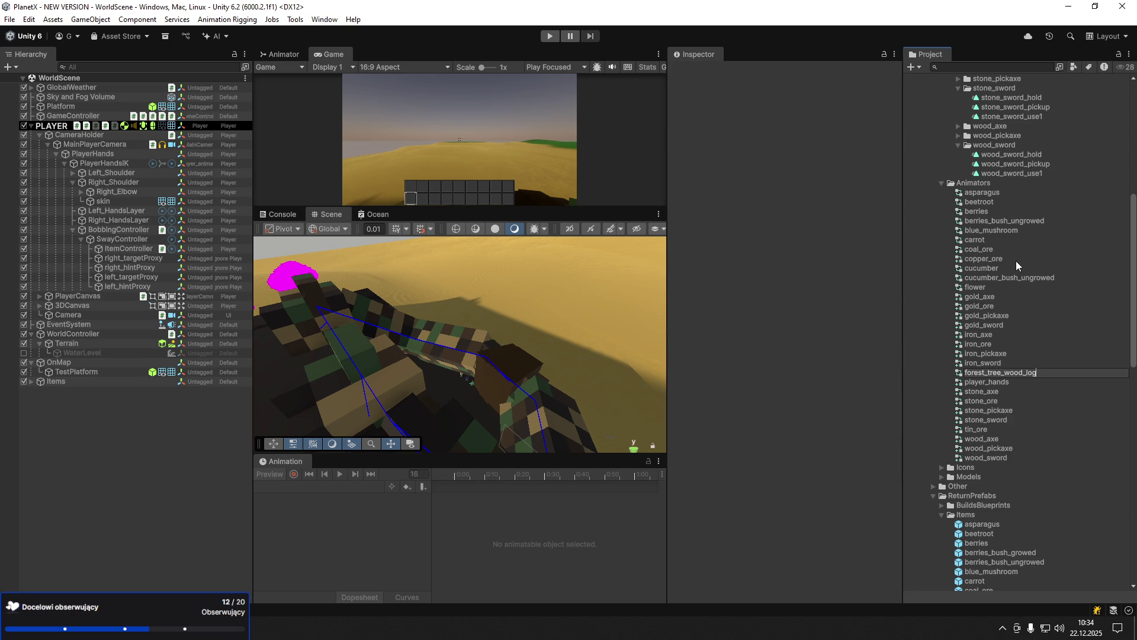
key("Return")
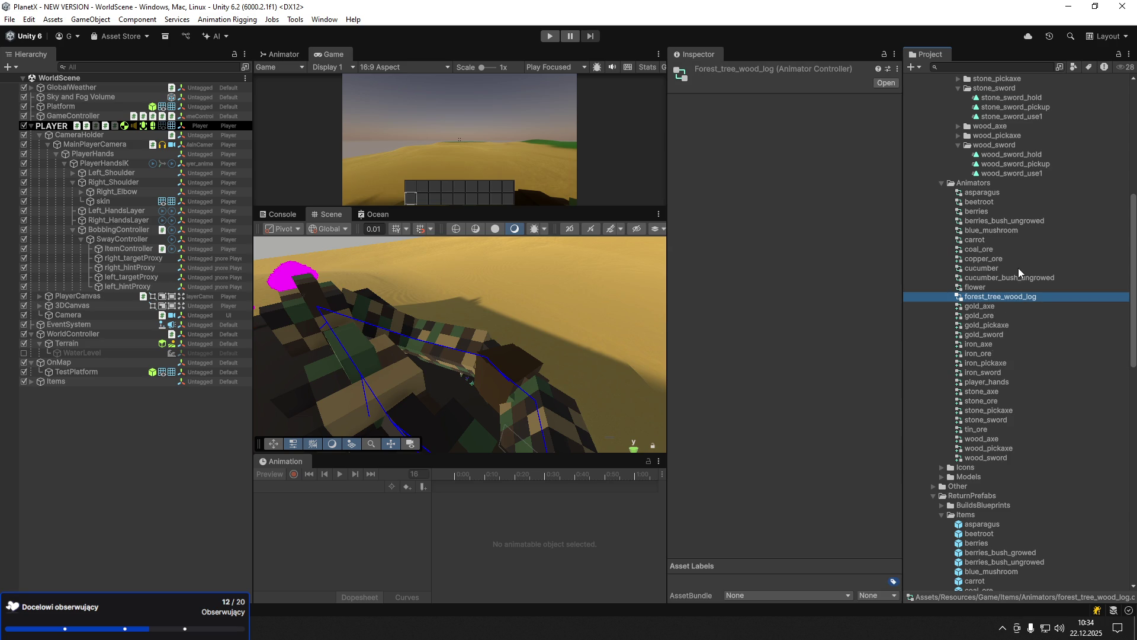
- Drag the forest_tree_wood_log item prefab toward the player's item holder
scroll(993, 450, "down", 3)
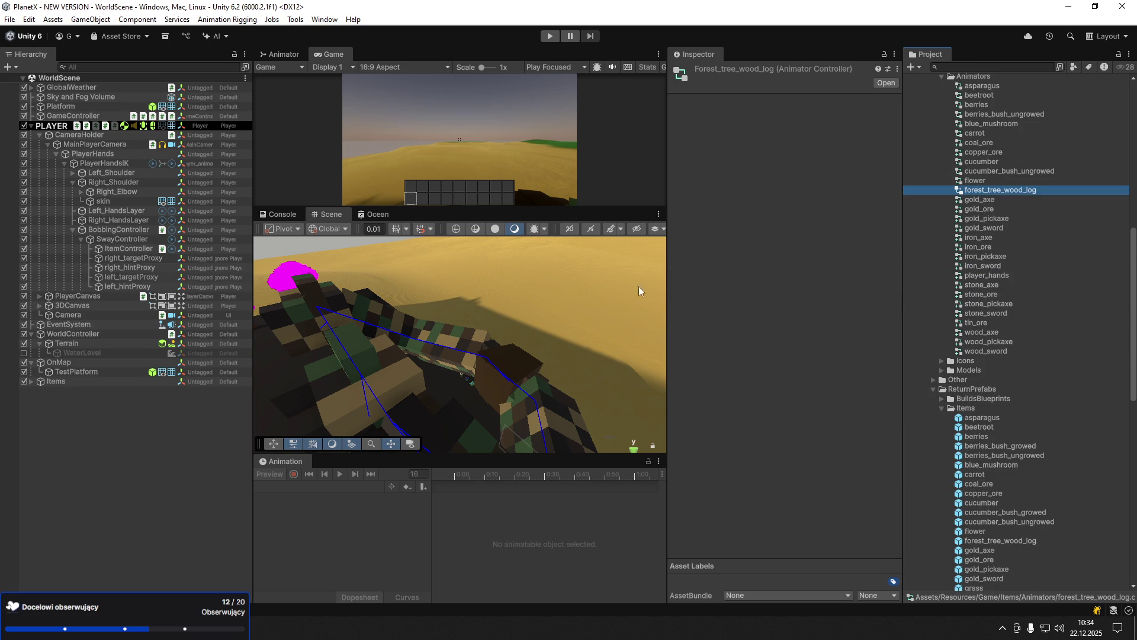
left_click(1001, 541)
mouse_move(1002, 546)
left_mouse_down()
mouse_move(948, 536)
mouse_move(474, 308)
mouse_move(124, 254)
left_mouse_up()
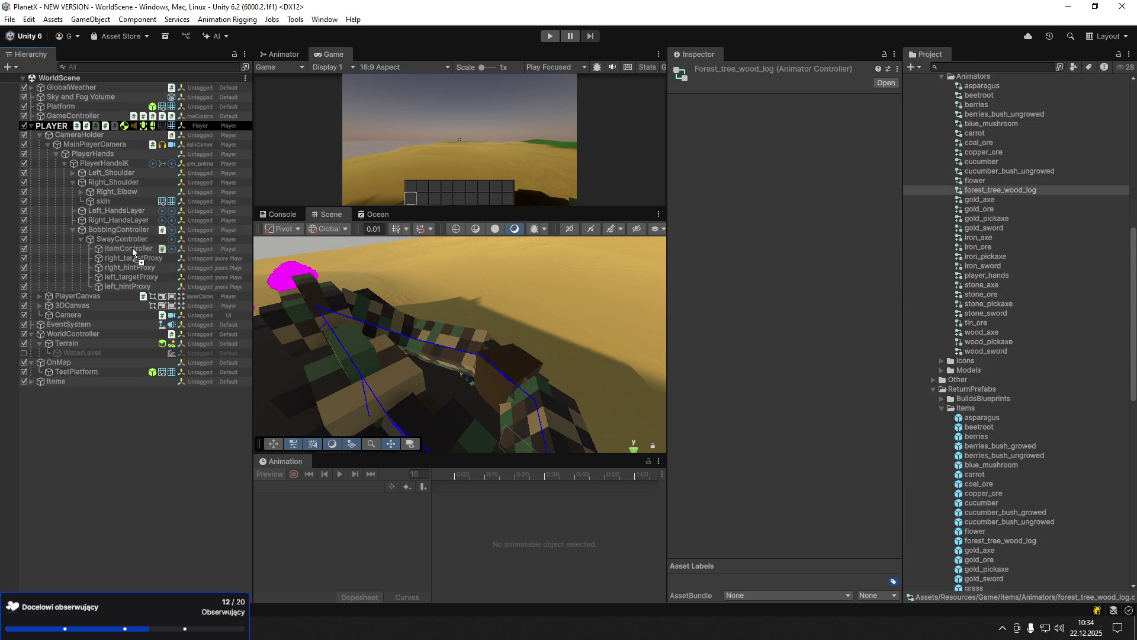
- Place the log prefab under ItemController and unpack the prefab instance
left_click_drag(132, 247, 127, 250)
left_click(98, 259)
right_click(135, 265)
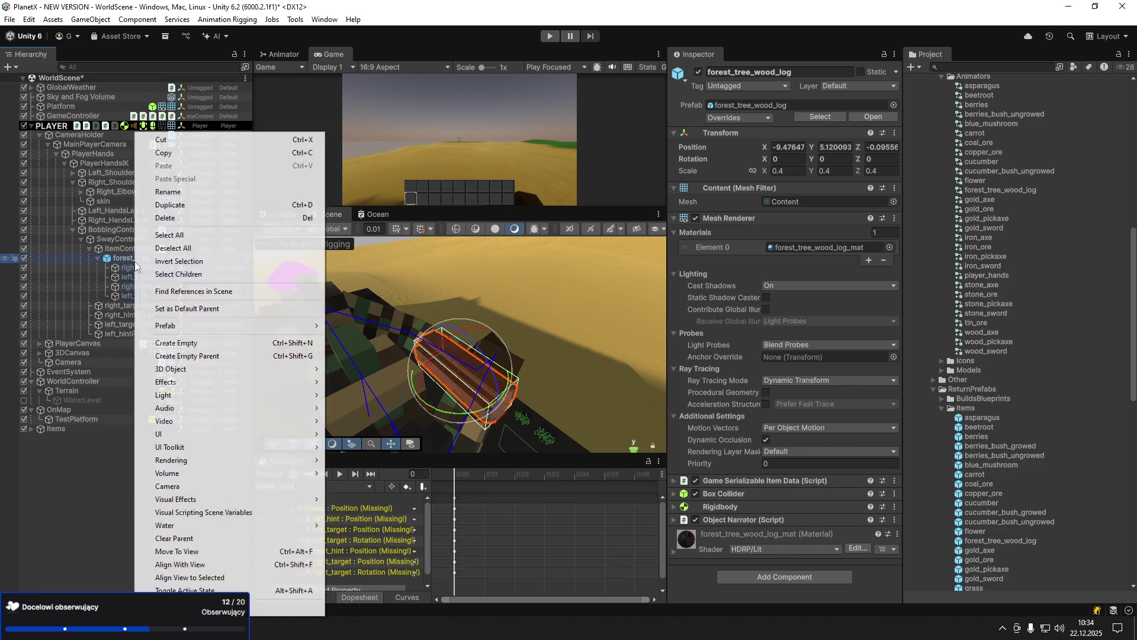
left_click(368, 386)
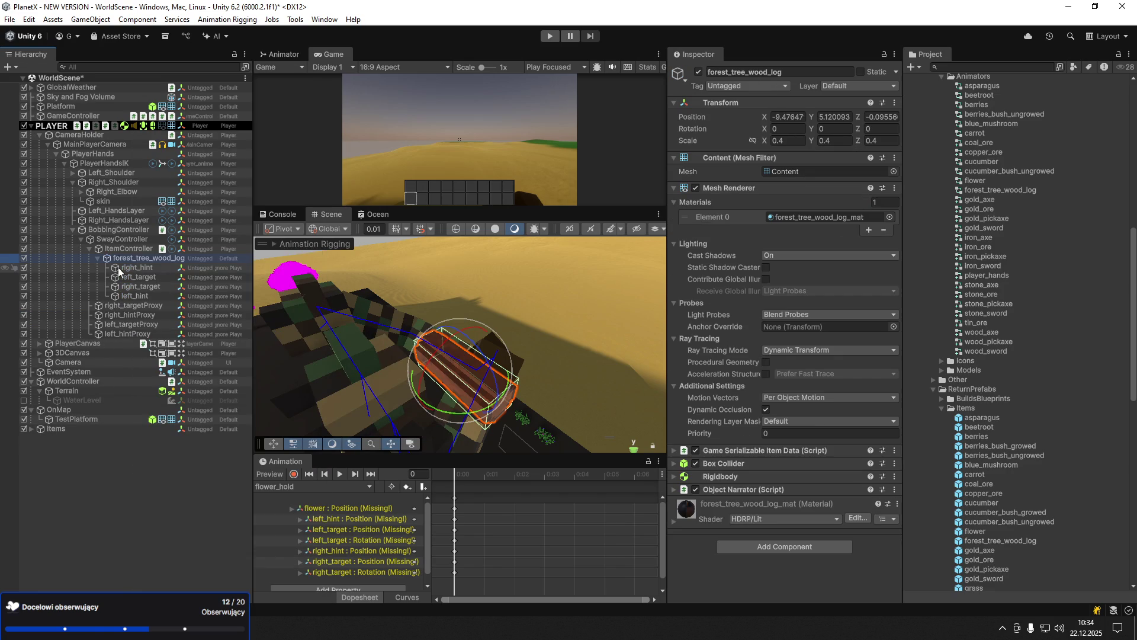
- Assign the forest_tree_wood_log animator controller to PlayerHandsIK's Animator
left_click(94, 152)
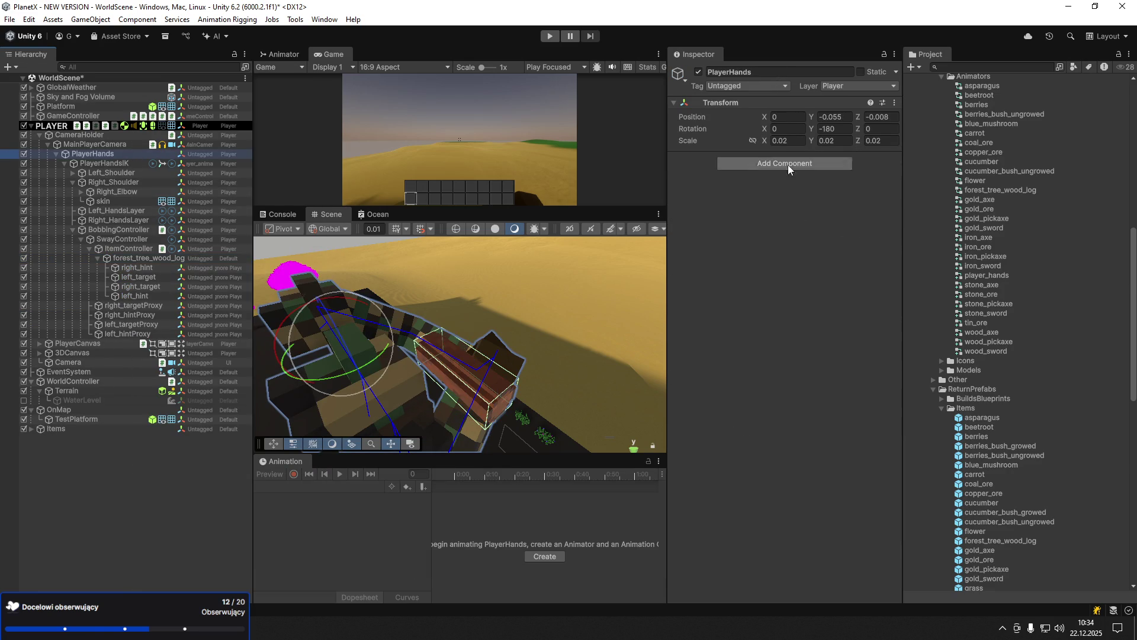
left_click(107, 164)
left_click(891, 186)
type("for")
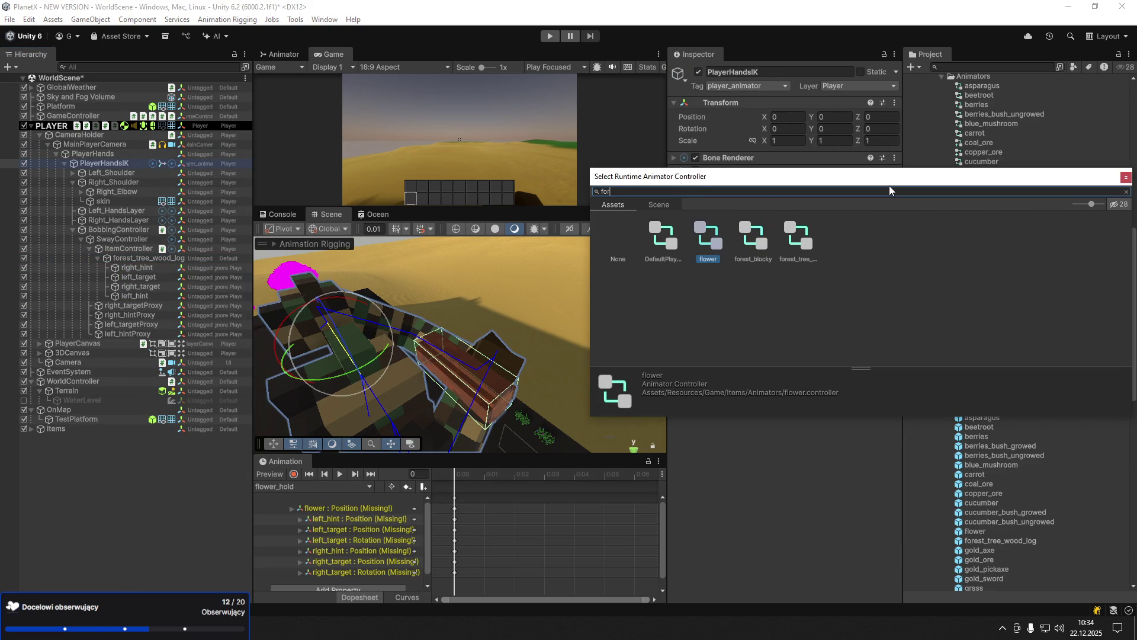
type("est")
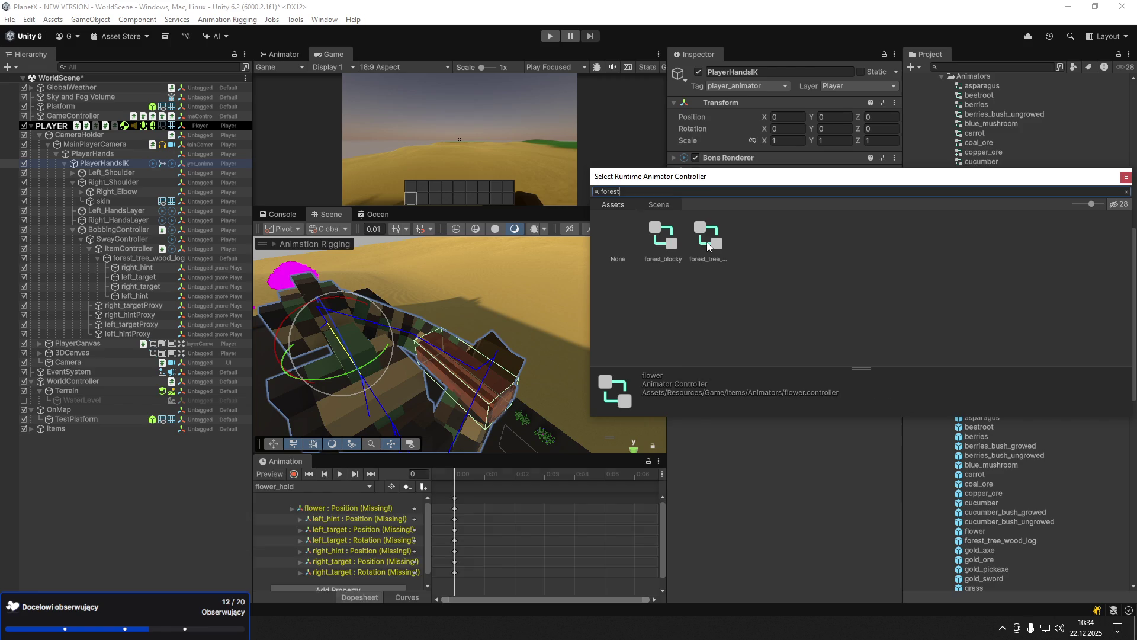
double_click(708, 245)
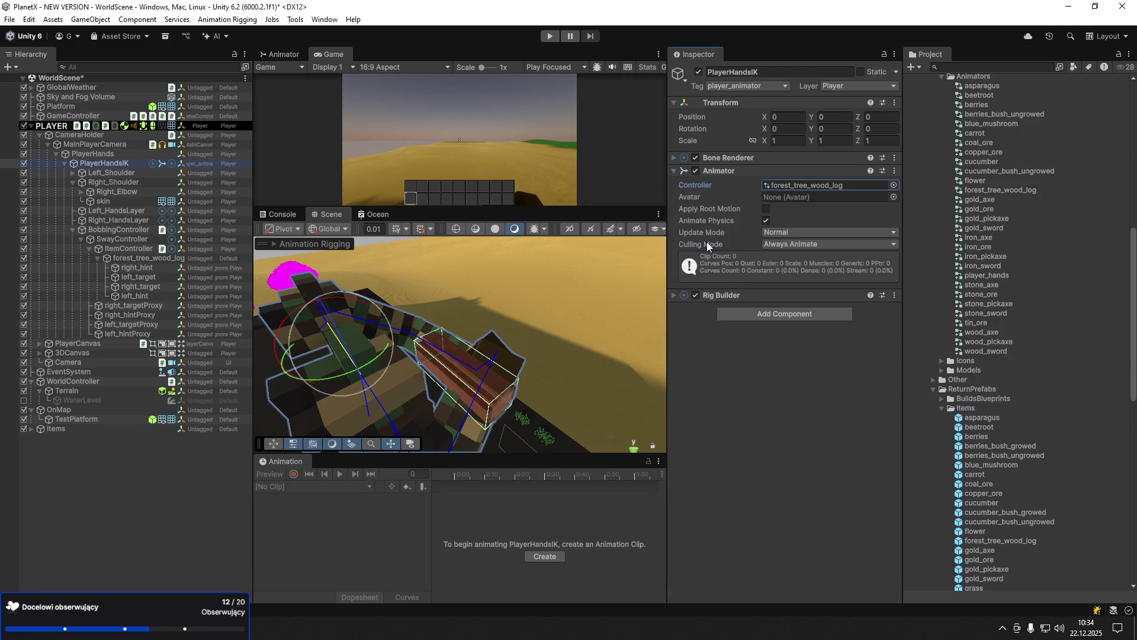
- Select the log's four hint and target objects under ItemController
left_click(138, 258)
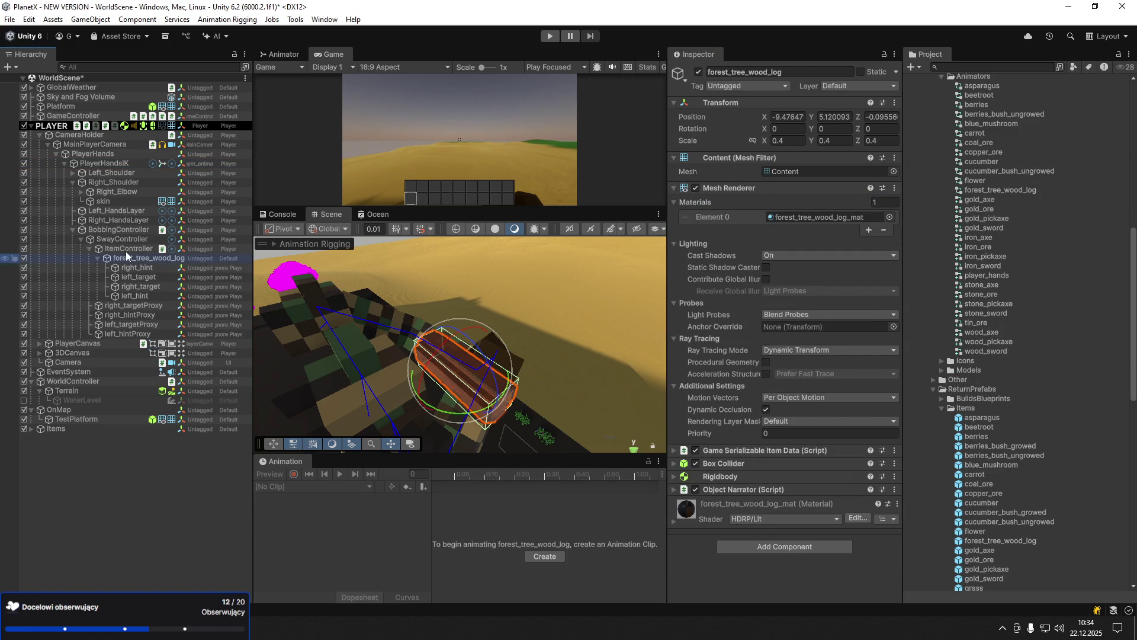
left_click(127, 249)
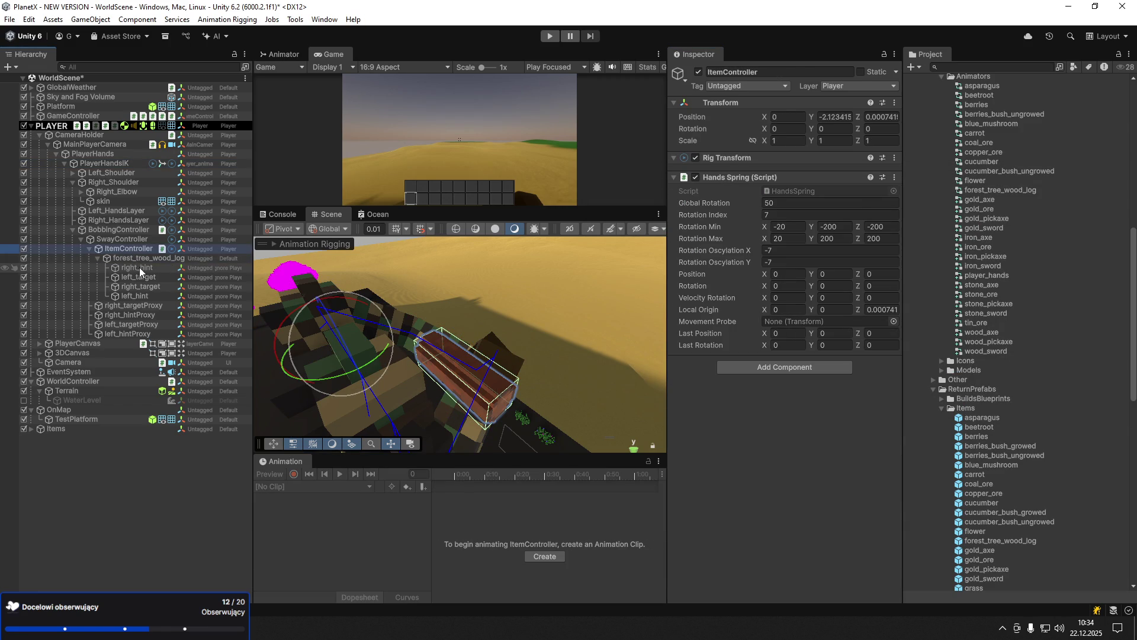
double_click(138, 268)
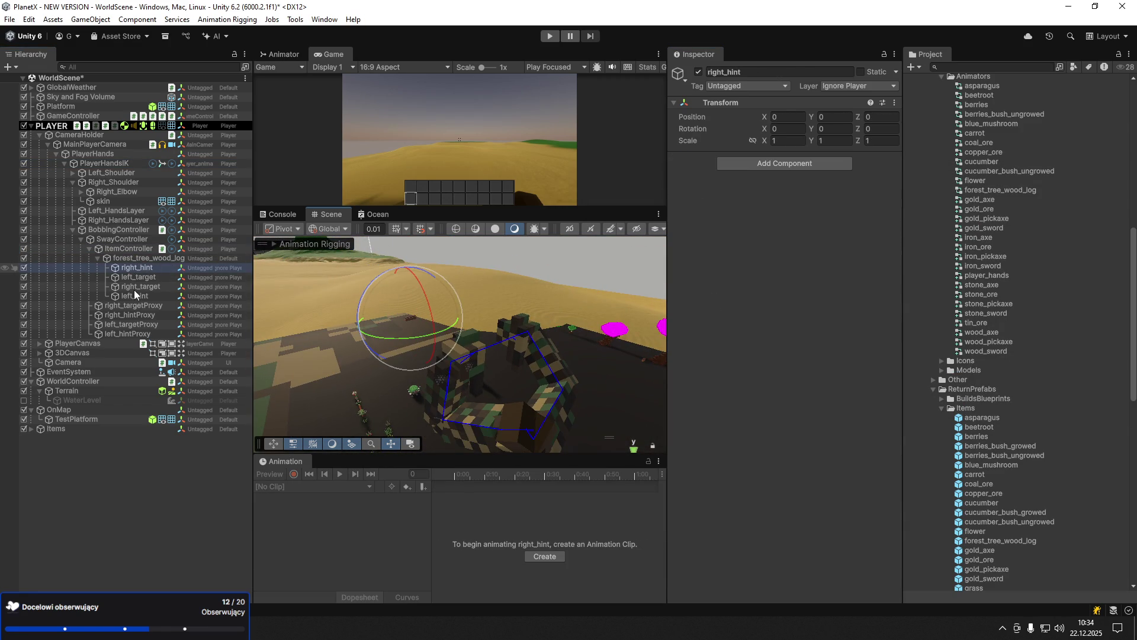
left_click(134, 294, "shift")
left_click(788, 129)
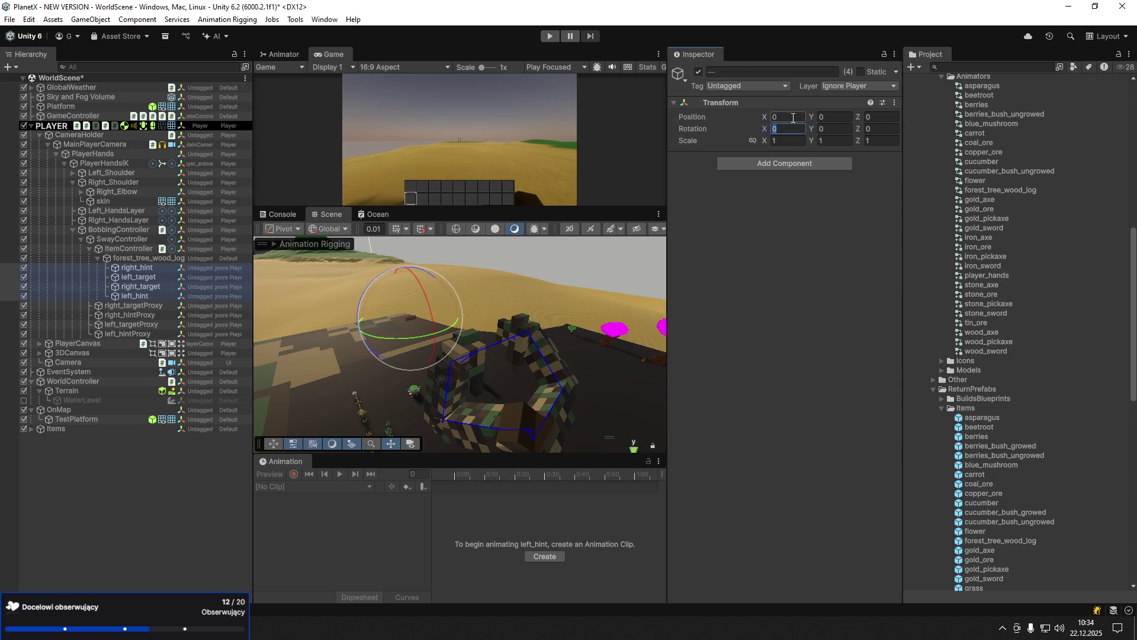
- Reset the log's position and set its uniform scale to 3
left_click(142, 258)
left_click(882, 117)
key("BackSpace")
type("1")
key("Tab")
type("1")
key("BackSpace")
type("4")
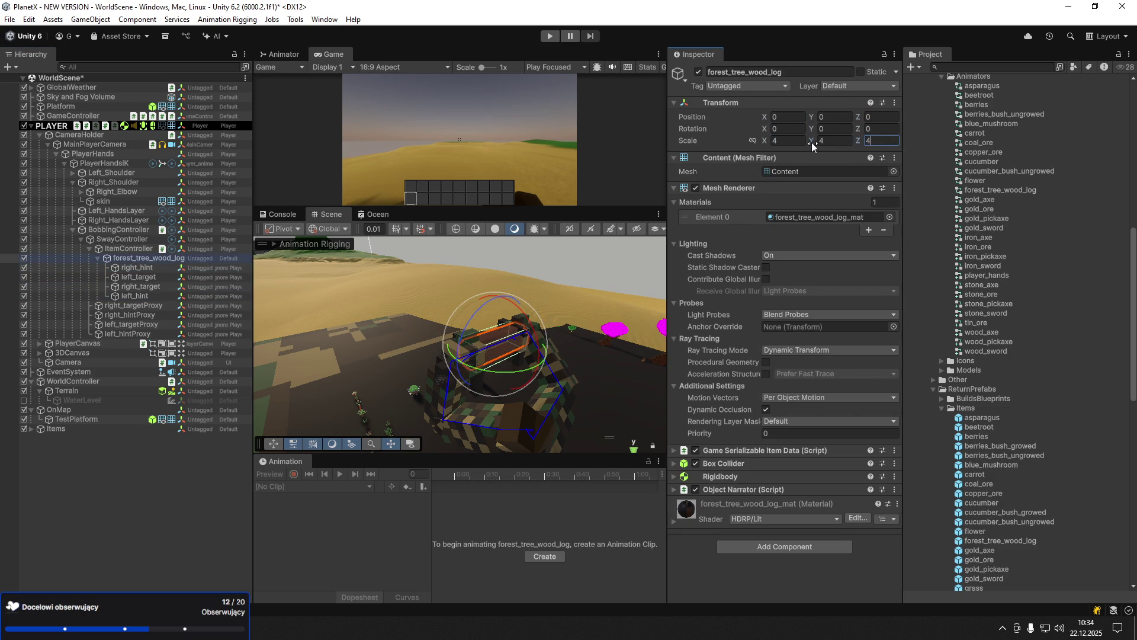
type("5")
key("Return")
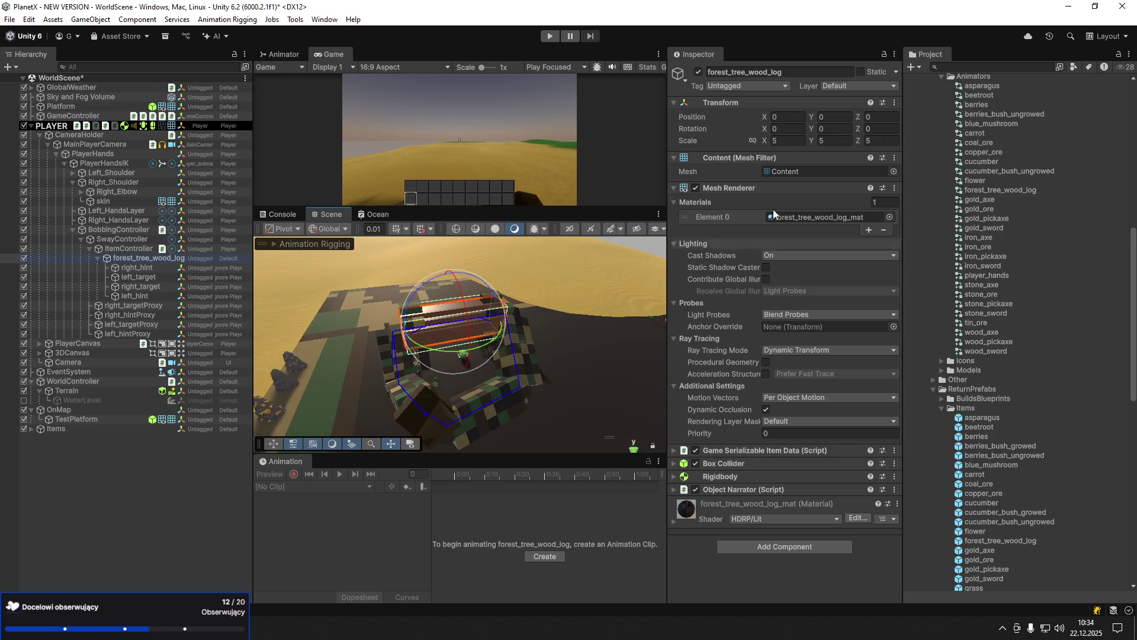
type("3")
key("Return")
left_click_drag(355, 343, 400, 344)
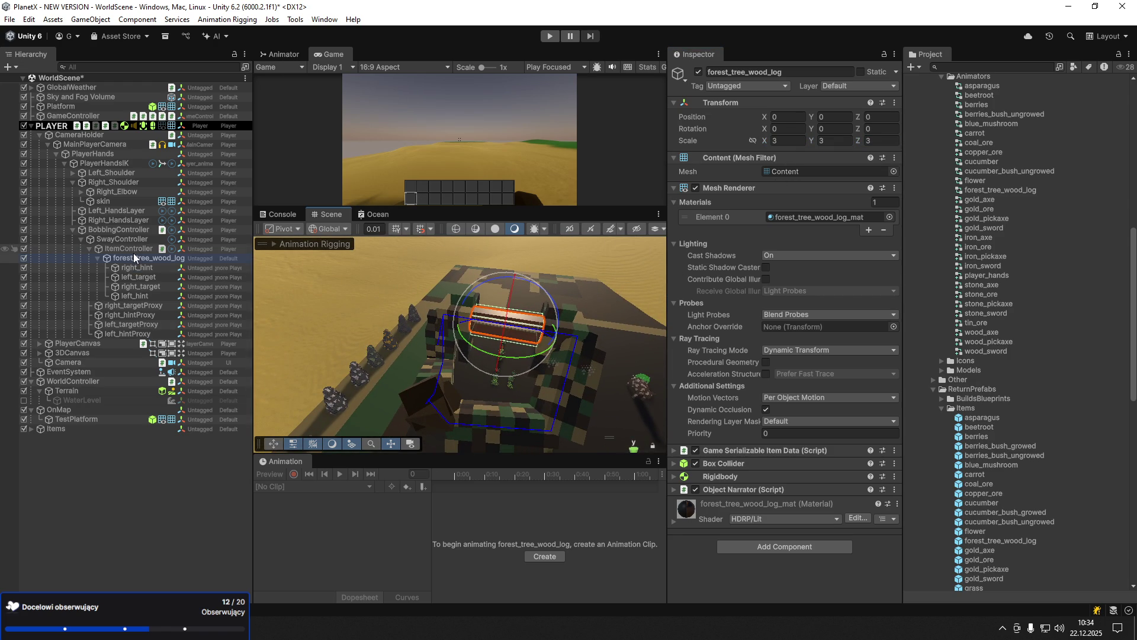
key("w")
- Start a new animation clip named forest_tree_wood_log_hold.anim
left_click(528, 556)
type("forest_")
key("BackSpace")
key("BackSpace")
key("BackSpace")
type("st_tree_wood_log_hold.anim")
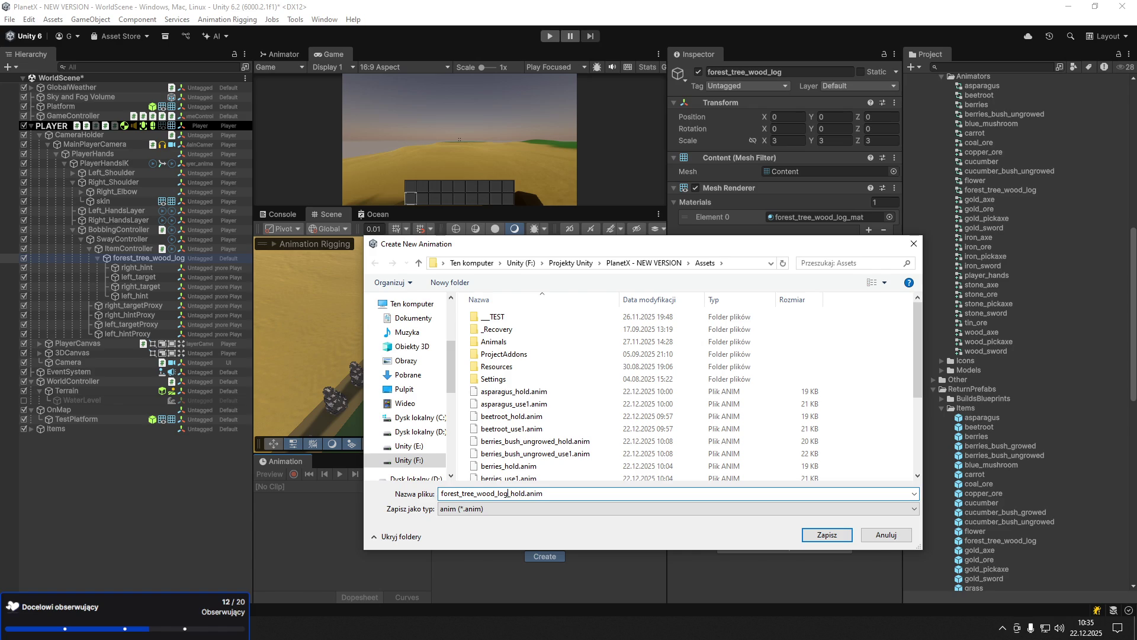
- Save the forest_tree_wood_log_hold clip and record the log moved back on Z to -0.76
left_click(827, 535)
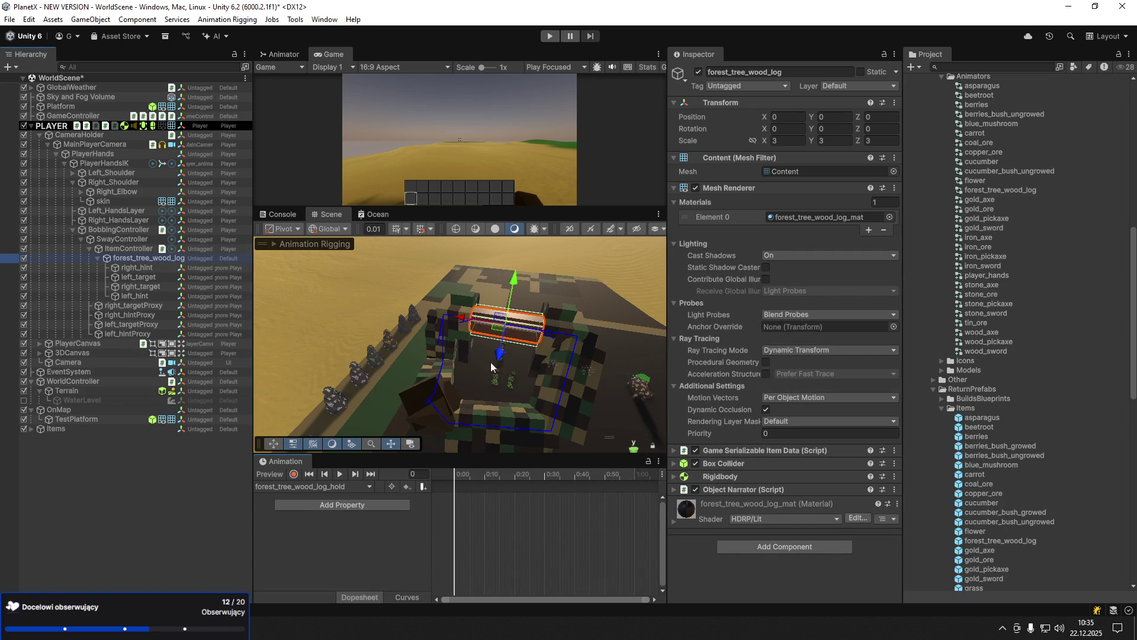
left_click(294, 474)
left_click_drag(500, 348, 498, 369)
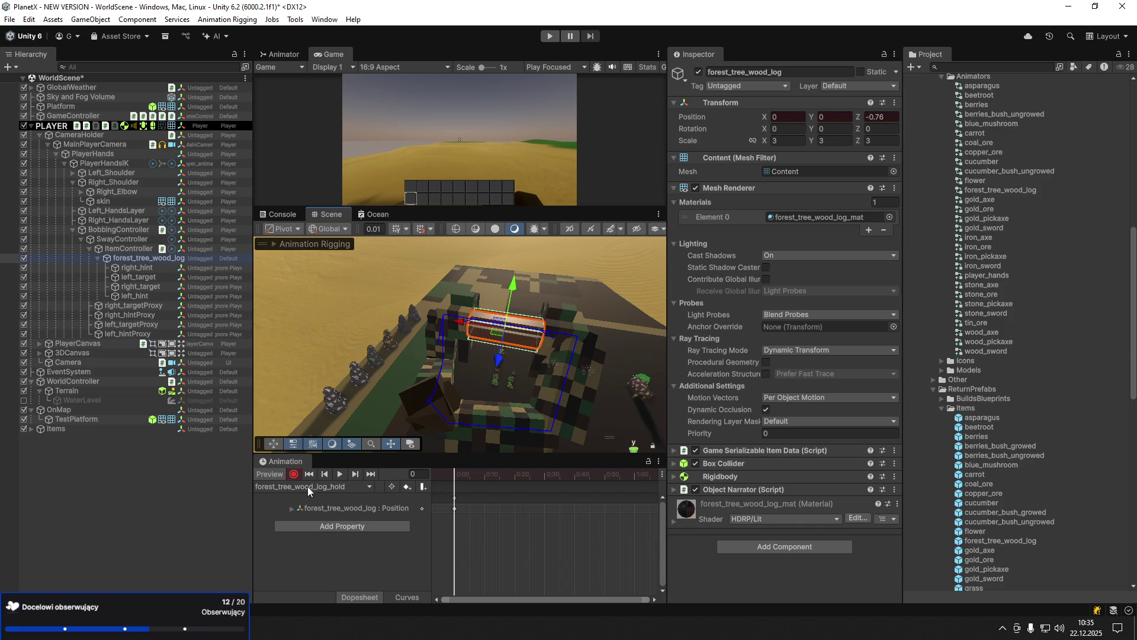
left_click(270, 475)
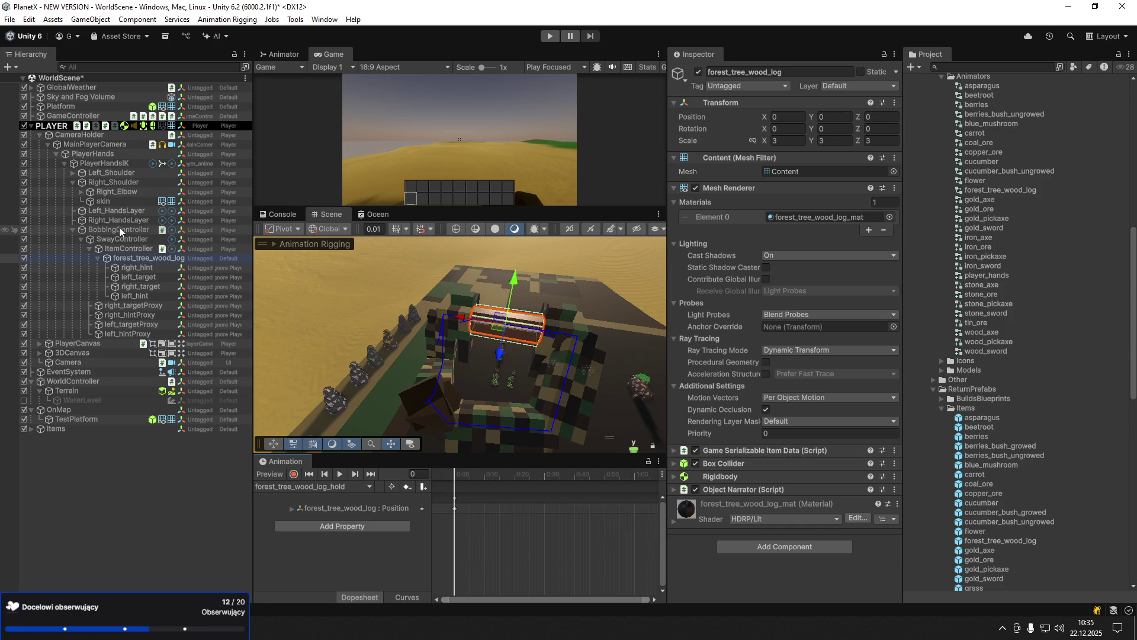
- Set both HandsLayers' Two Bone IK Target and Hint fields to the log's targets and hints
left_click(125, 221)
left_click_drag(141, 289, 788, 269)
left_click_drag(137, 268, 801, 284)
left_click(125, 208)
mouse_move(134, 277)
left_mouse_down()
mouse_move(197, 294)
mouse_move(788, 279)
left_mouse_up()
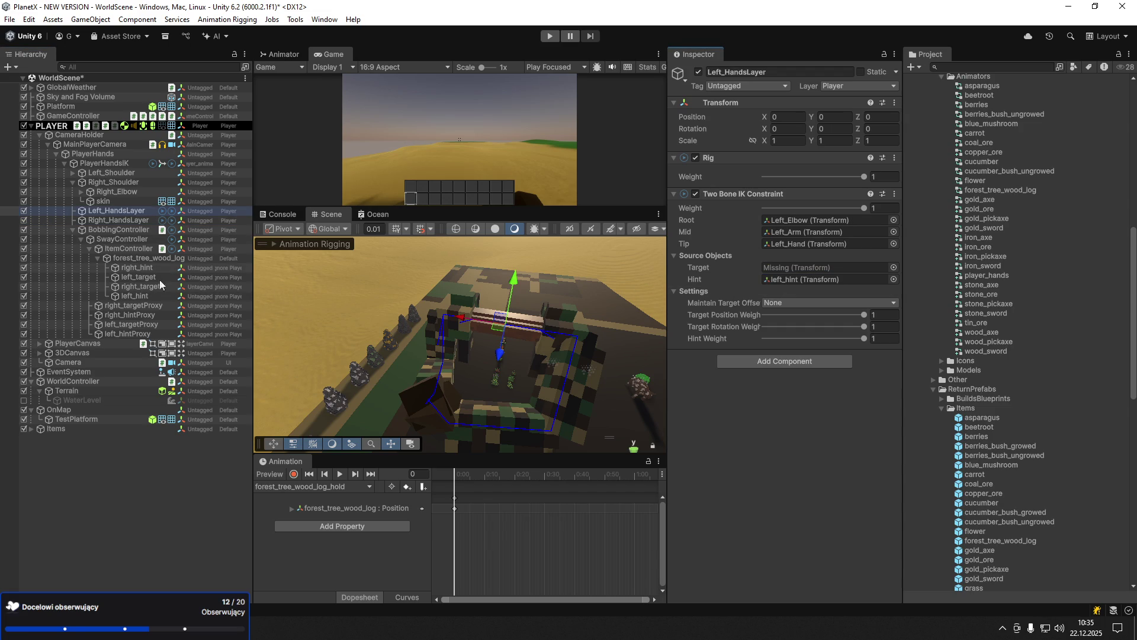
mouse_move(140, 279)
left_mouse_down()
mouse_move(410, 284)
mouse_move(832, 268)
left_mouse_up()
- Move BobbingController to X -3.29, Z -7.44 and tilt it slightly
left_click(92, 230)
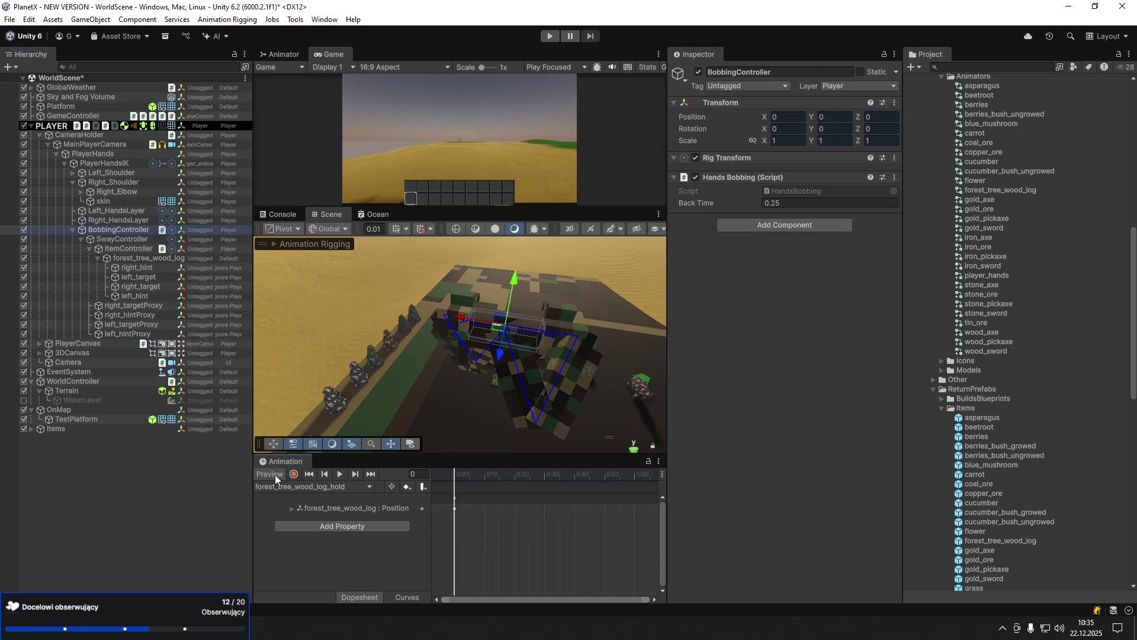
mouse_move(481, 386)
left_mouse_down()
mouse_move(463, 404)
mouse_move(419, 380)
left_mouse_up()
key("e")
mouse_move(439, 417)
left_mouse_down()
mouse_move(450, 343)
mouse_move(539, 404)
mouse_move(520, 379)
mouse_move(354, 394)
left_mouse_up()
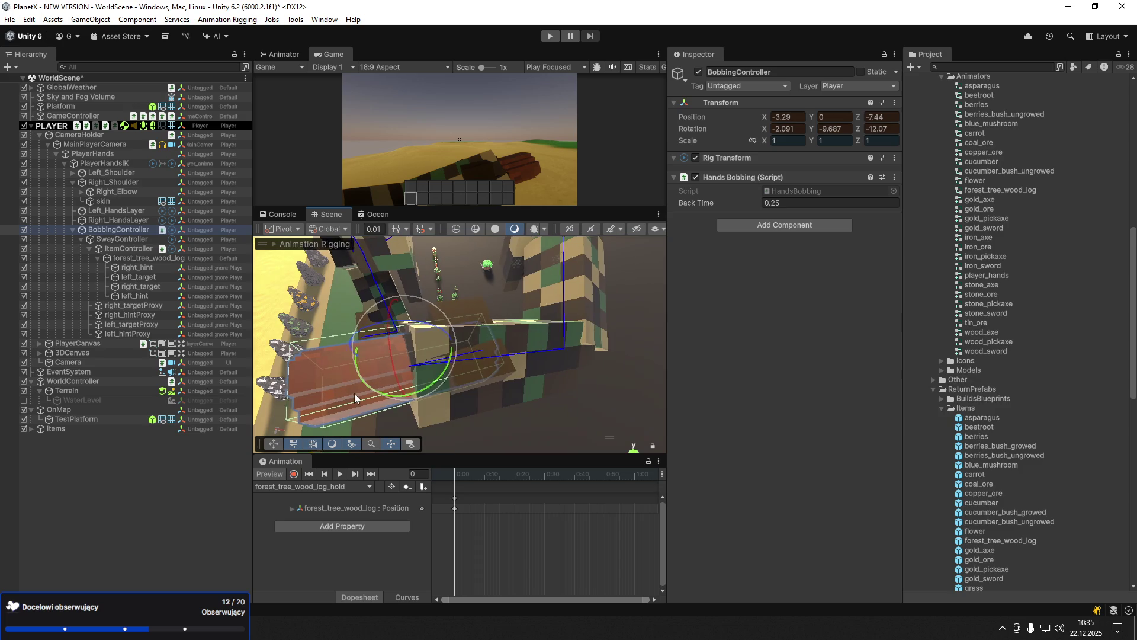
- Move right_hint and left_hint out to either side of the log
left_click(136, 268)
mouse_move(376, 371)
left_mouse_down()
mouse_move(386, 388)
mouse_move(365, 379)
mouse_move(329, 311)
left_mouse_up()
left_click(147, 296)
left_click_drag(423, 376, 522, 368)
- Move and rotate right_target onto the log for the right-hand grip
left_click(152, 288)
left_click_drag(422, 375, 380, 380)
key("e")
left_click_drag(465, 367, 550, 321)
key("w")
mouse_move(427, 348)
left_mouse_down()
mouse_move(407, 385)
mouse_move(431, 364)
left_mouse_up()
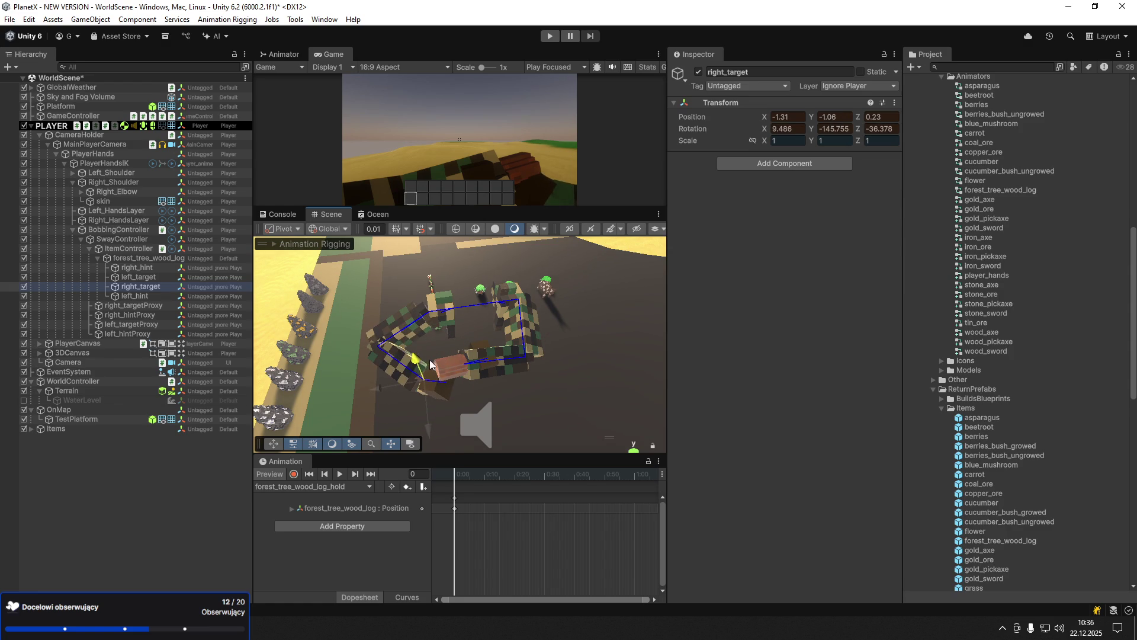
left_click_drag(432, 433, 435, 422)
- Lower left_target onto the log, turn off preview, and select the log
left_click(144, 269)
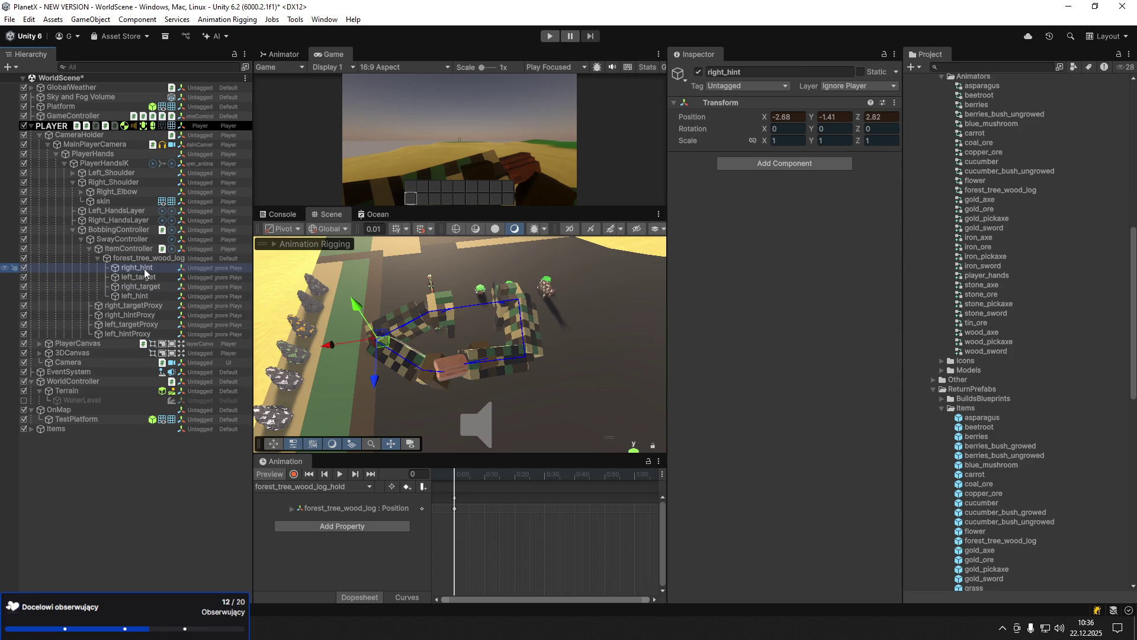
left_click(148, 287)
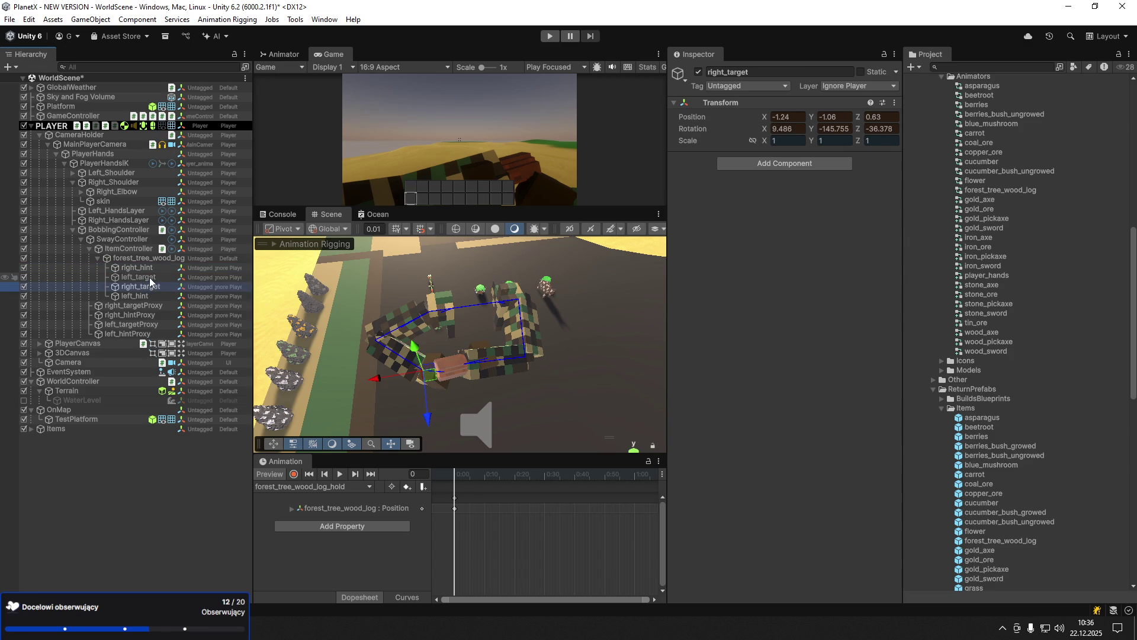
left_click(149, 278)
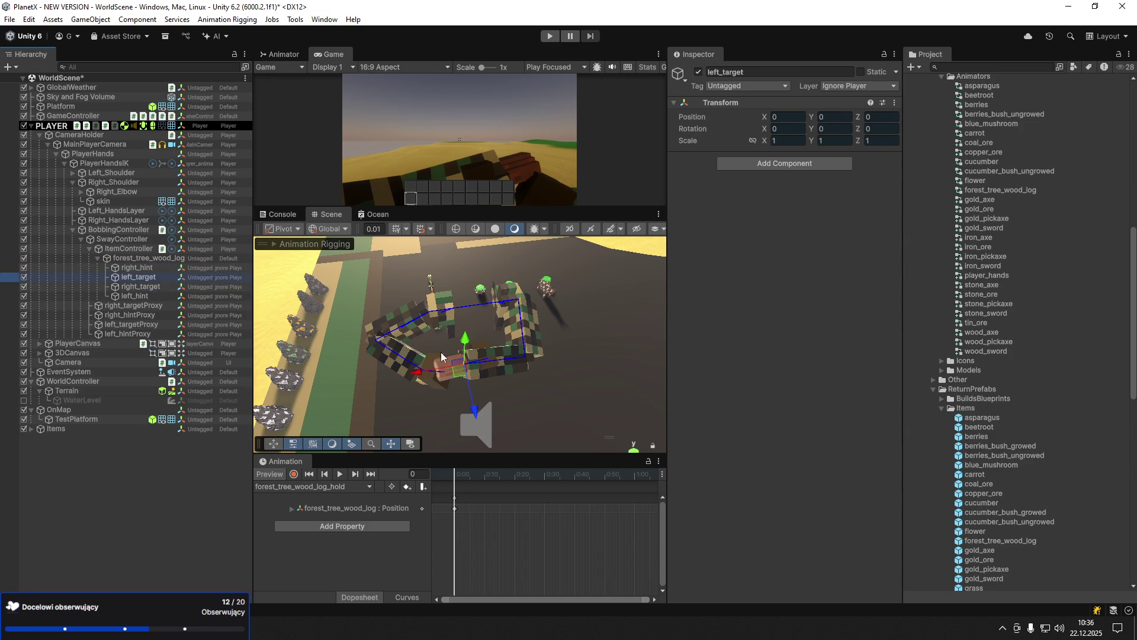
mouse_move(417, 375)
left_mouse_down()
mouse_move(462, 361)
mouse_move(776, 358)
mouse_move(995, 306)
mouse_move(1057, 271)
mouse_move(1079, 172)
mouse_move(679, 308)
left_mouse_up()
key("e")
key("w")
mouse_move(421, 365)
left_mouse_down()
mouse_move(336, 468)
mouse_move(442, 396)
mouse_move(419, 379)
left_mouse_up()
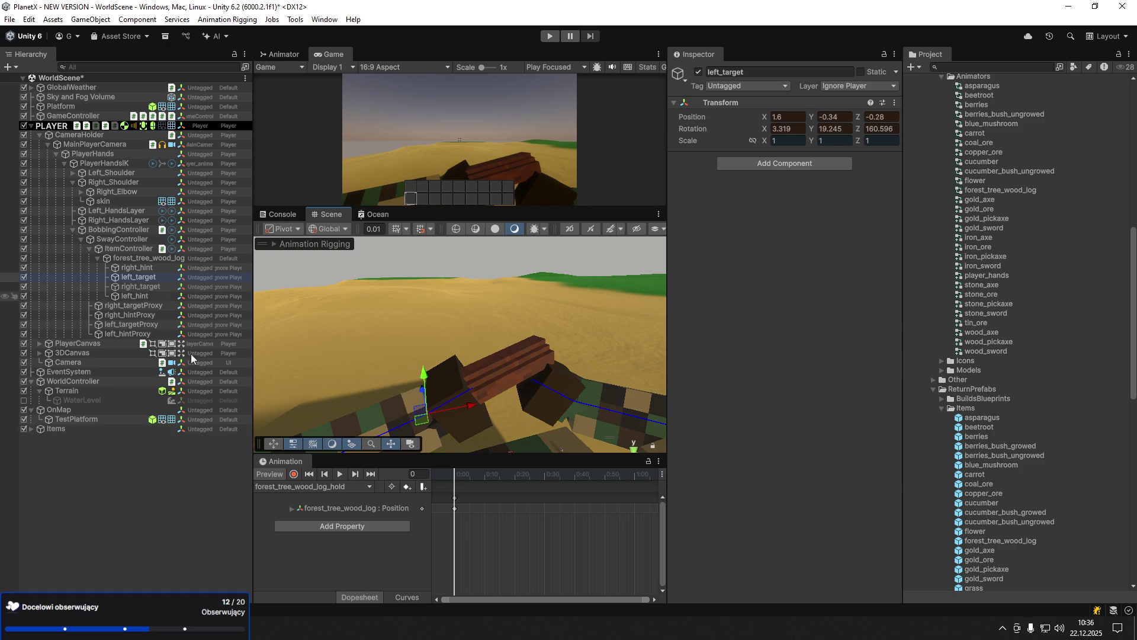
left_click(269, 474)
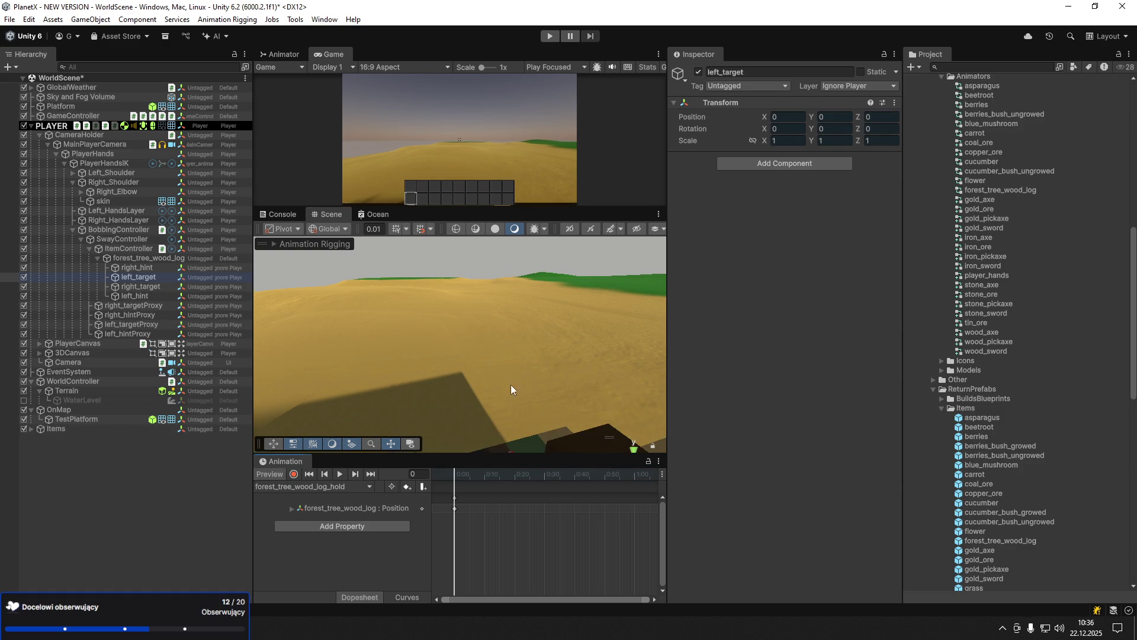
key("f")
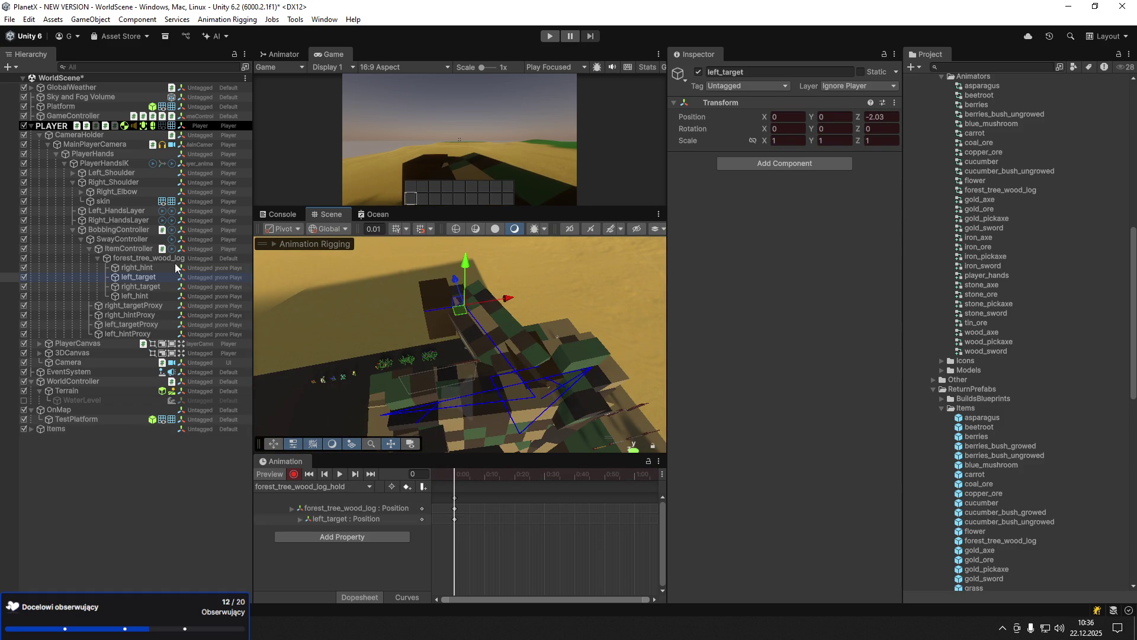
left_click(129, 258)
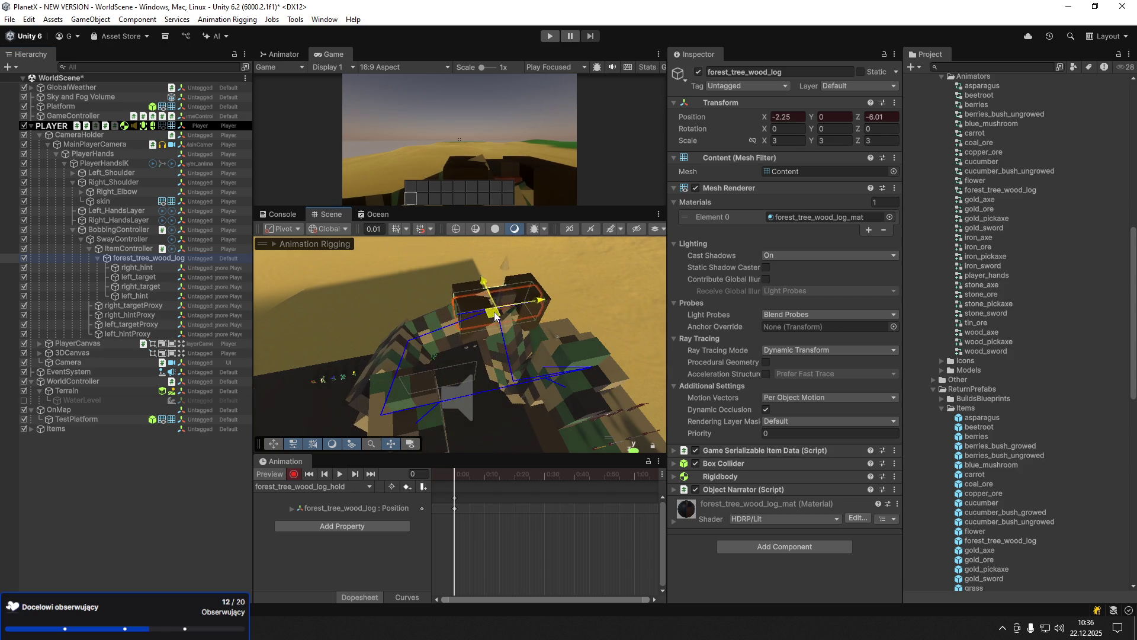
- Raise the log to Y 0.99, move left_hint to X 4.75 and left_target to X 1.29
mouse_move(504, 272)
left_mouse_down()
mouse_move(477, 264)
mouse_move(511, 297)
mouse_move(673, 300)
mouse_move(664, 259)
mouse_move(619, 308)
left_mouse_up()
left_click(148, 268)
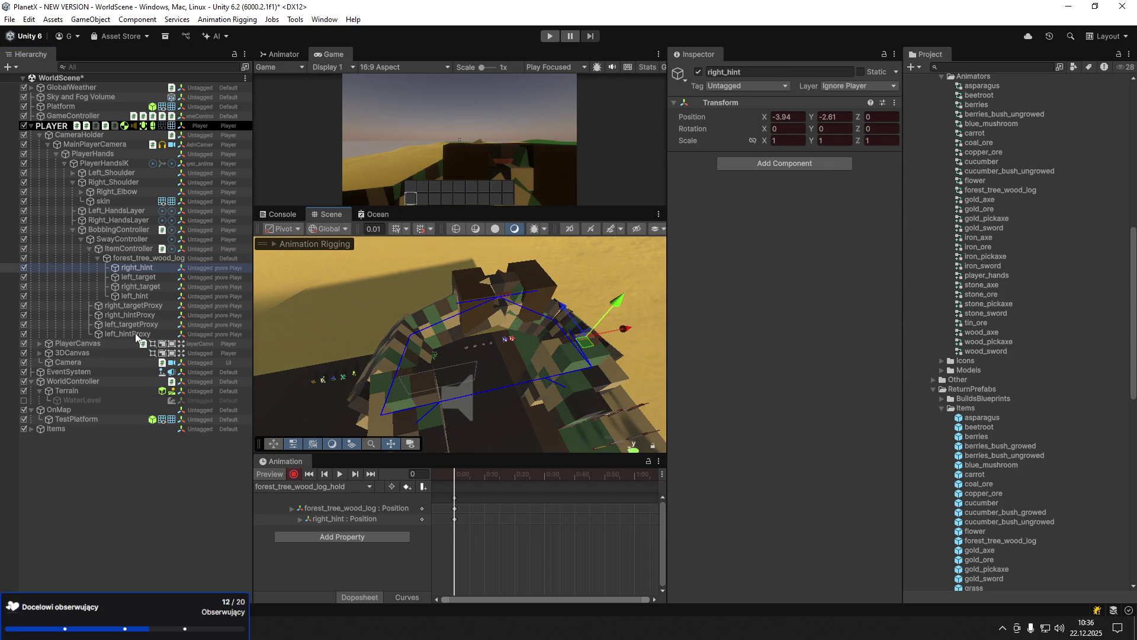
left_click(138, 295)
mouse_move(546, 294)
left_mouse_down()
mouse_move(282, 307)
mouse_move(265, 333)
mouse_move(292, 372)
left_mouse_up()
left_click(139, 277)
mouse_move(537, 292)
left_mouse_down()
mouse_move(460, 297)
mouse_move(485, 298)
left_mouse_up()
- Tilt the log, then rotate and slightly lower left_target to turn the left hand
left_click(137, 259)
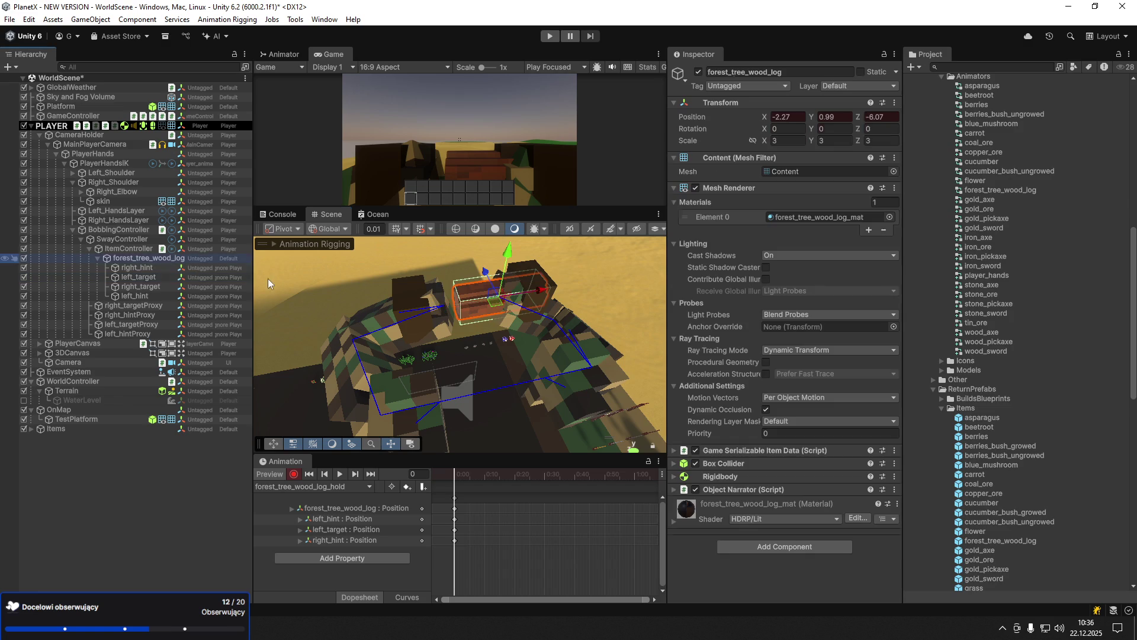
key("e")
mouse_move(494, 262)
left_mouse_down()
mouse_move(484, 269)
mouse_move(501, 362)
left_mouse_up()
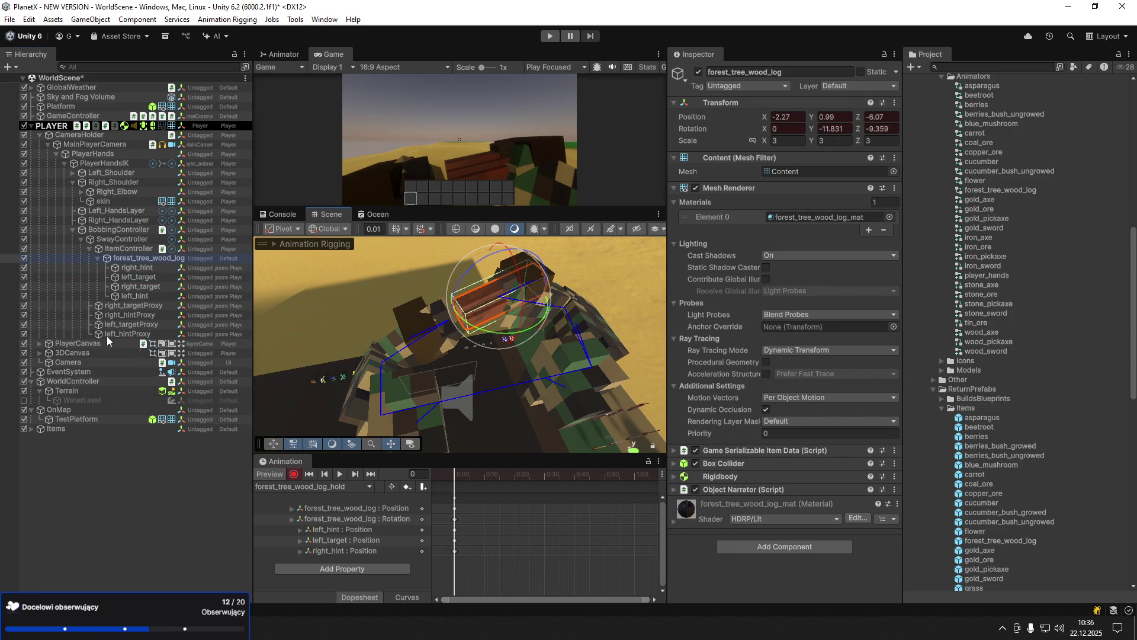
left_click(137, 287)
left_click(138, 278)
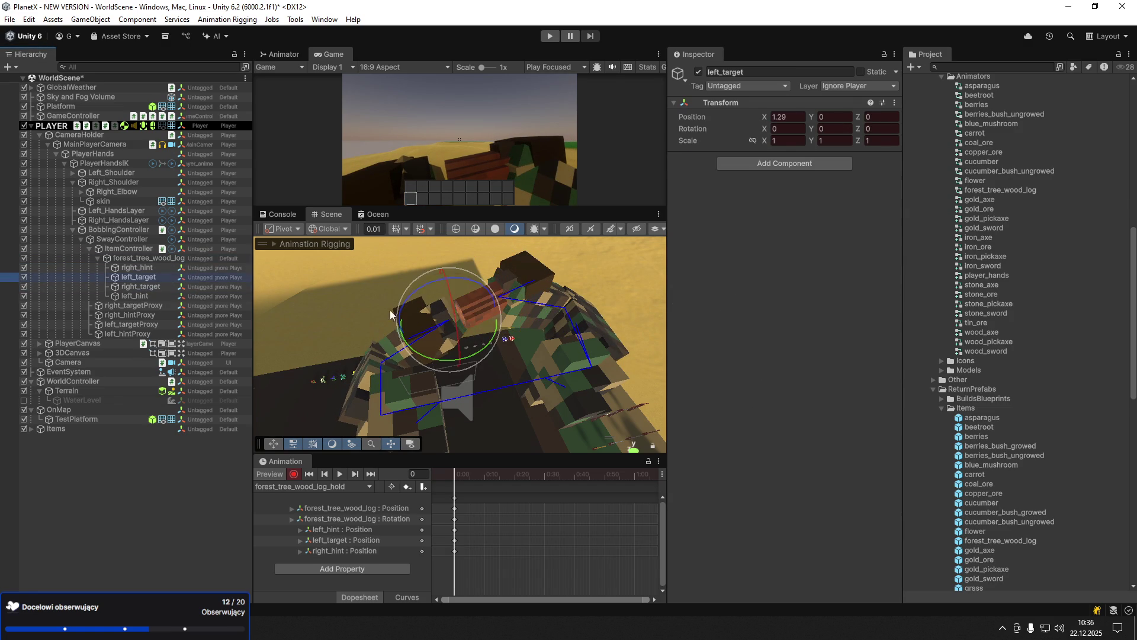
mouse_move(454, 357)
left_mouse_down()
mouse_move(448, 317)
mouse_move(508, 355)
mouse_move(466, 360)
mouse_move(439, 278)
mouse_move(712, 269)
mouse_move(833, 247)
mouse_move(814, 268)
mouse_move(894, 264)
left_mouse_up()
key("w")
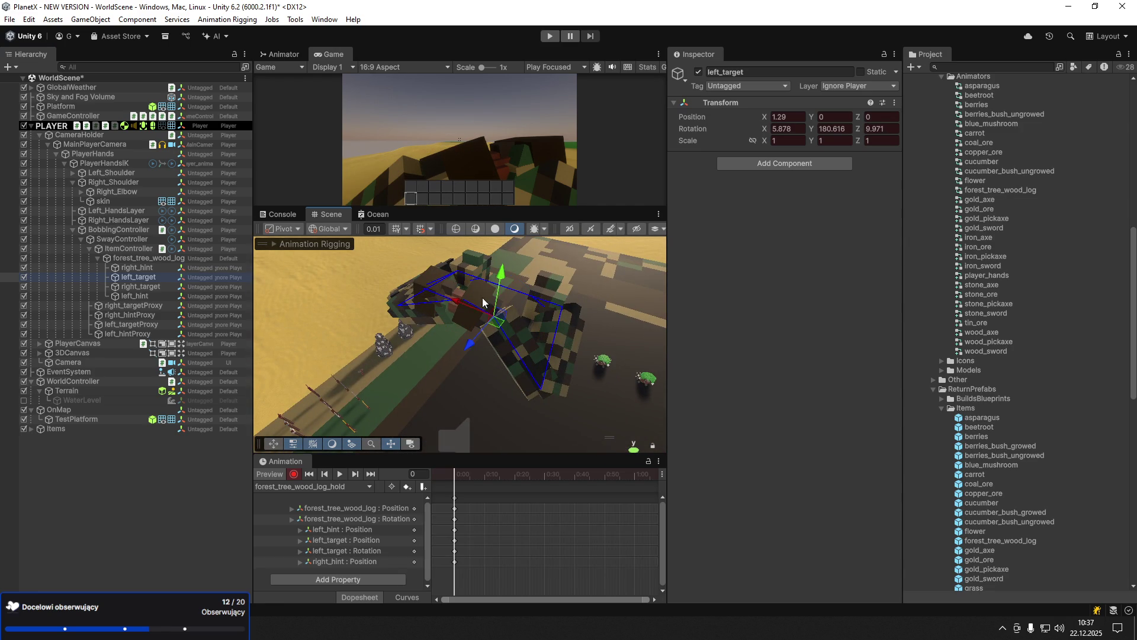
mouse_move(498, 287)
left_mouse_down()
mouse_move(472, 318)
mouse_move(495, 315)
left_mouse_up()
scroll(495, 320, "up", 5)
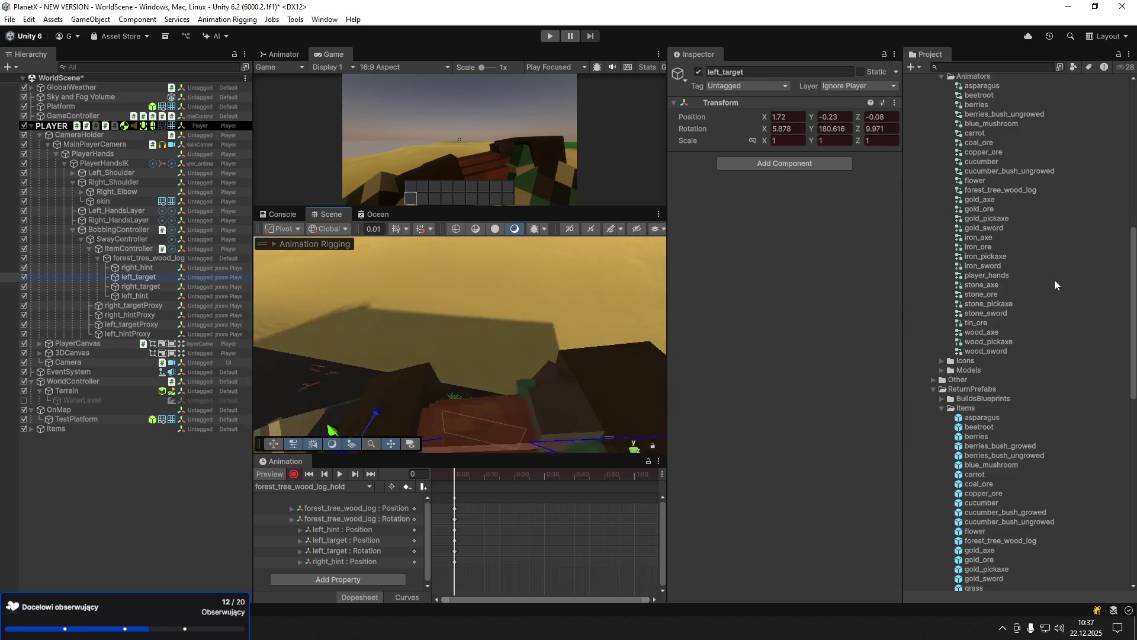
key("f")
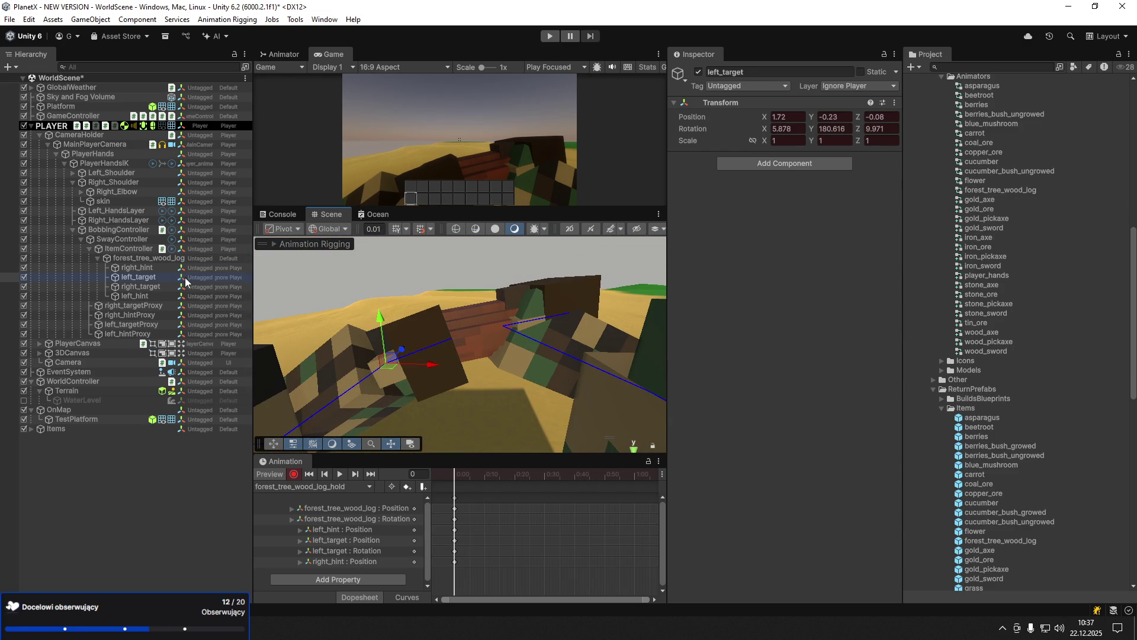
- Move right_target under the log and rotate it to adjust the right-hand grip
left_click(154, 287)
mouse_move(506, 287)
left_mouse_down()
mouse_move(529, 343)
mouse_move(448, 353)
mouse_move(362, 419)
mouse_move(379, 414)
mouse_move(402, 355)
mouse_move(471, 366)
left_mouse_up()
key("e")
key("w")
key("e")
mouse_move(467, 310)
left_mouse_down()
mouse_move(497, 375)
mouse_move(490, 347)
mouse_move(521, 353)
left_mouse_up()
key("w")
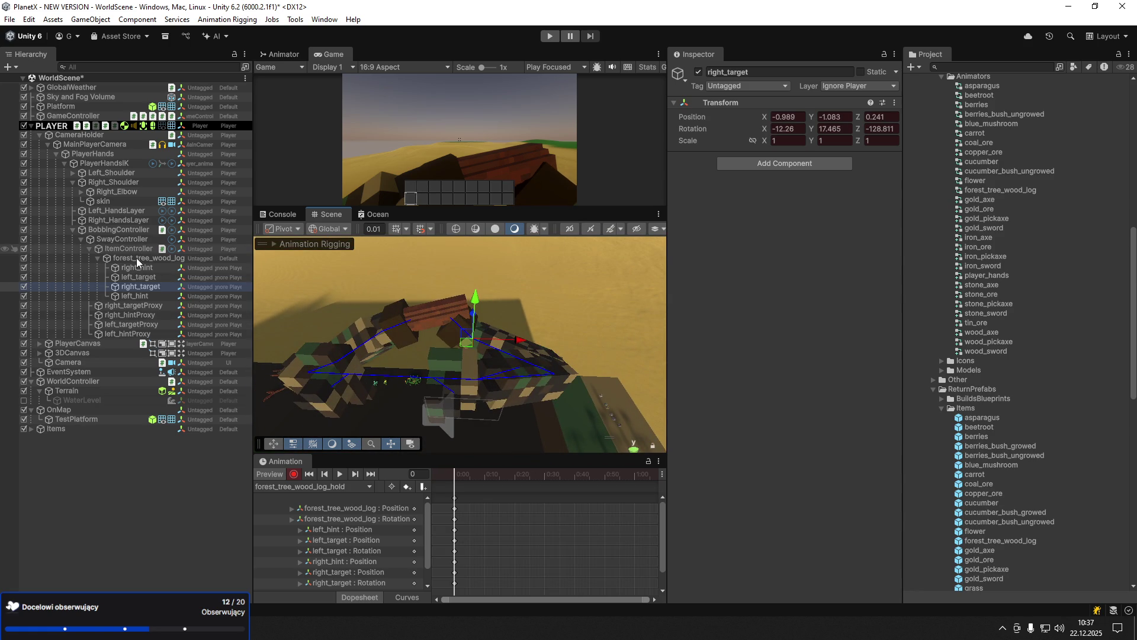
- Lower the log toward the hands and shift it to X -4.99
left_click(137, 259)
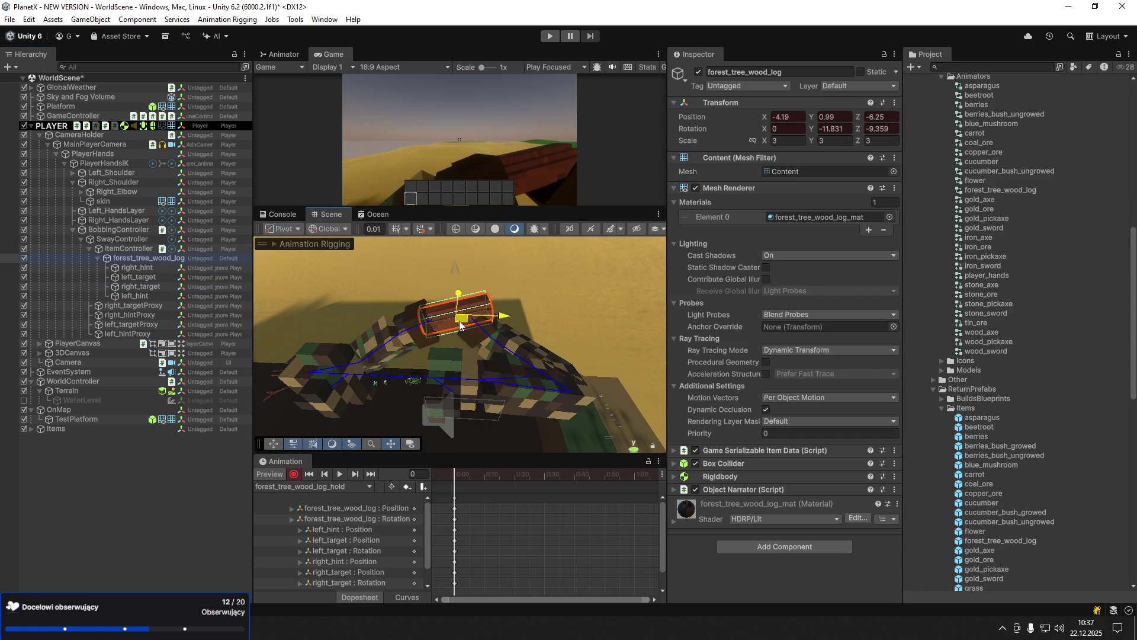
mouse_move(456, 323)
left_mouse_down()
mouse_move(456, 283)
mouse_move(465, 289)
left_mouse_up()
mouse_move(500, 324)
left_mouse_down()
mouse_move(510, 327)
mouse_move(410, 315)
left_mouse_up()
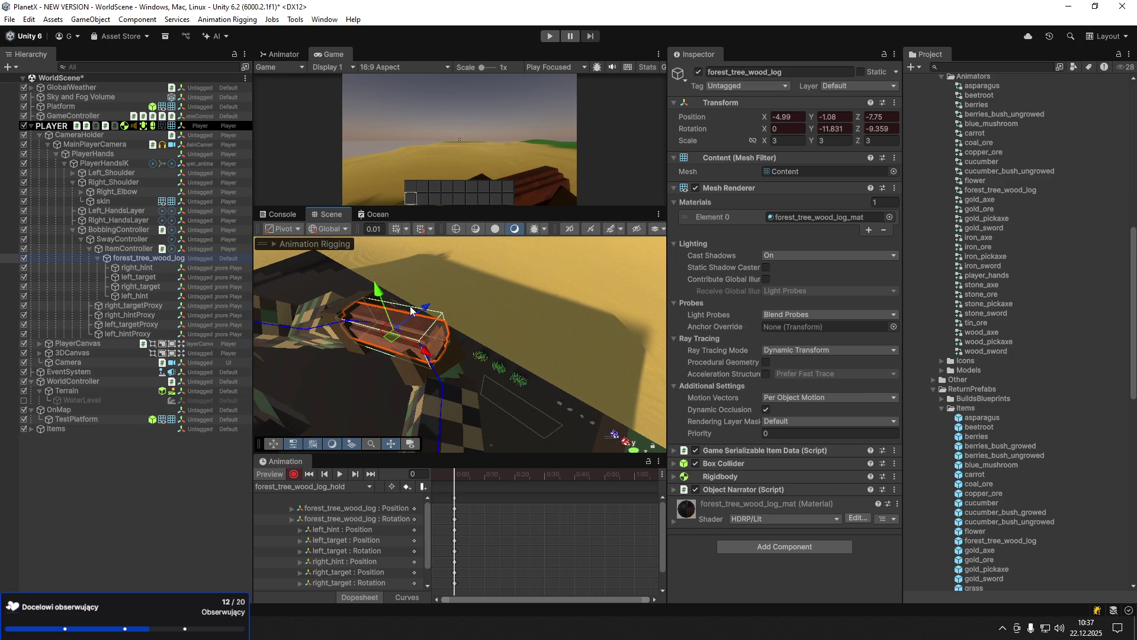
- Create a new animation clip saved as forest_tree_wood_log_use1.anim
key("f")
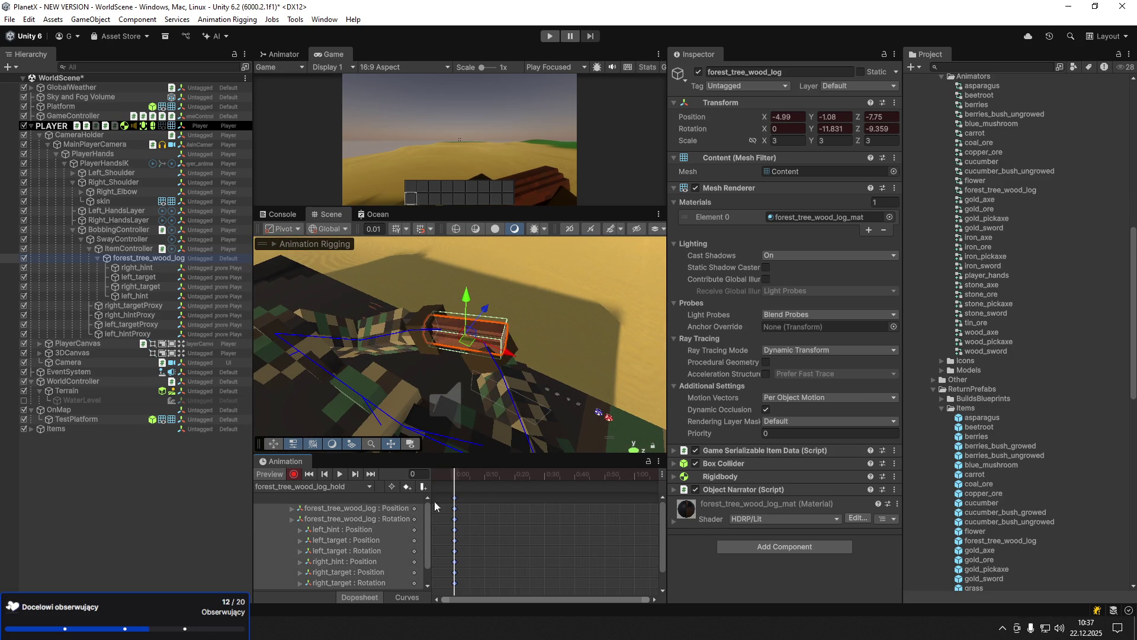
left_click(314, 487)
left_click(324, 519)
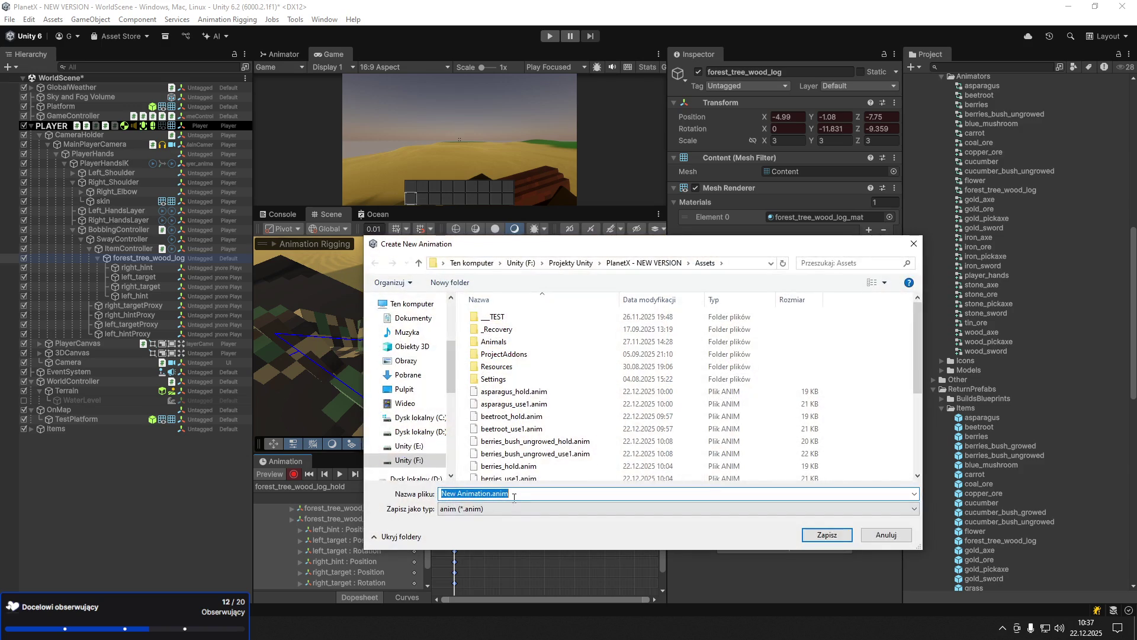
type("fore")
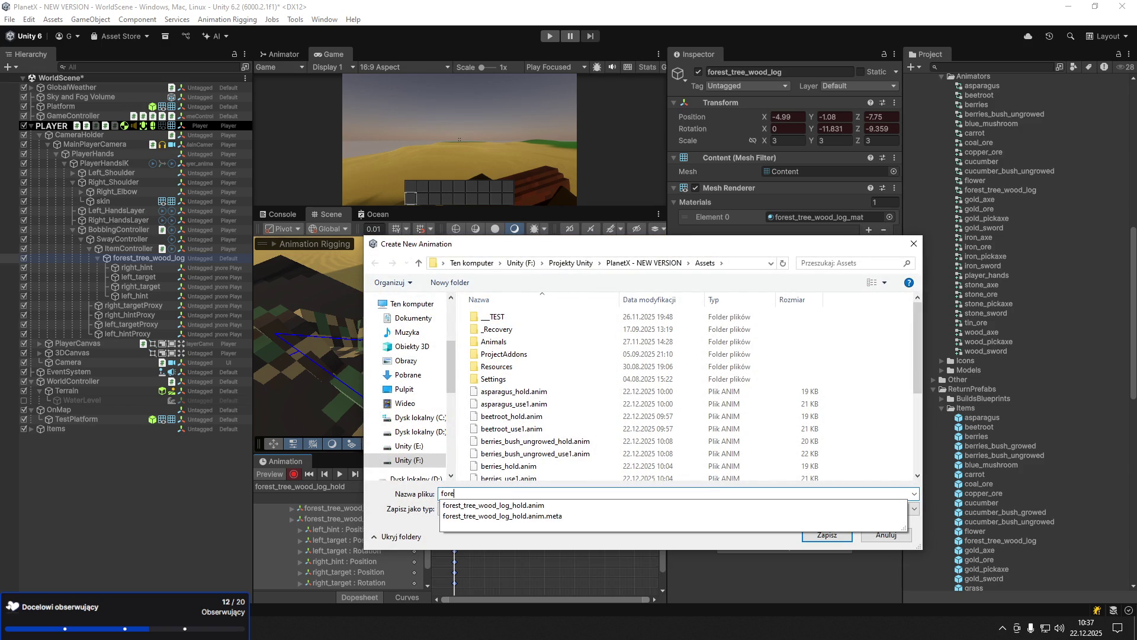
key("Down")
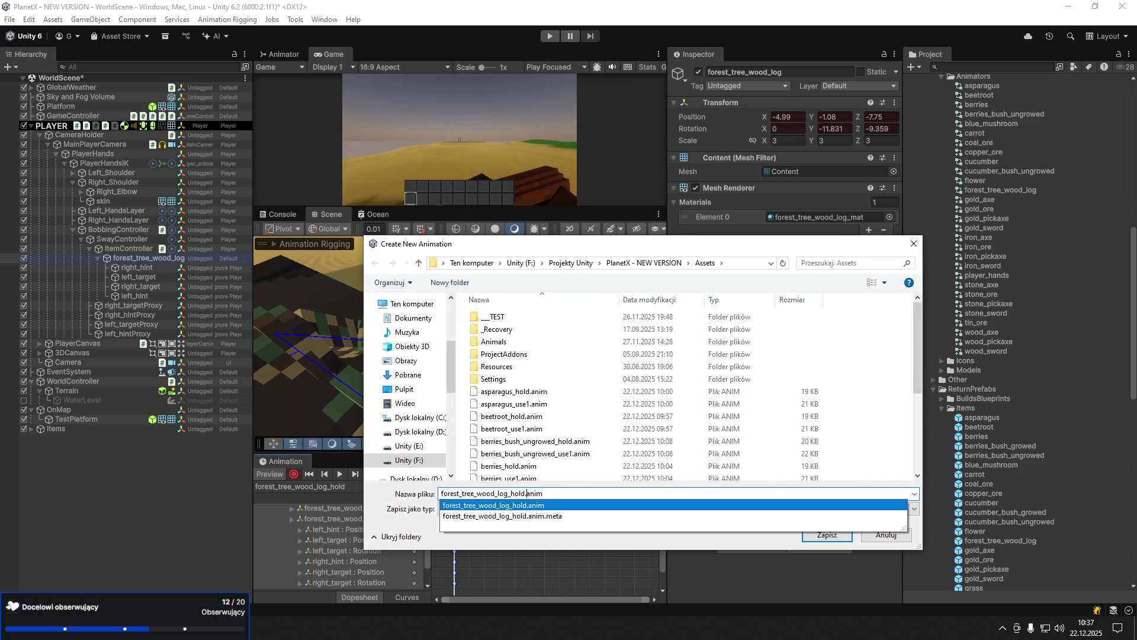
key("BackSpace")
key("BackSpace")
key("BackSpace")
type("use1")
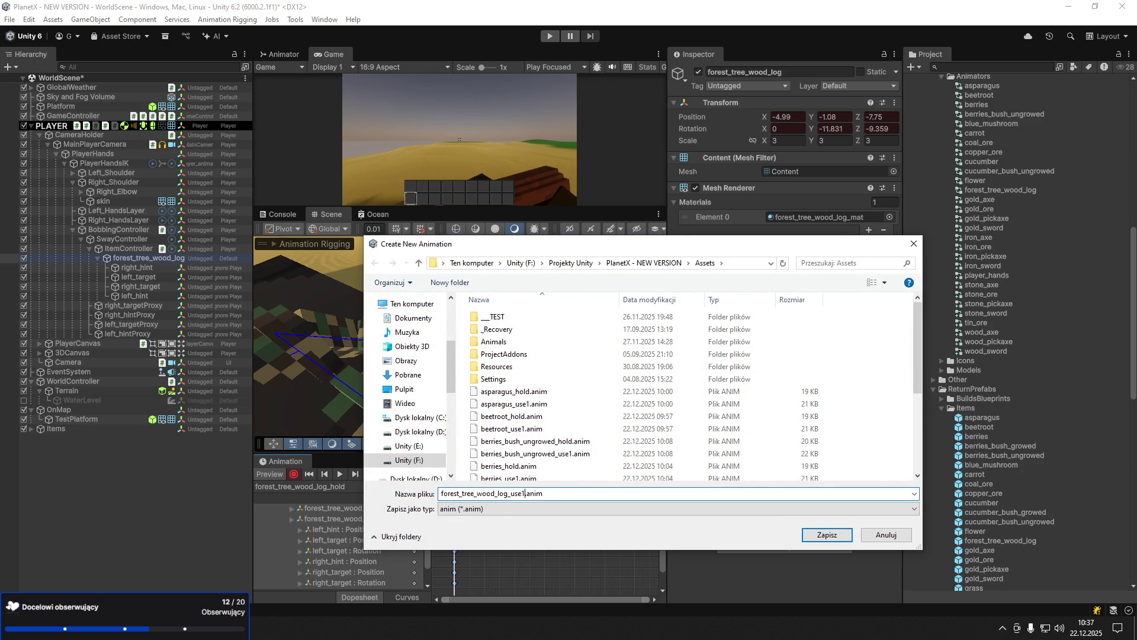
key("Return")
- With use1 active and recording on, key the log pushed forward at frame 8
left_click(297, 491)
left_click(297, 487)
left_click(294, 474)
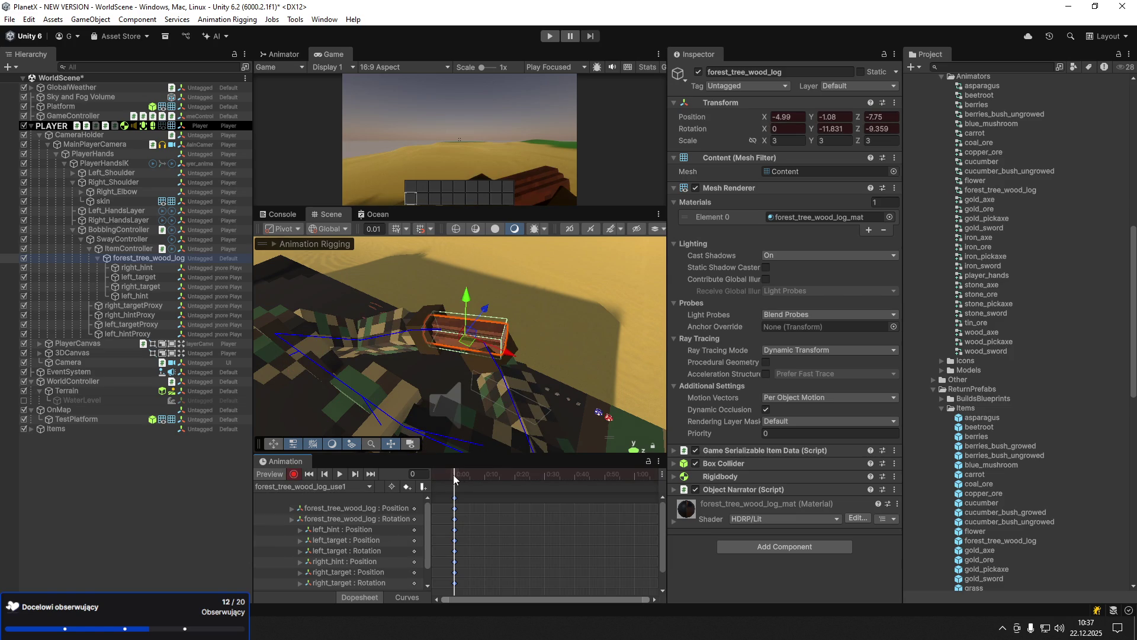
left_click_drag(455, 479, 479, 478)
mouse_move(490, 311)
left_mouse_down()
mouse_move(473, 331)
mouse_move(474, 431)
left_mouse_up()
- Key the log raised and tilted further at frame 19, then preview from frame 0
left_click(512, 478)
left_click_drag(484, 289, 484, 273)
key("e")
left_click_drag(438, 323, 435, 456)
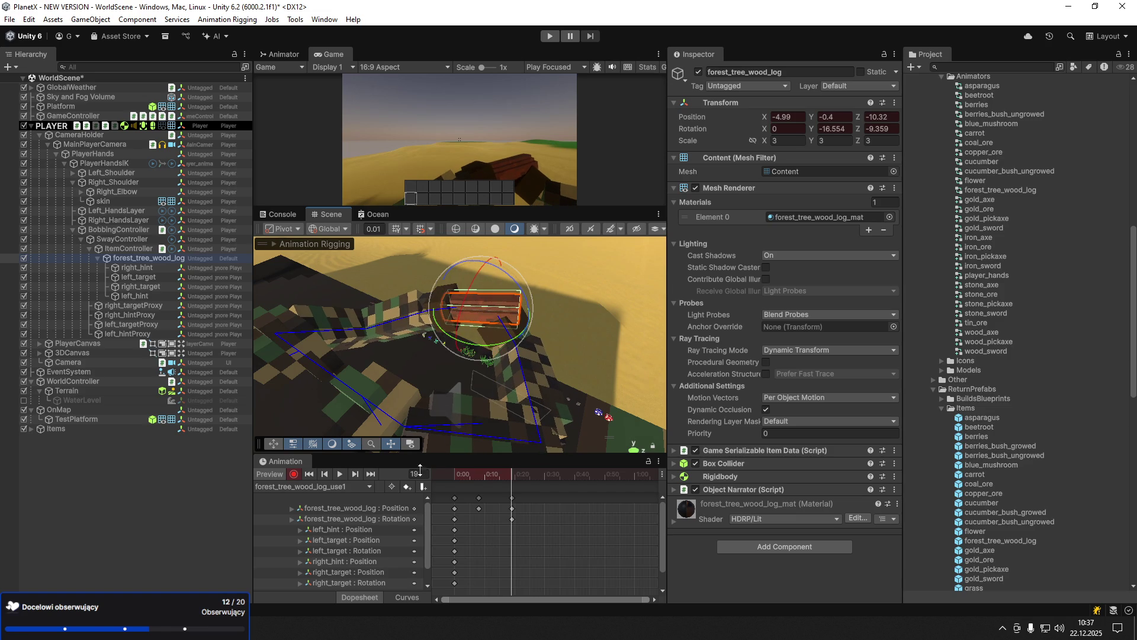
left_click(454, 474)
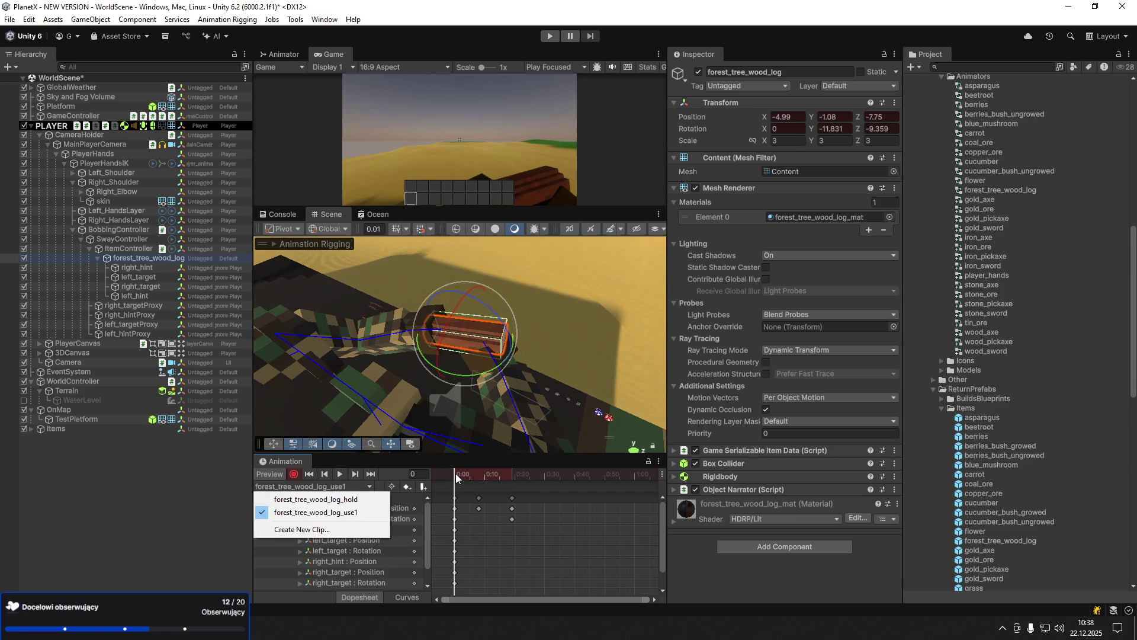
key("space")
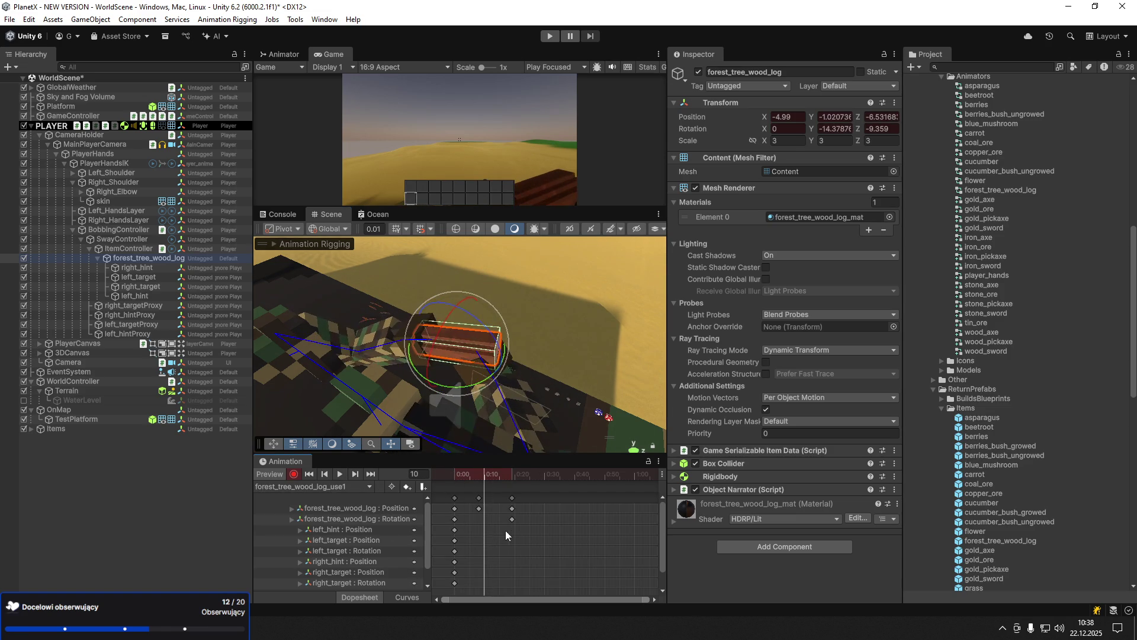
- Stretch the later keyframes in the Dopesheet to slow the motion, replay it, and save the scene
left_click_drag(530, 535, 470, 491)
key("ctrl+a")
left_click_drag(519, 533, 528, 533)
left_click(563, 517)
left_click(452, 474)
key("space")
key("space")
key("ctrl+s")
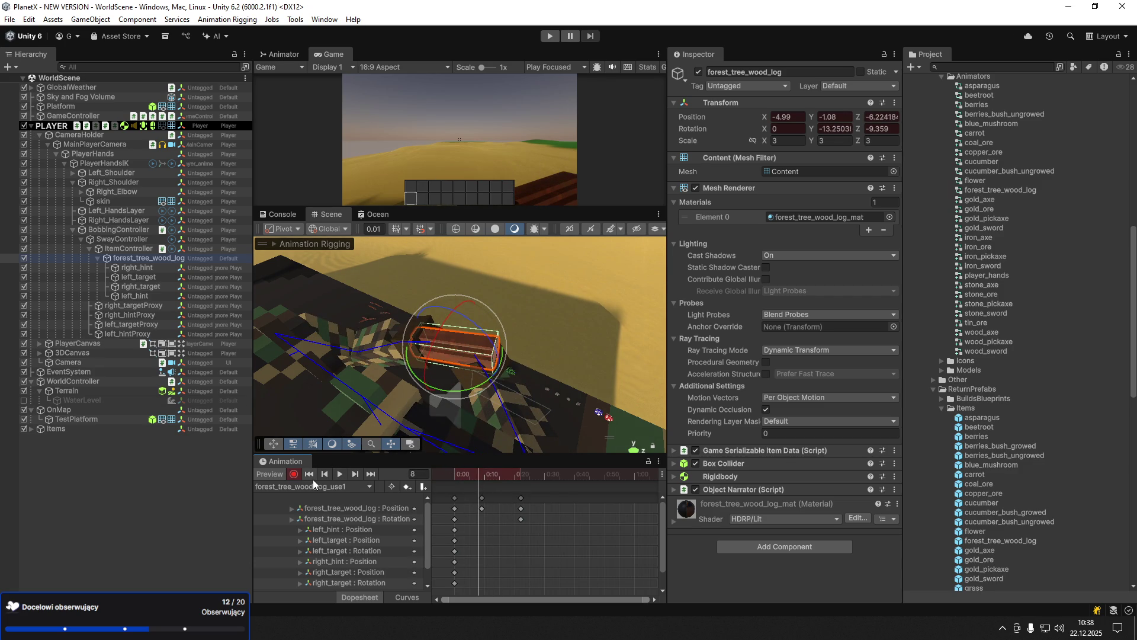
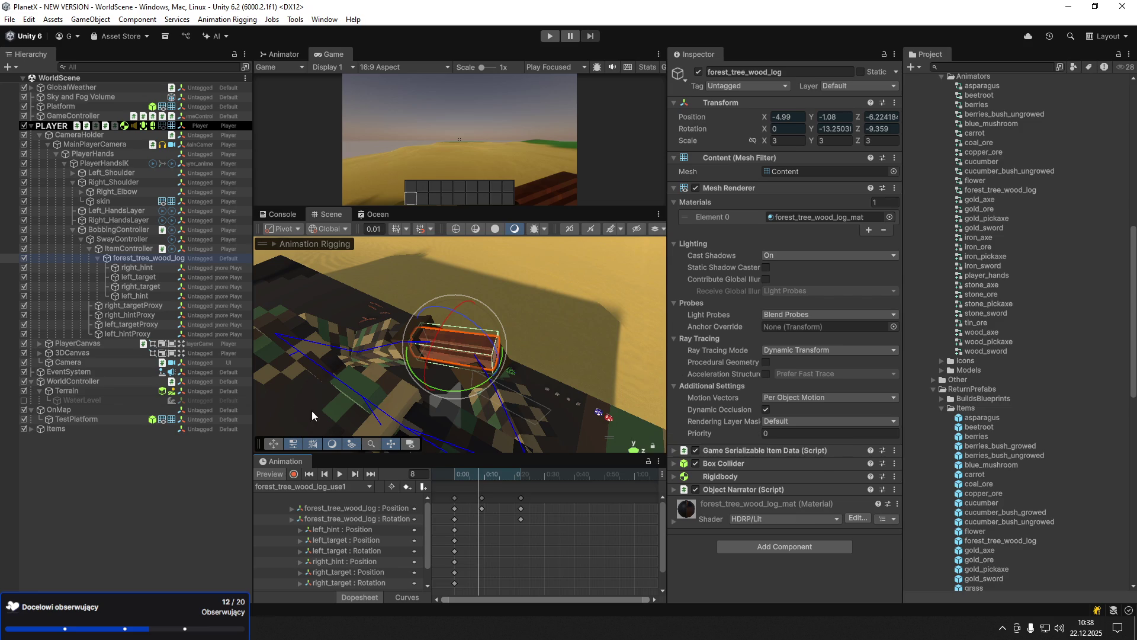
- Turn off Animation Preview and delete forest_tree_wood_log with its hint and target children
left_click(271, 476)
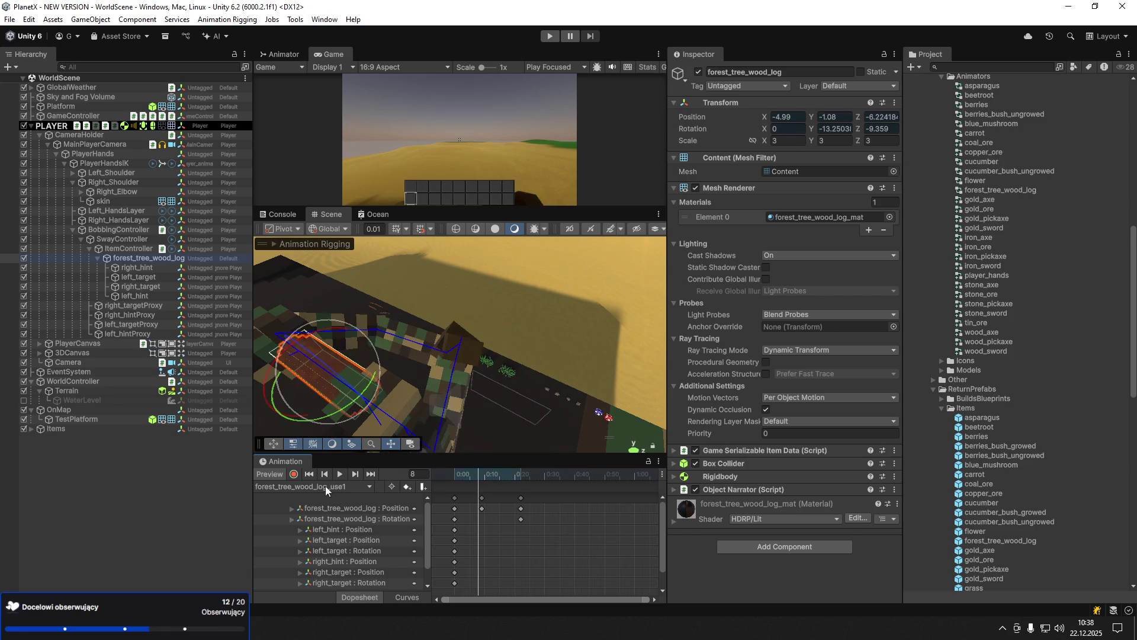
left_click(121, 259)
key("Delete")
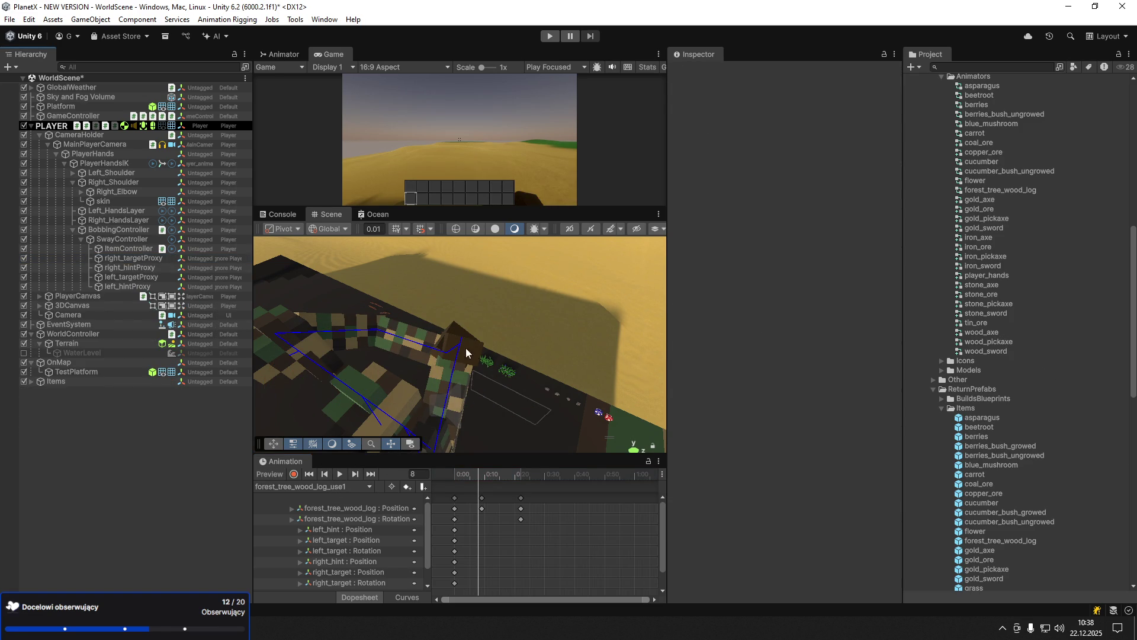
key("ctrl+z")
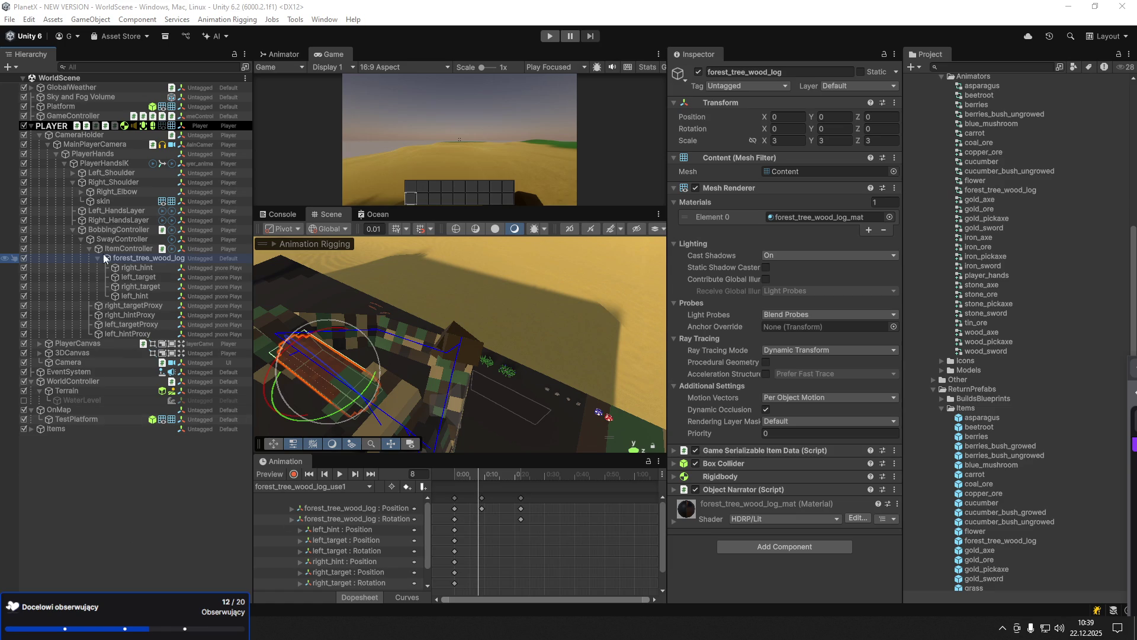
key("Delete")
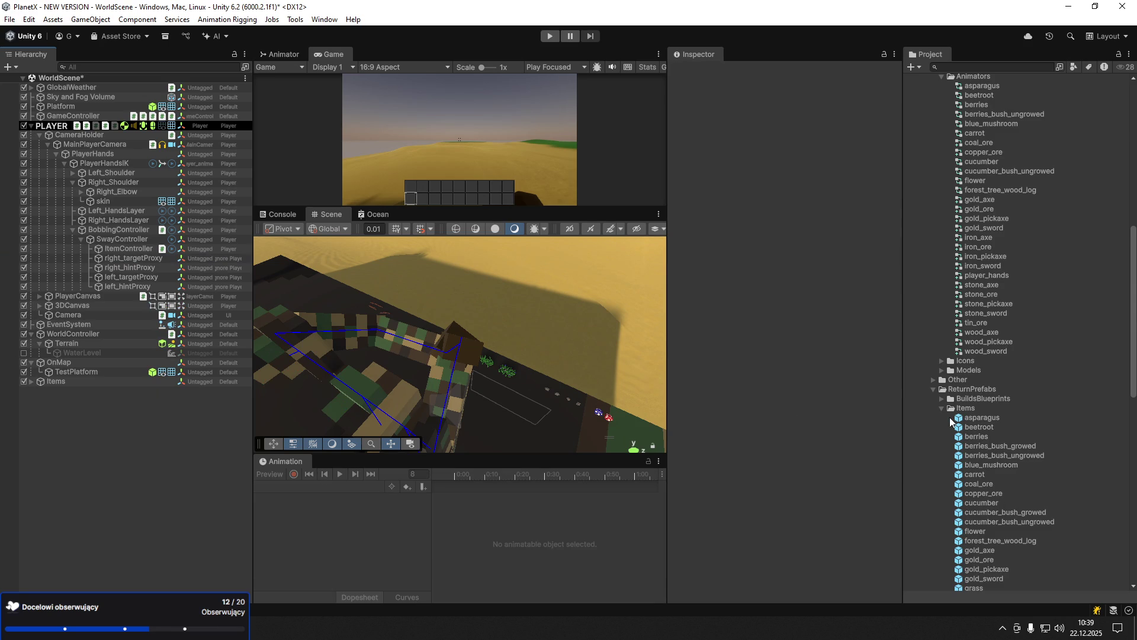
scroll(1001, 417, "up", 3)
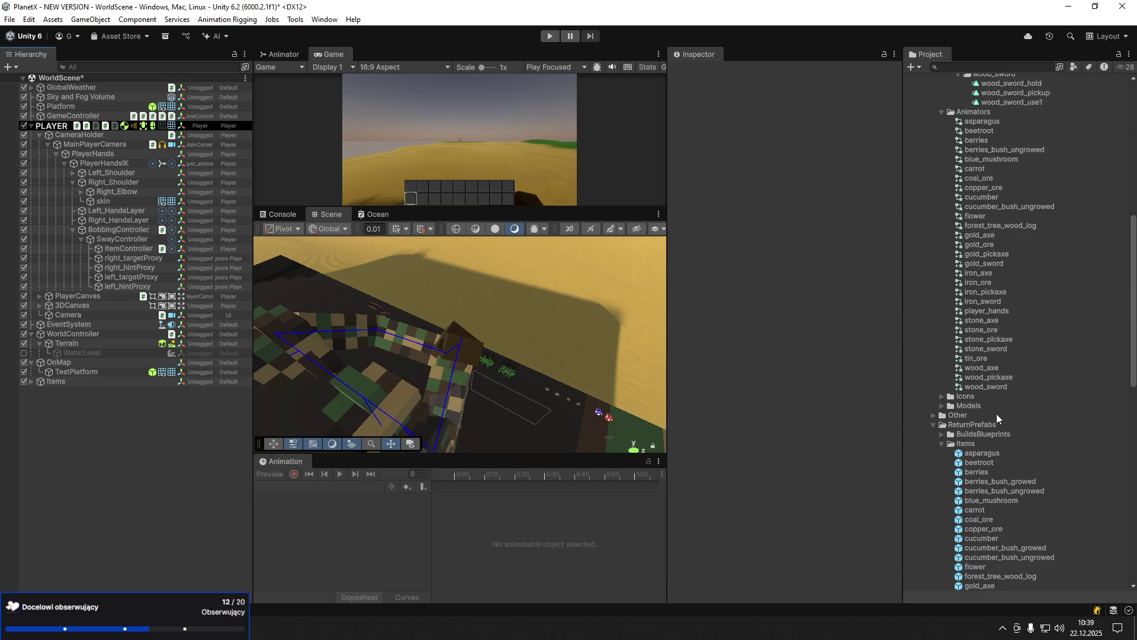
scroll(997, 415, "down", 20)
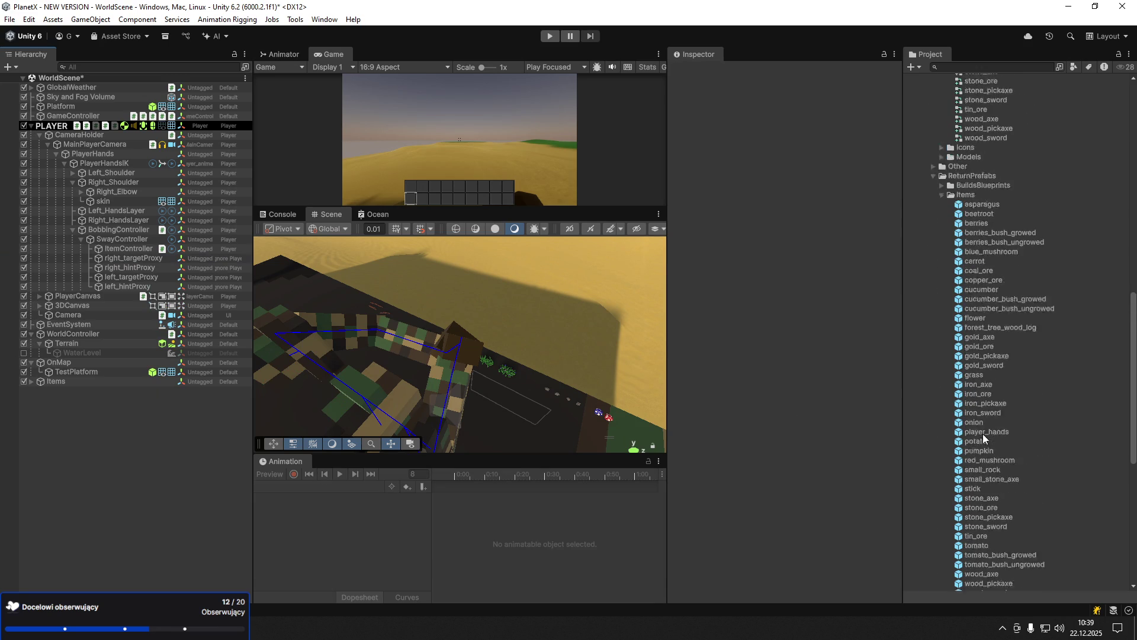
scroll(981, 438, "up", 11)
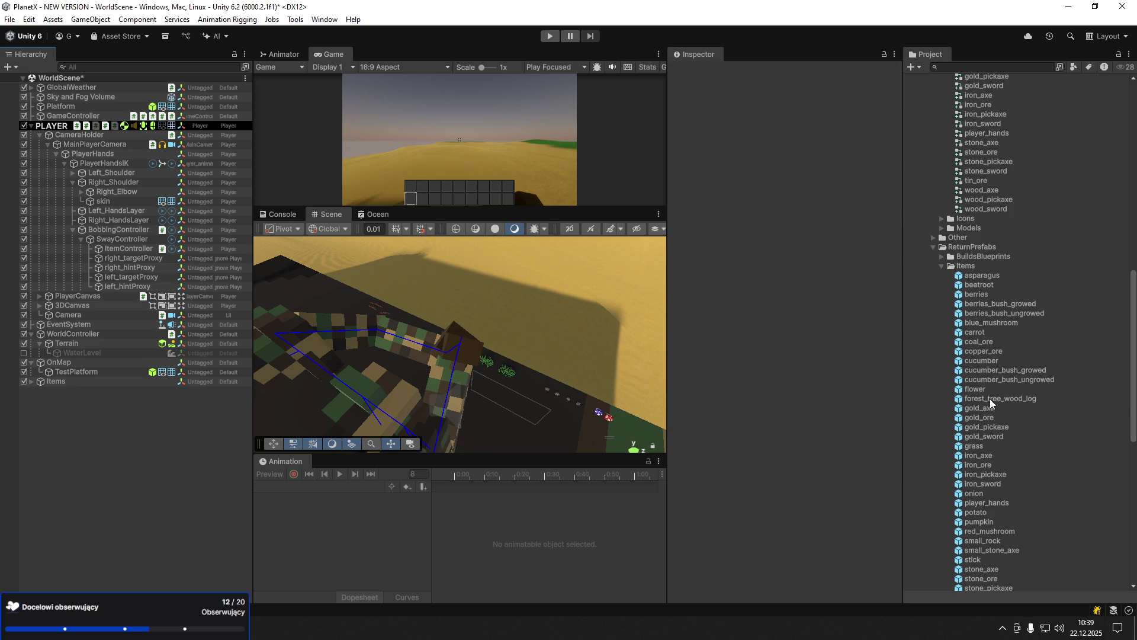
left_click(992, 399)
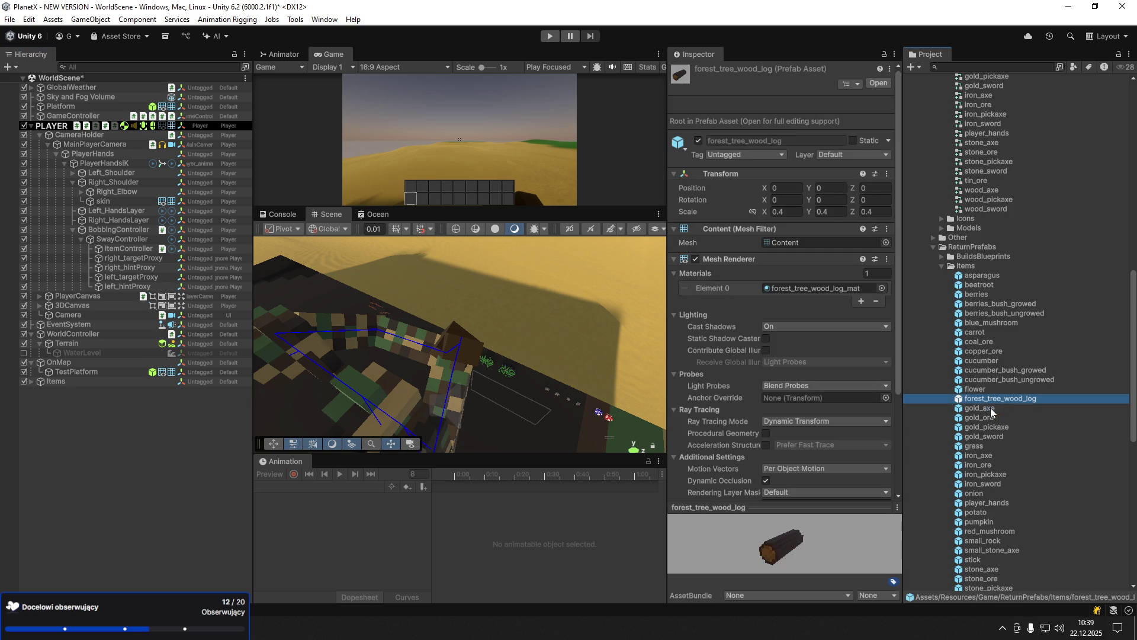
left_click(987, 447)
left_click(988, 494)
left_click(990, 512)
left_click(991, 522)
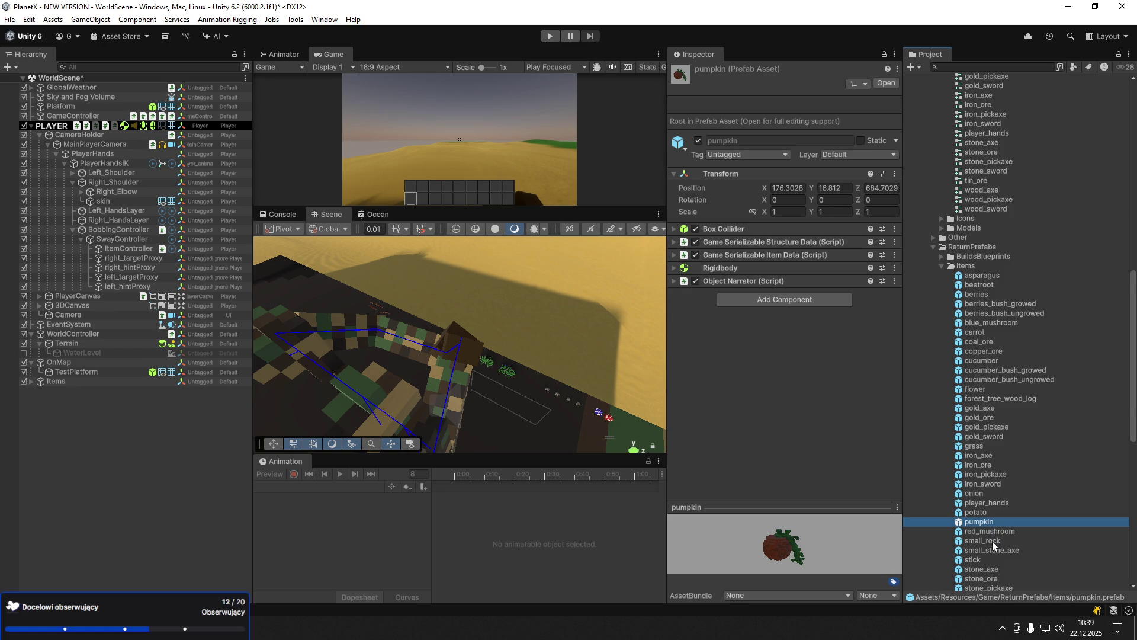
left_click(994, 532)
left_click(995, 540)
left_click(996, 551)
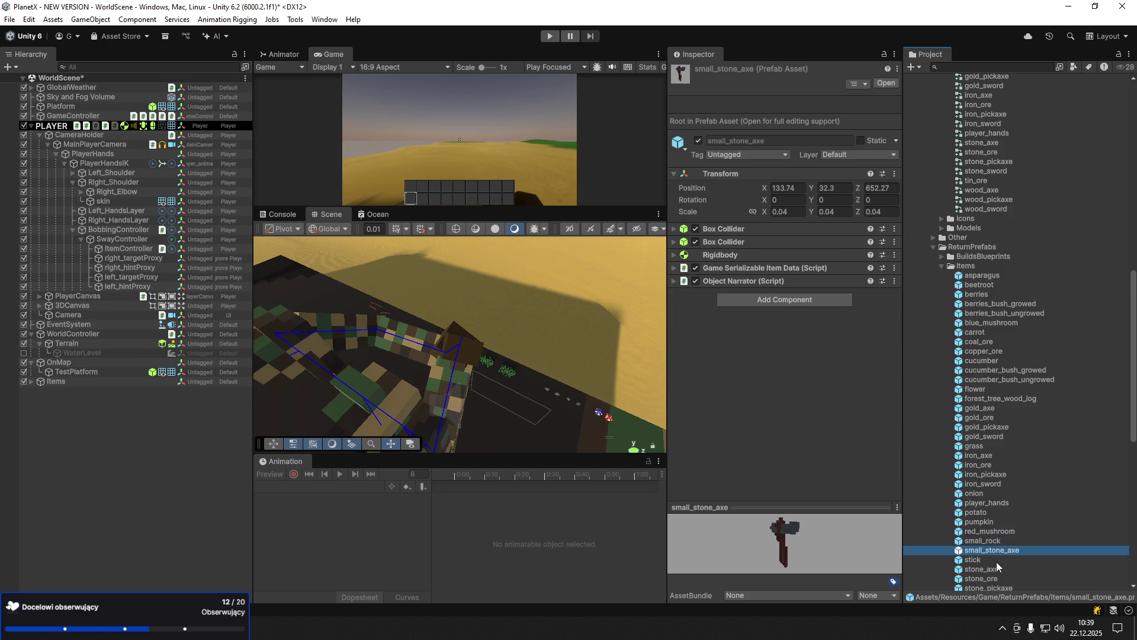
scroll(994, 557, "down", 1)
scroll(1000, 551, "down", 1)
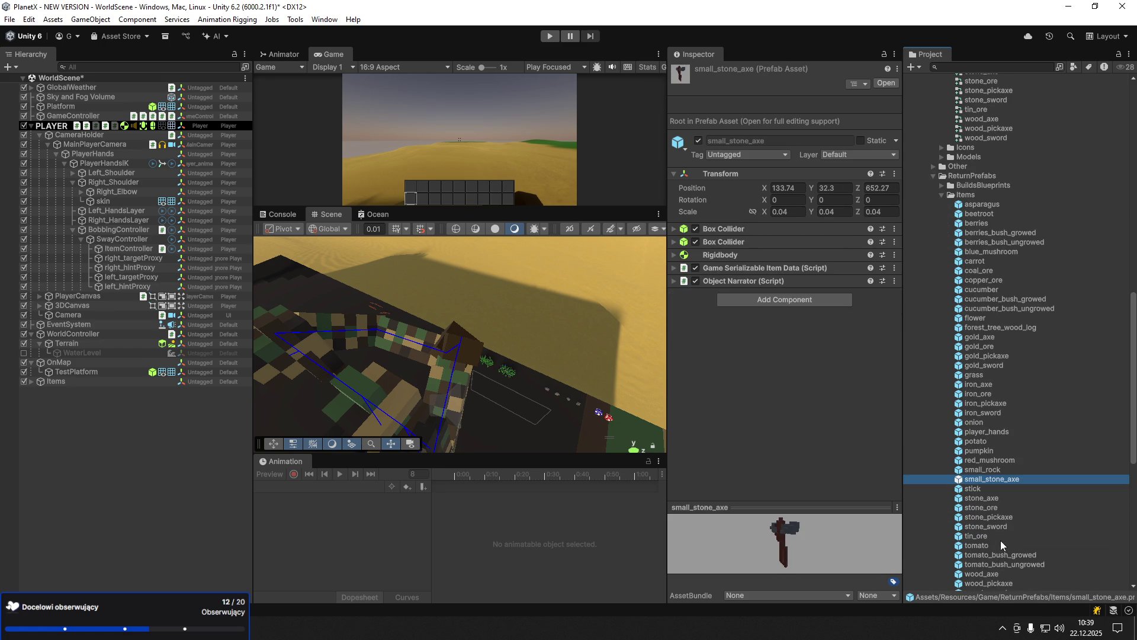
left_click(1001, 545)
left_click(1004, 554)
scroll(1004, 554, "down", 1)
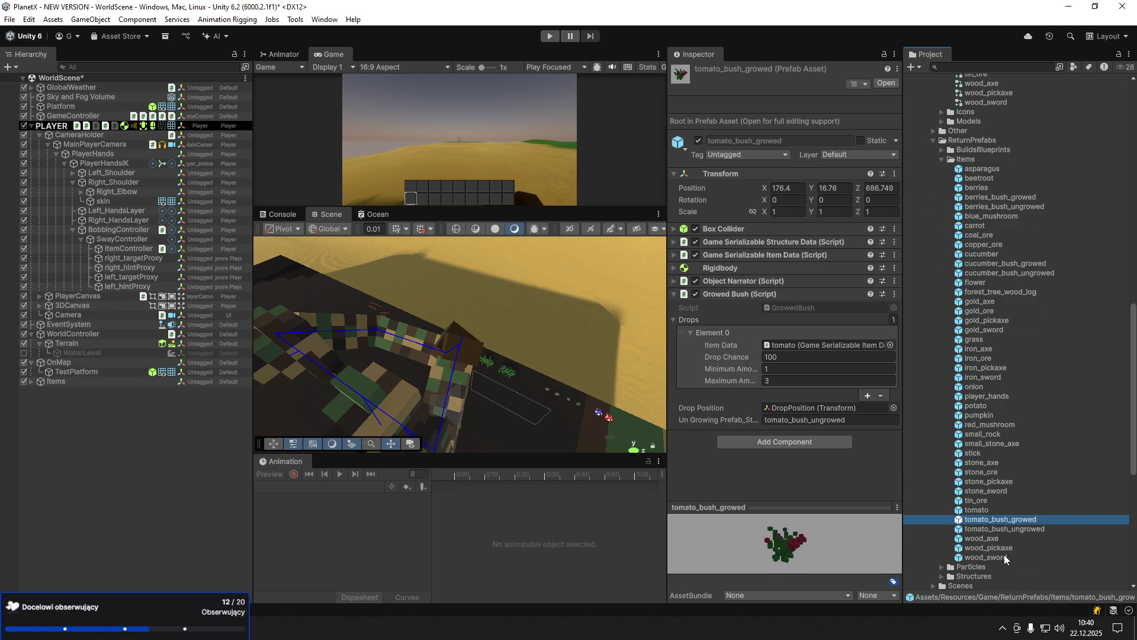
scroll(1000, 548, "up", 4)
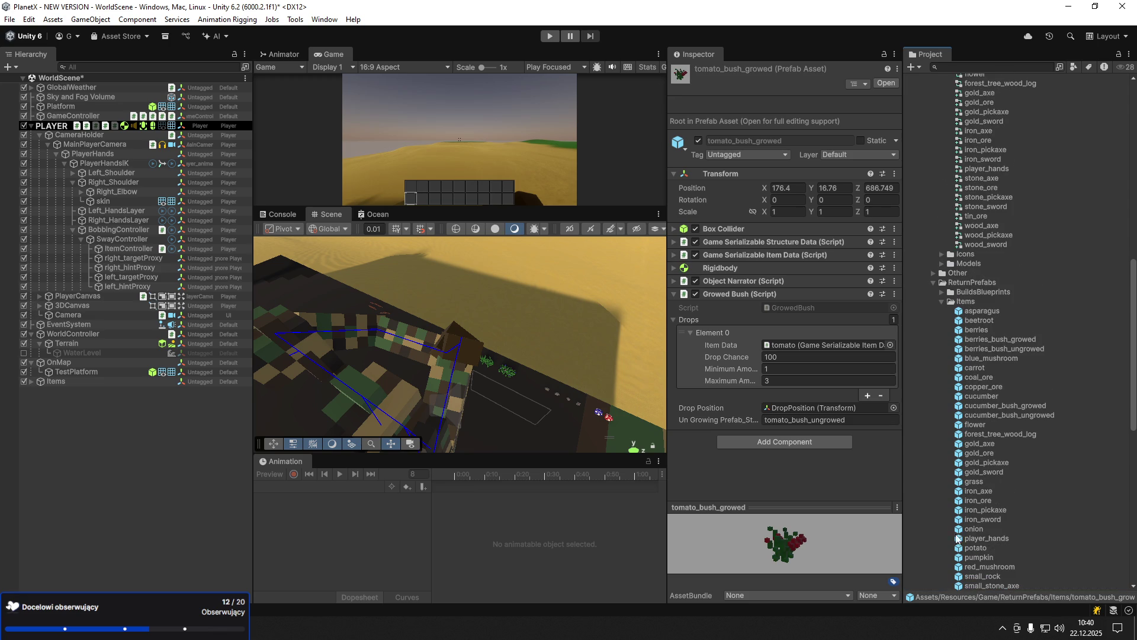
left_click(168, 466)
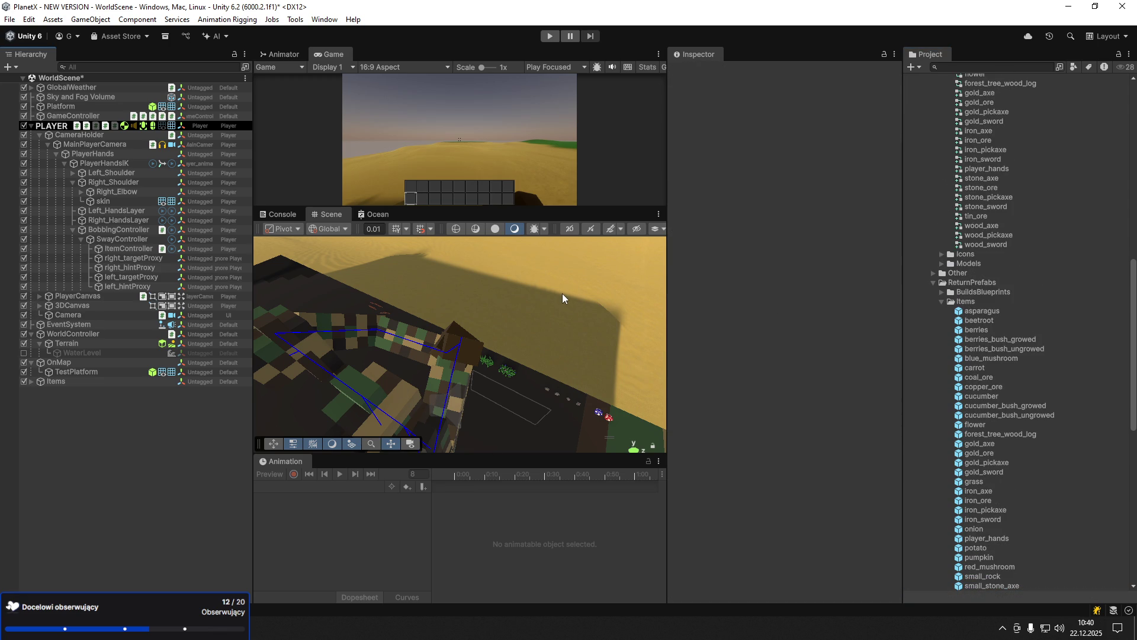
- Start Play mode, maximize the Game view, and toggle the in-game pause menu
left_click(549, 35)
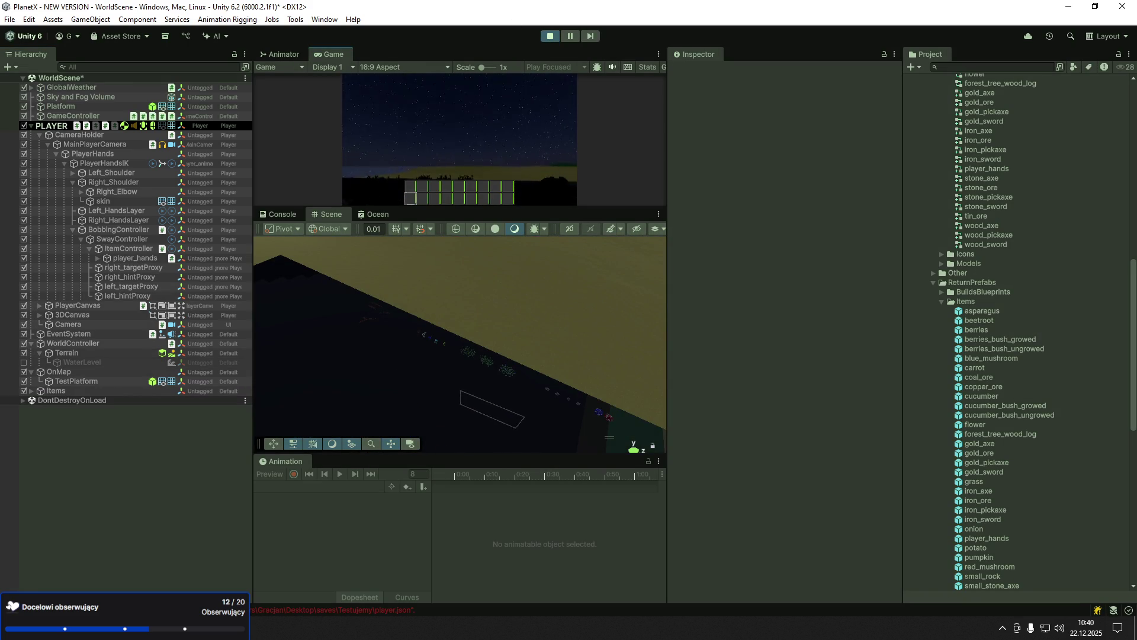
key("Escape")
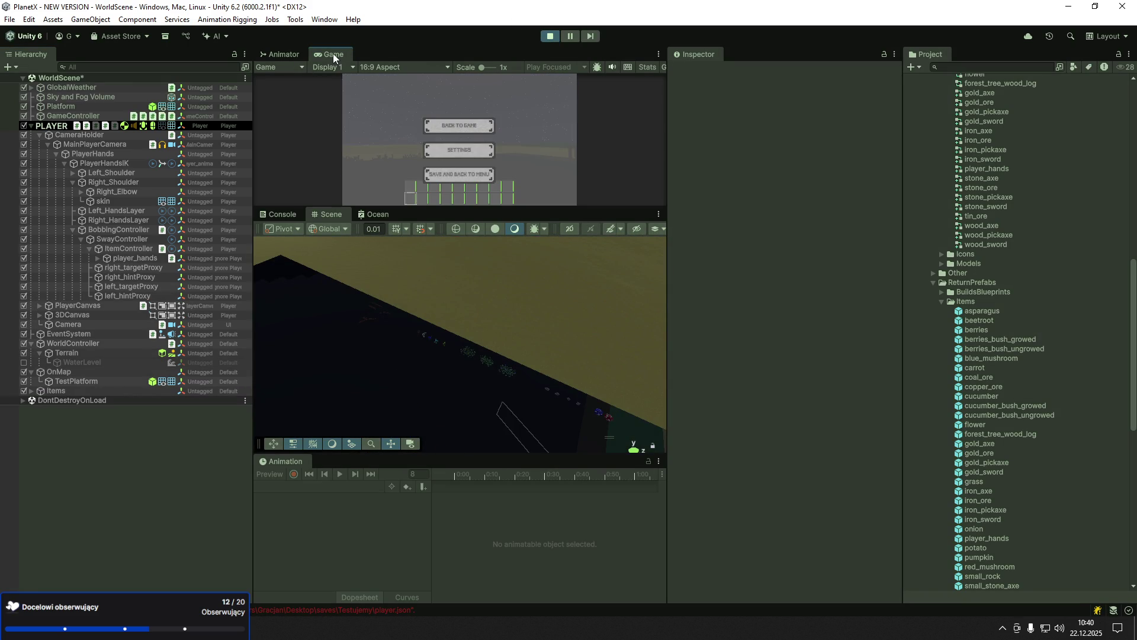
double_click(334, 54)
key("Escape")
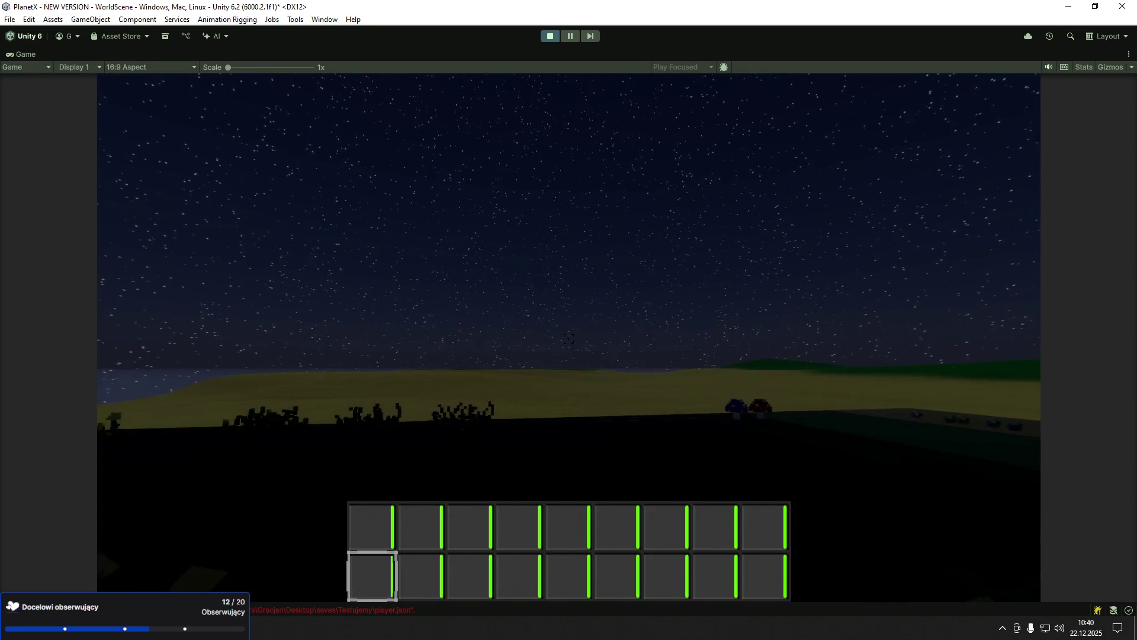
key("Escape")
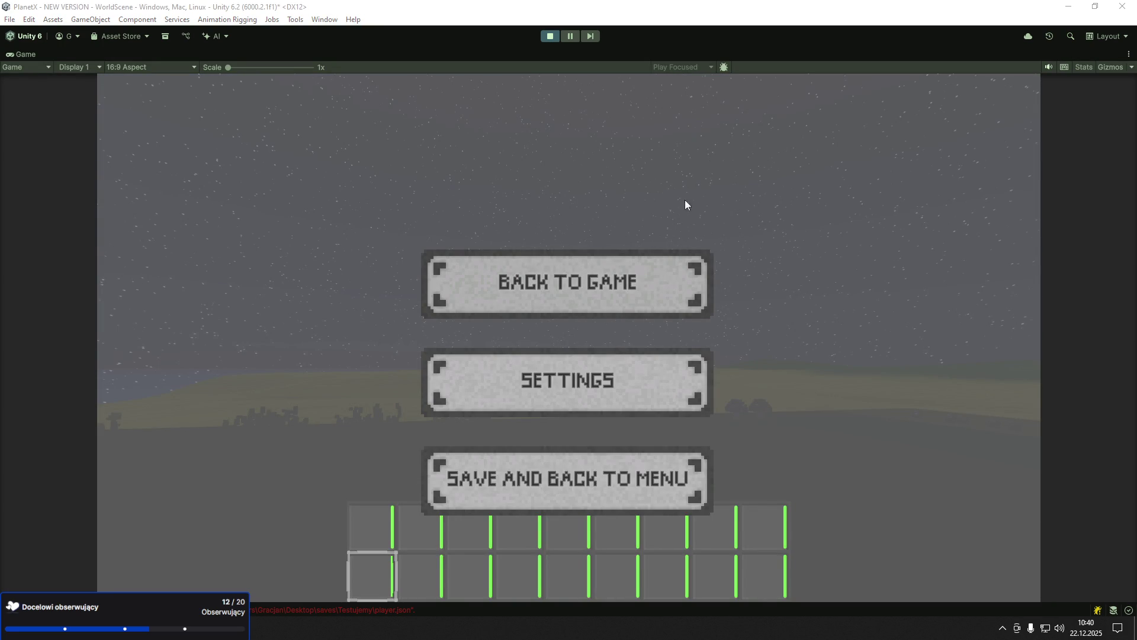
left_click(681, 276)
- Reopen the pause menu, restore the editor layout, and dock the Game view beside Scene
key("Escape")
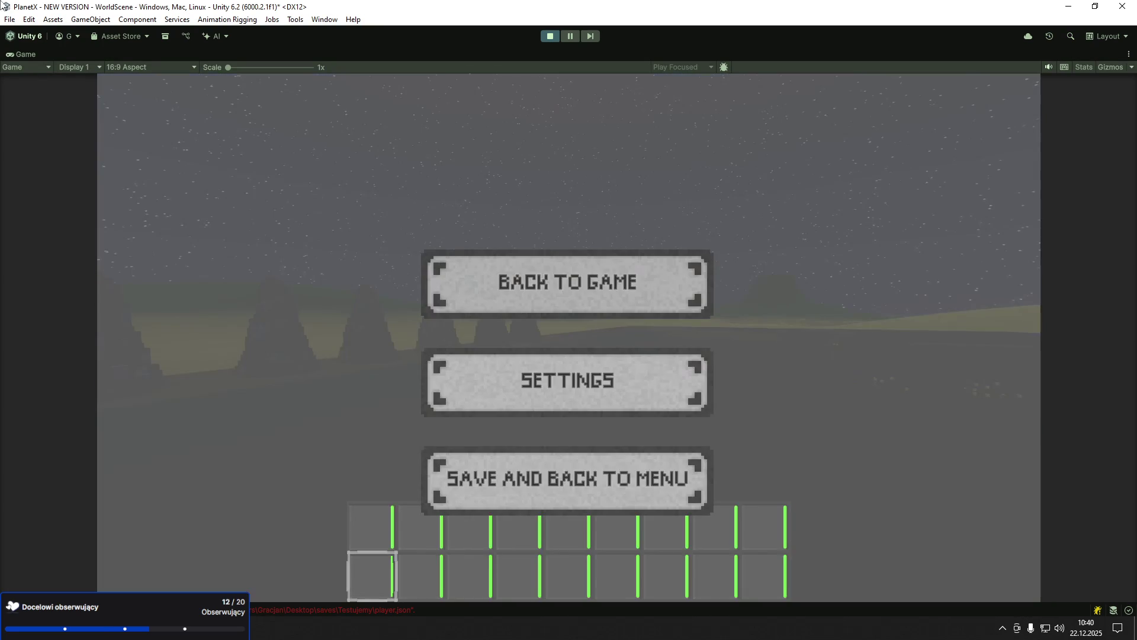
double_click(20, 56)
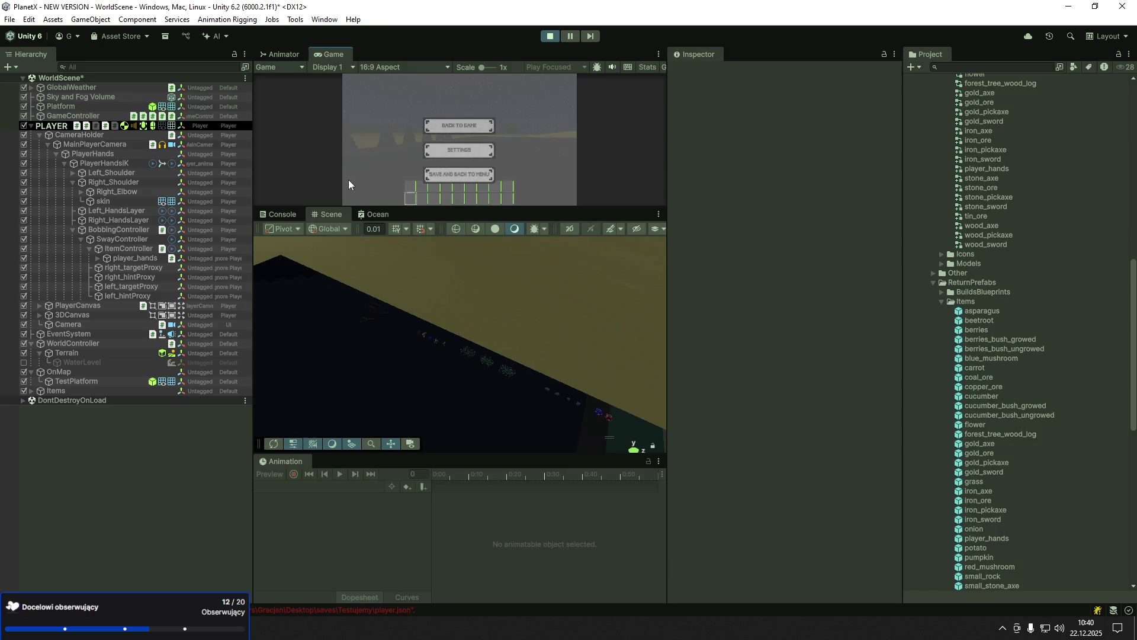
mouse_move(335, 55)
left_mouse_down()
mouse_move(583, 247)
mouse_move(464, 215)
left_mouse_up()
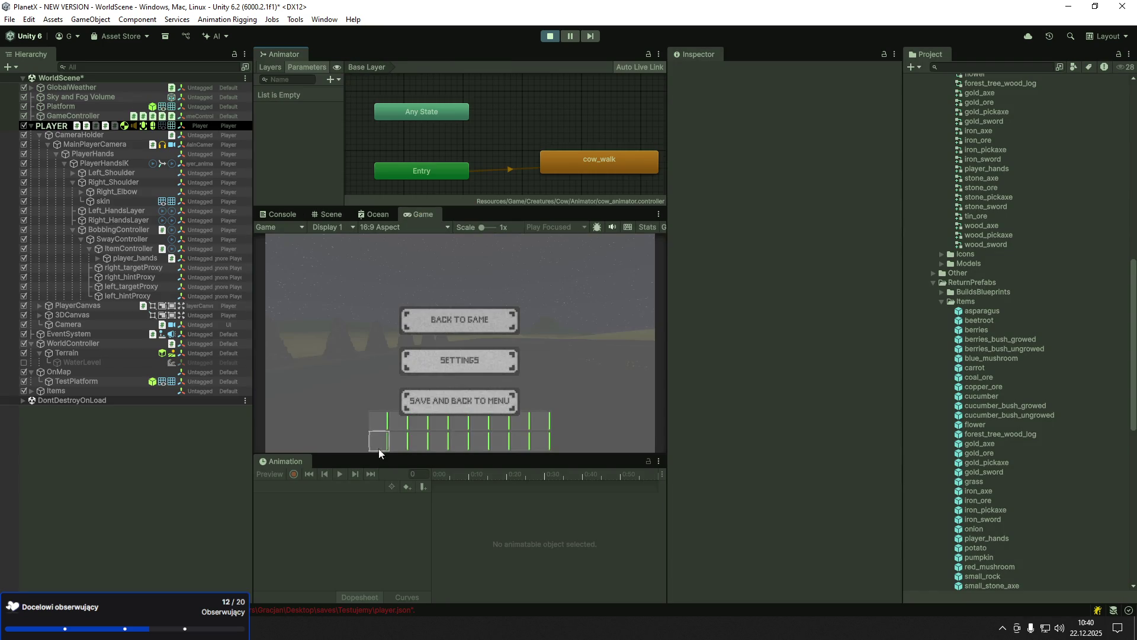
- Set GlobalWeather's Time Of Day to about 5.3, then maximize the Game view and resume walking
left_click(76, 93)
left_click(77, 88)
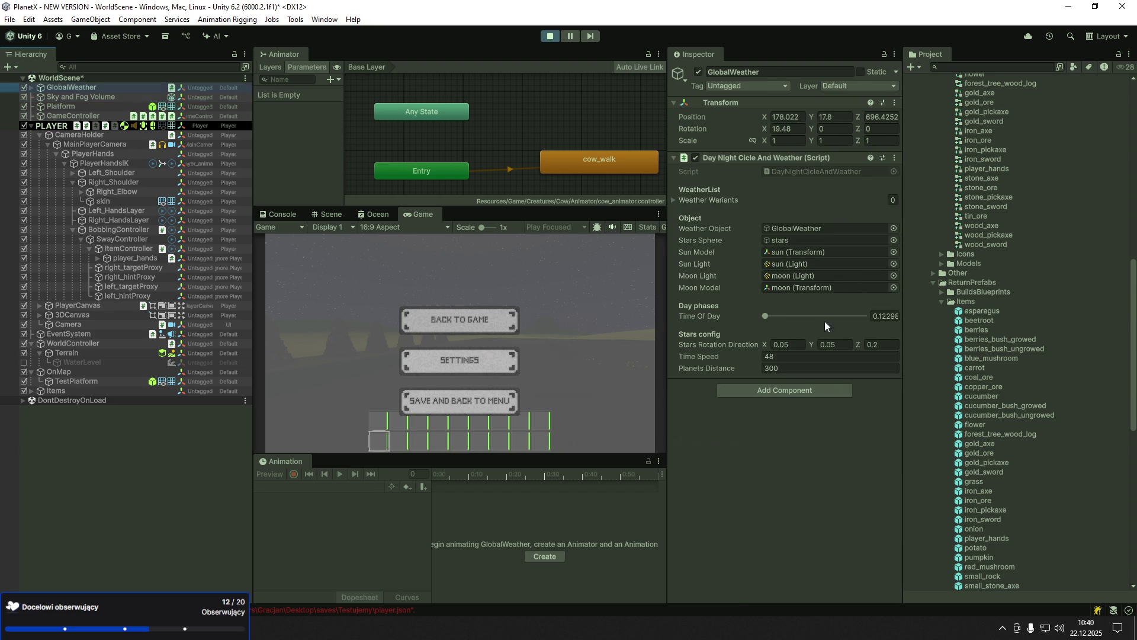
left_click(787, 315)
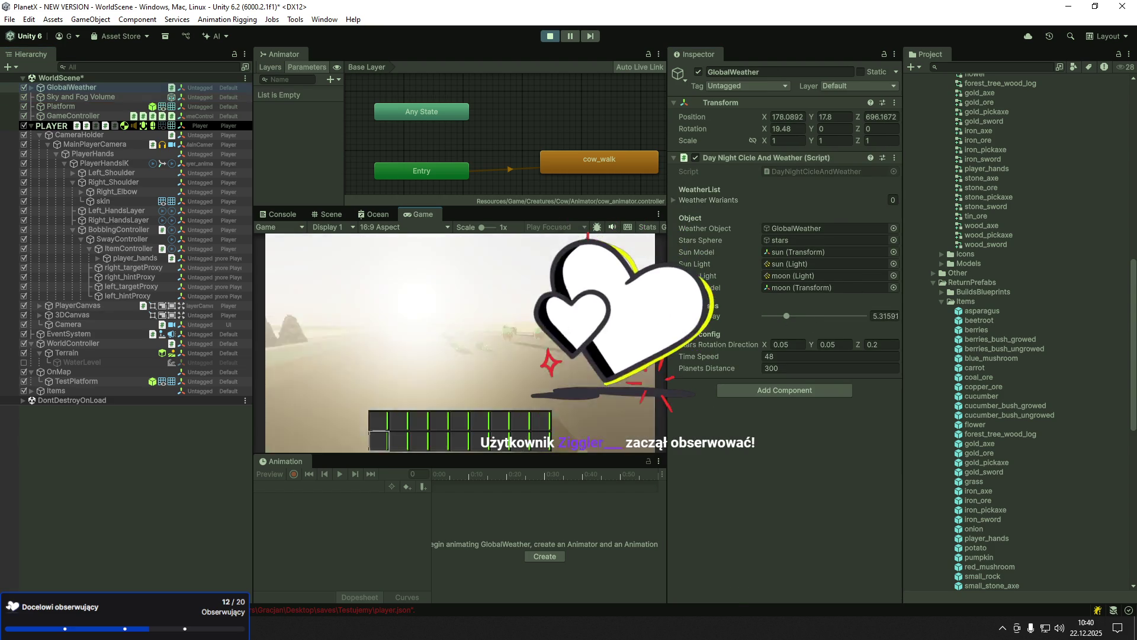
key("shift+space")
key("Escape")
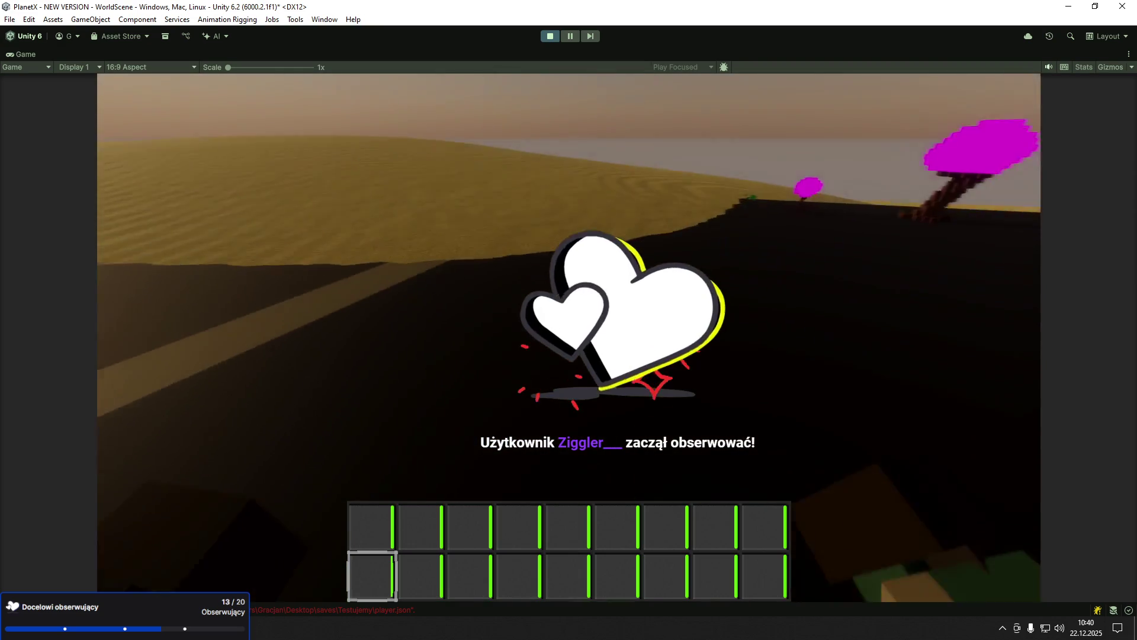
key("w")
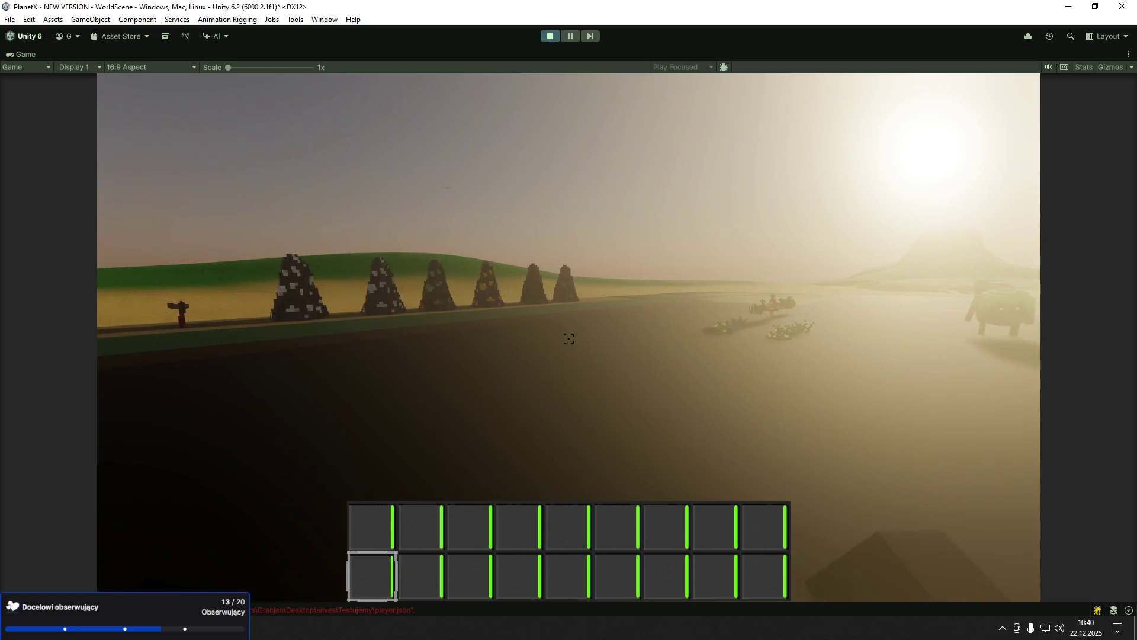
- Walk the player across the plain, past the mushrooms and pickaxes, to the tool racks
key("w")
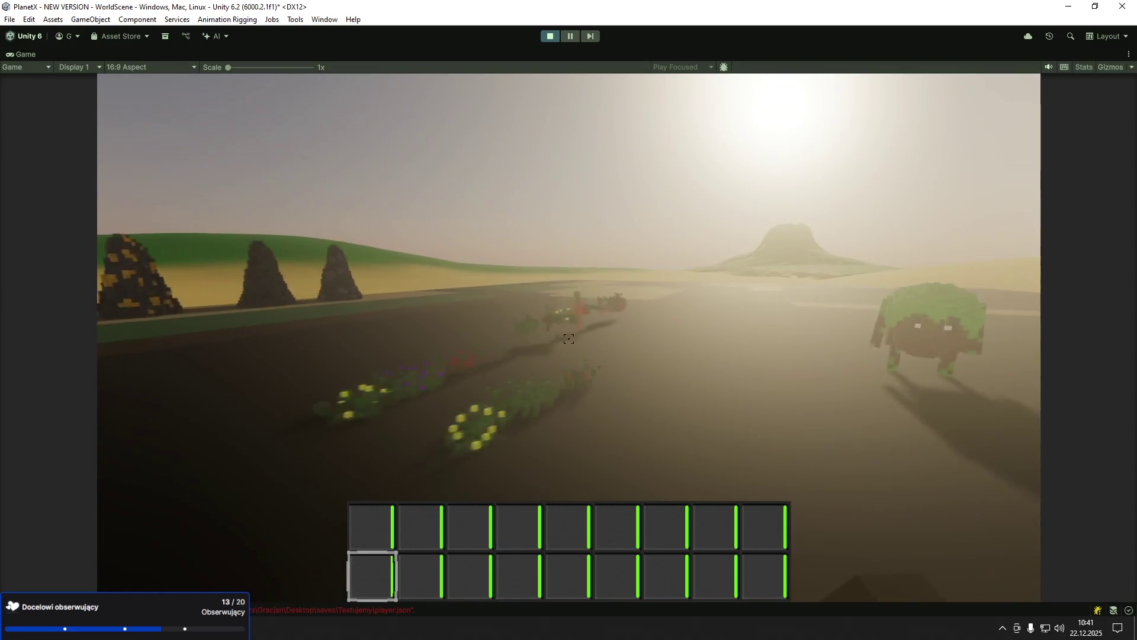
key("a")
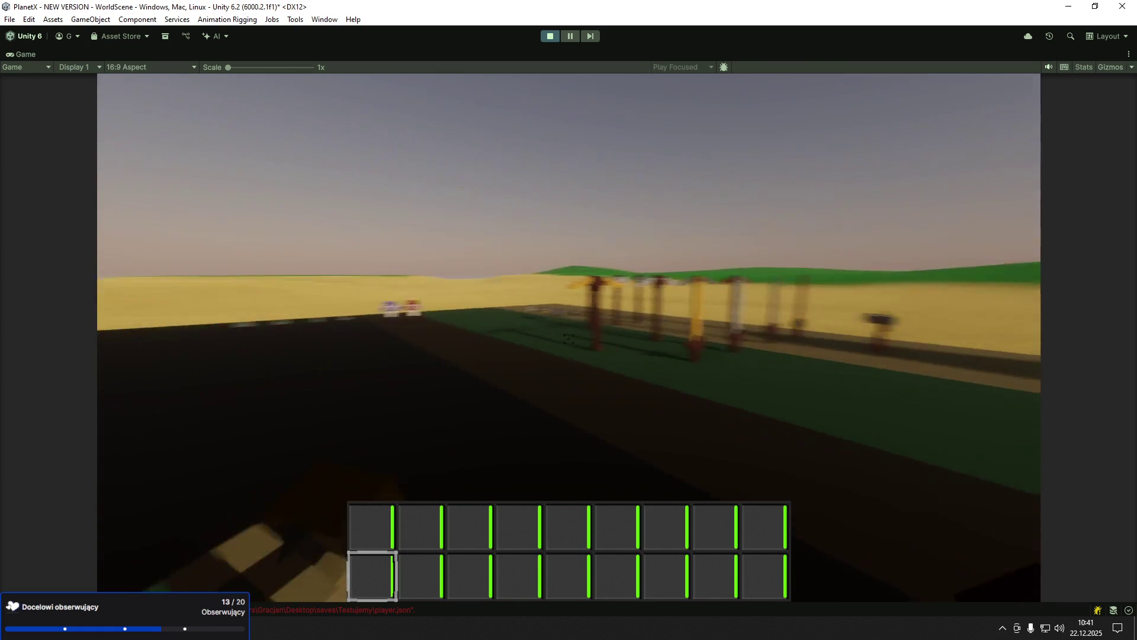
key("w")
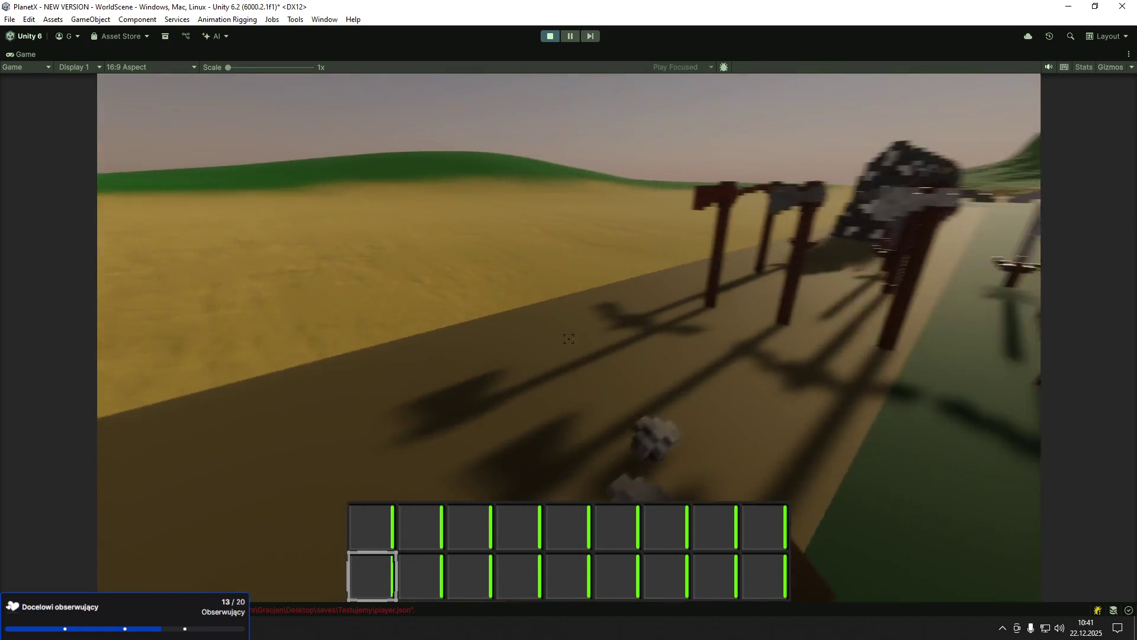
key("w")
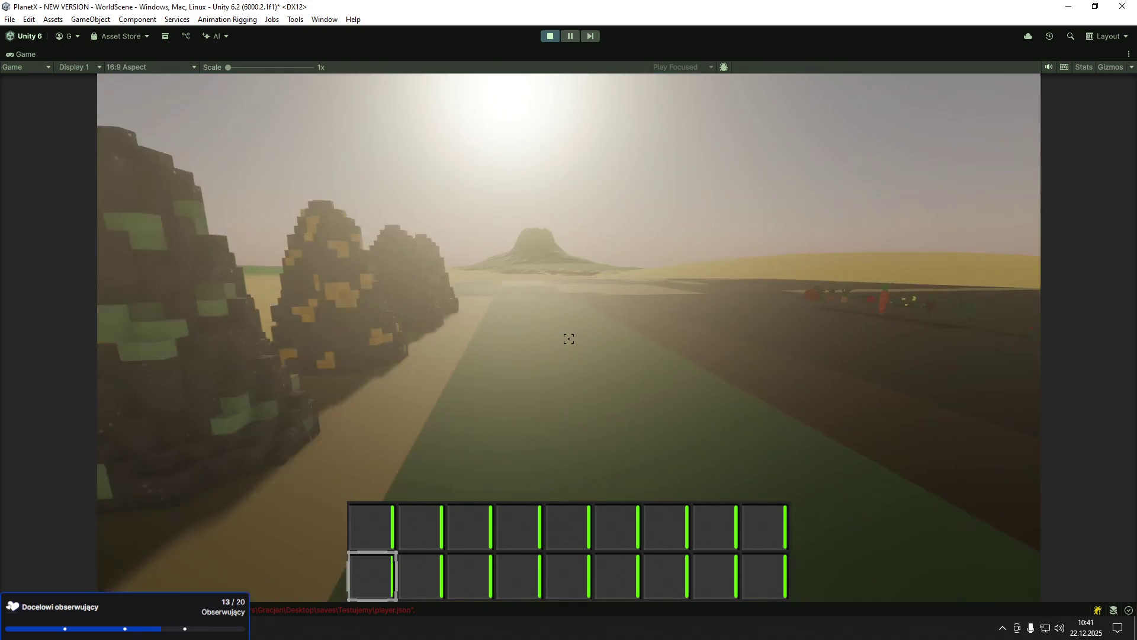
key("w")
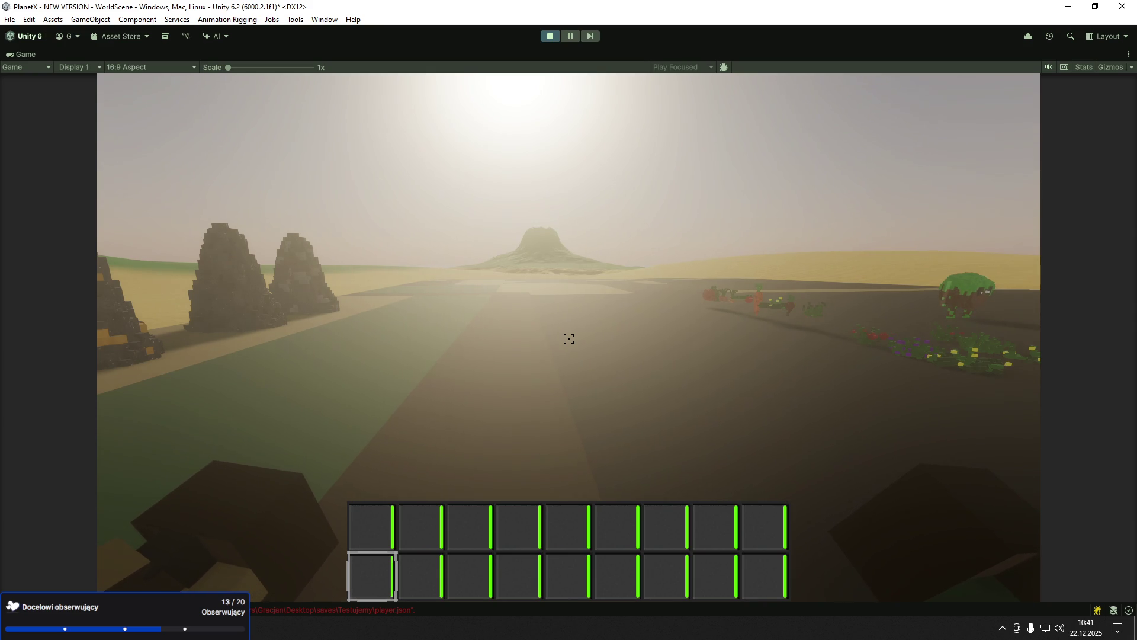
key("w")
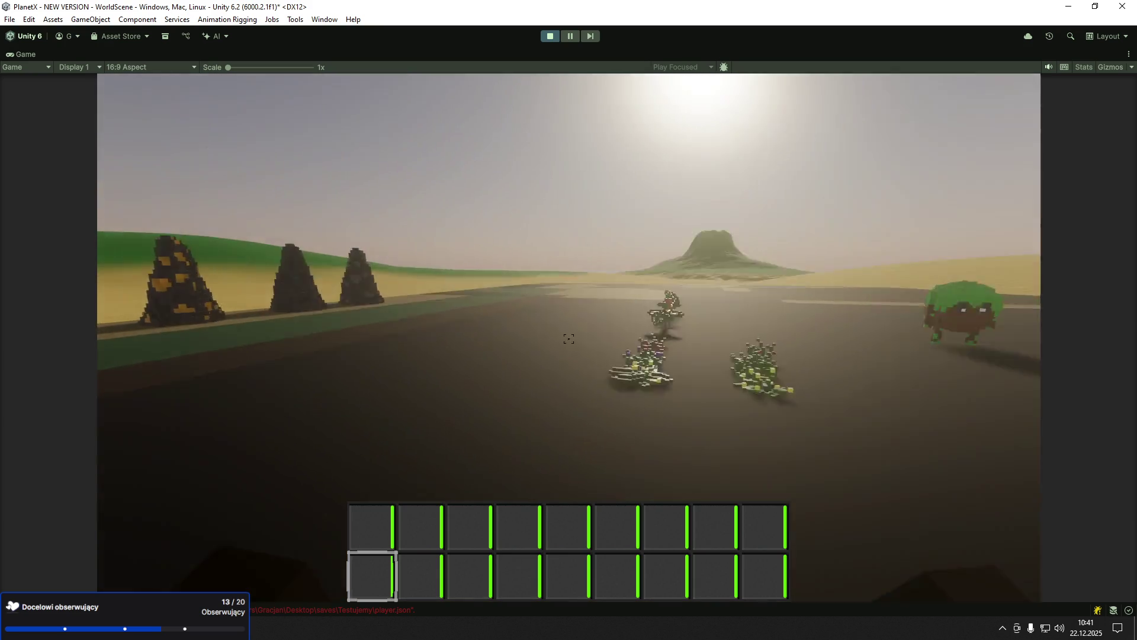
mouse_move(569, 339)
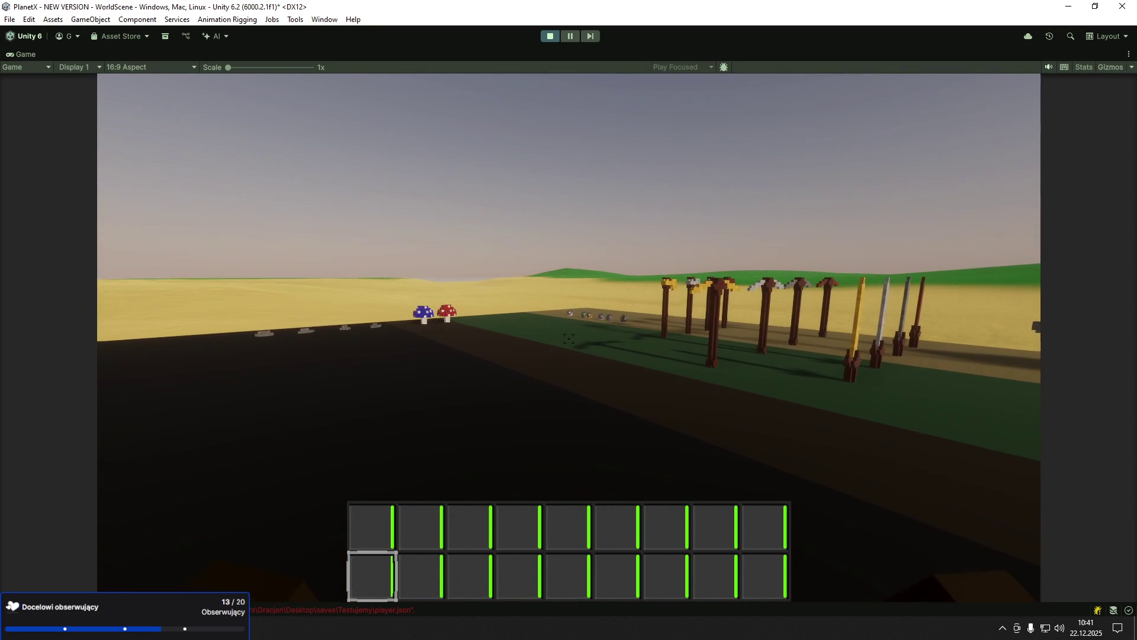
key("w")
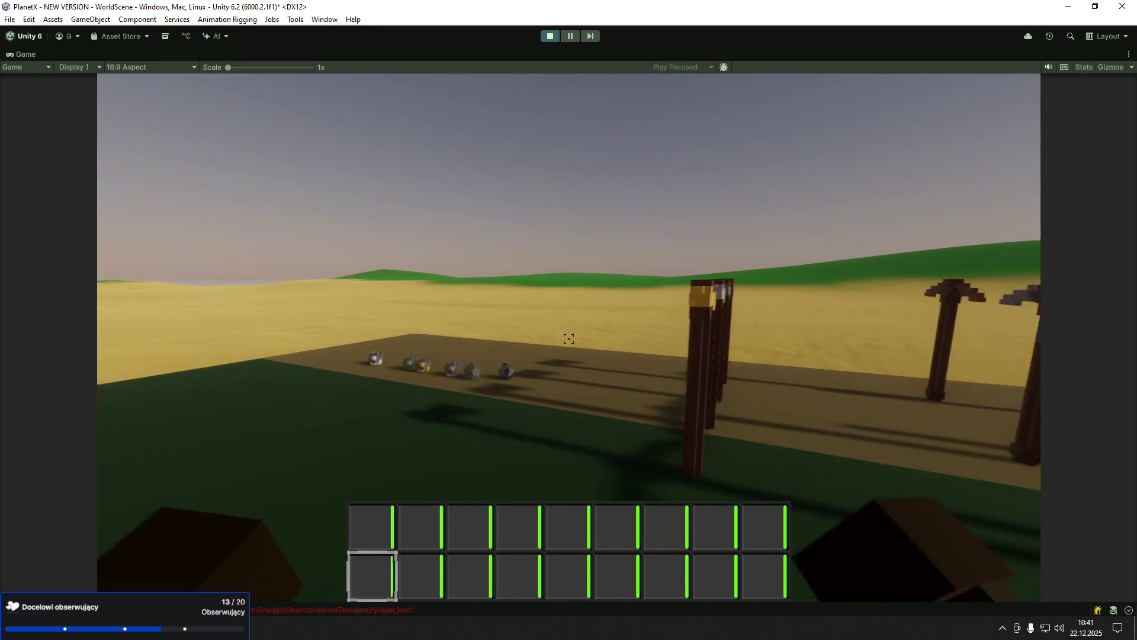
key("s")
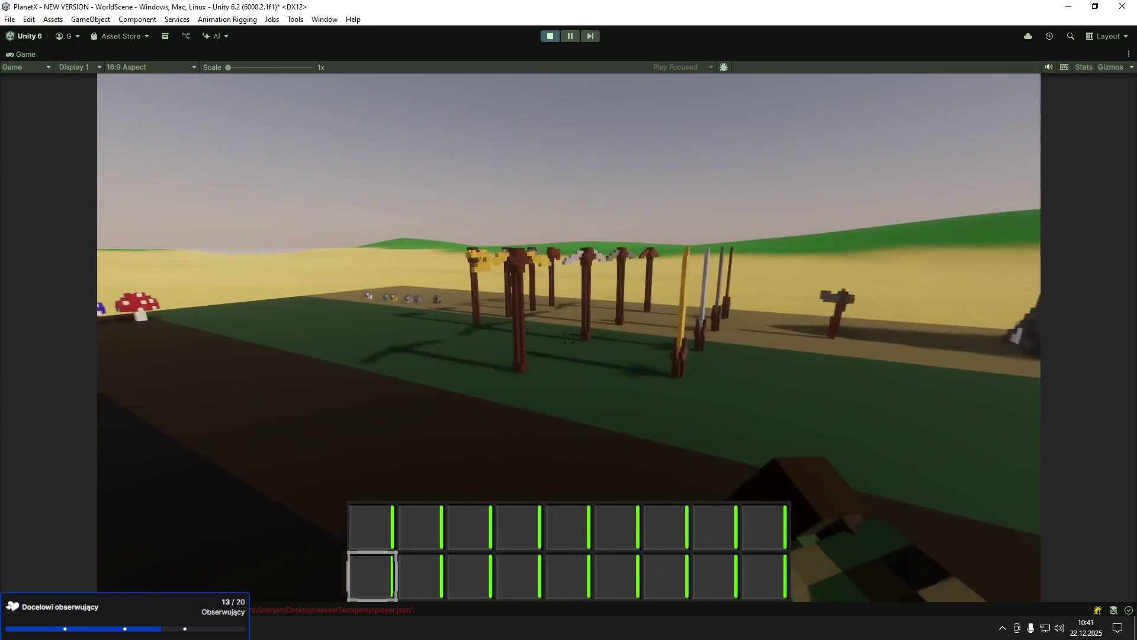
- Pick up the gold sword and swing it twice at the voxel tree creature
key("e")
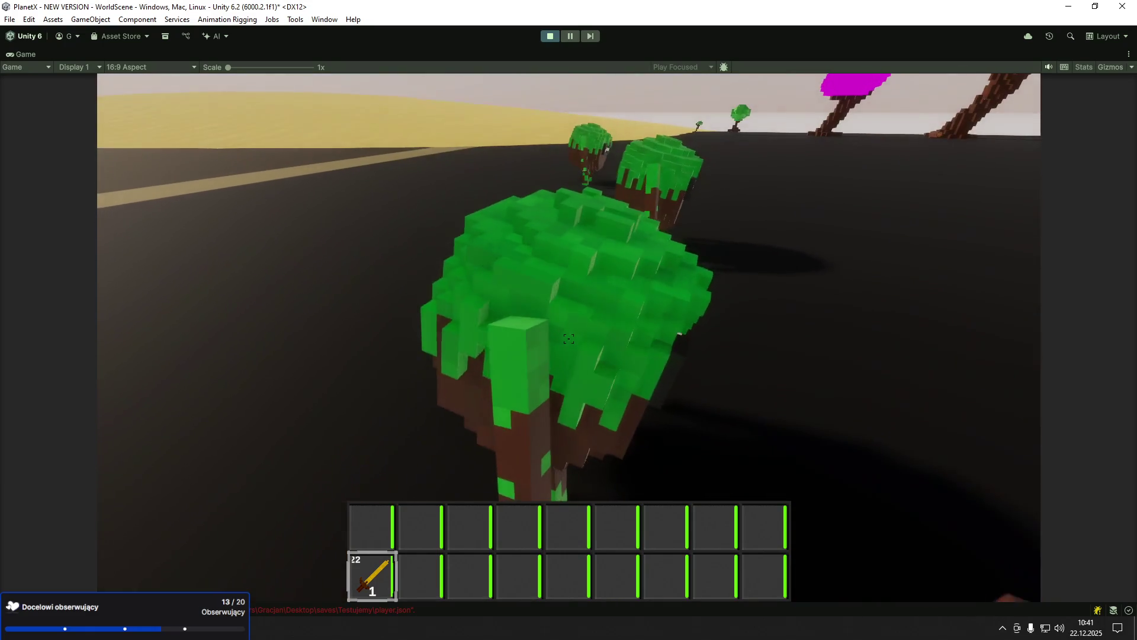
left_click(568, 339)
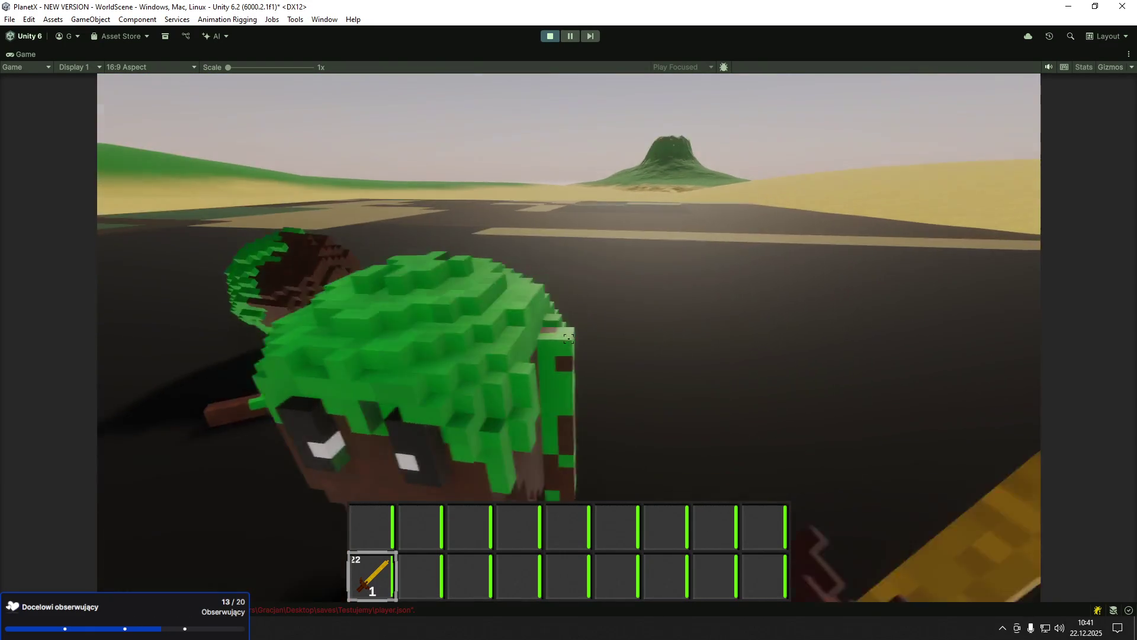
left_click(569, 338)
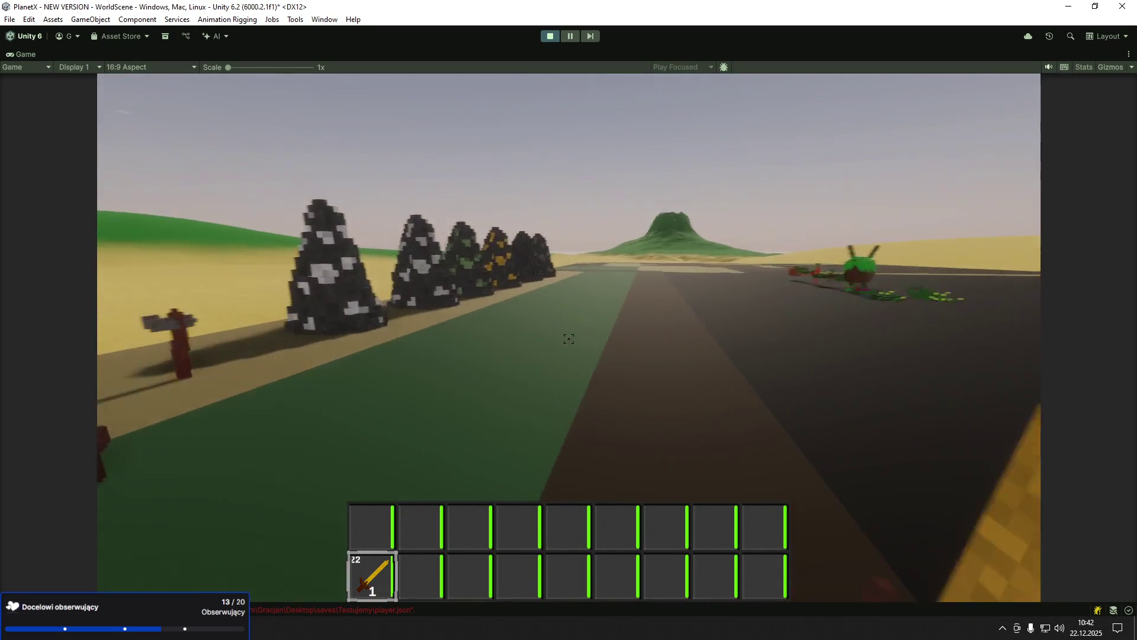
- Take the golden pickaxe into slot 2 and mine the dark ore rock
key("e")
key("2")
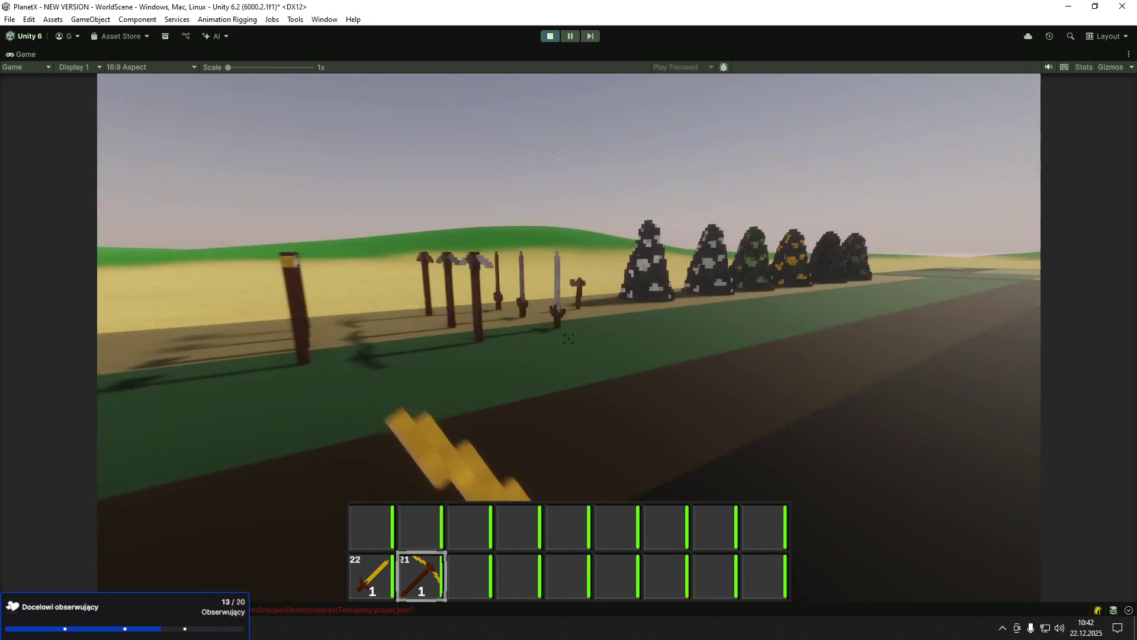
key("w")
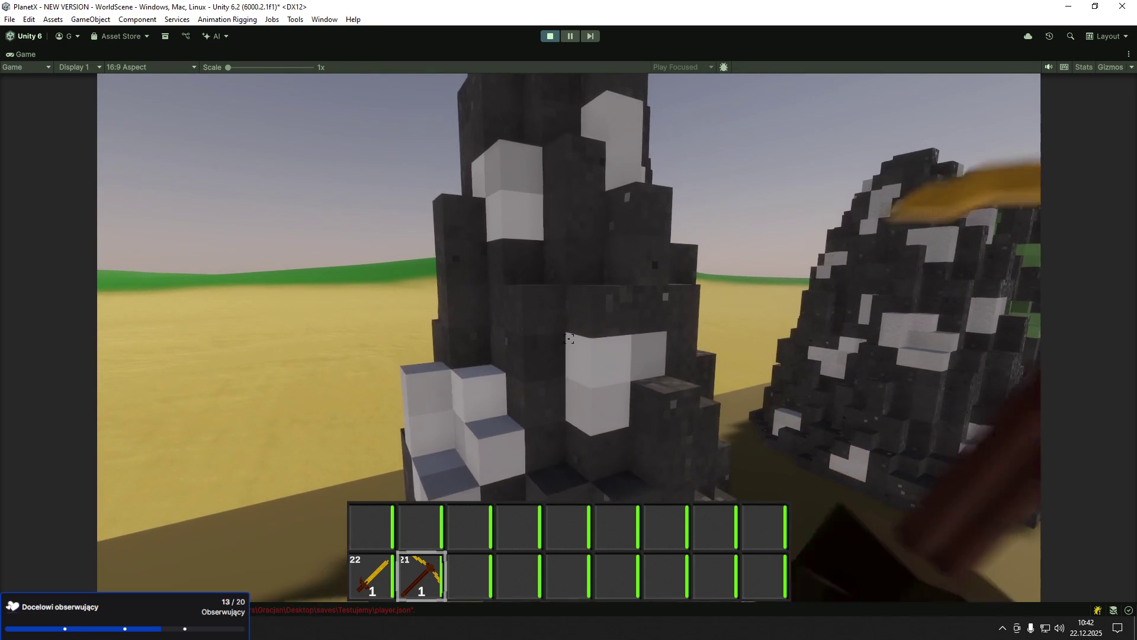
left_click(569, 338)
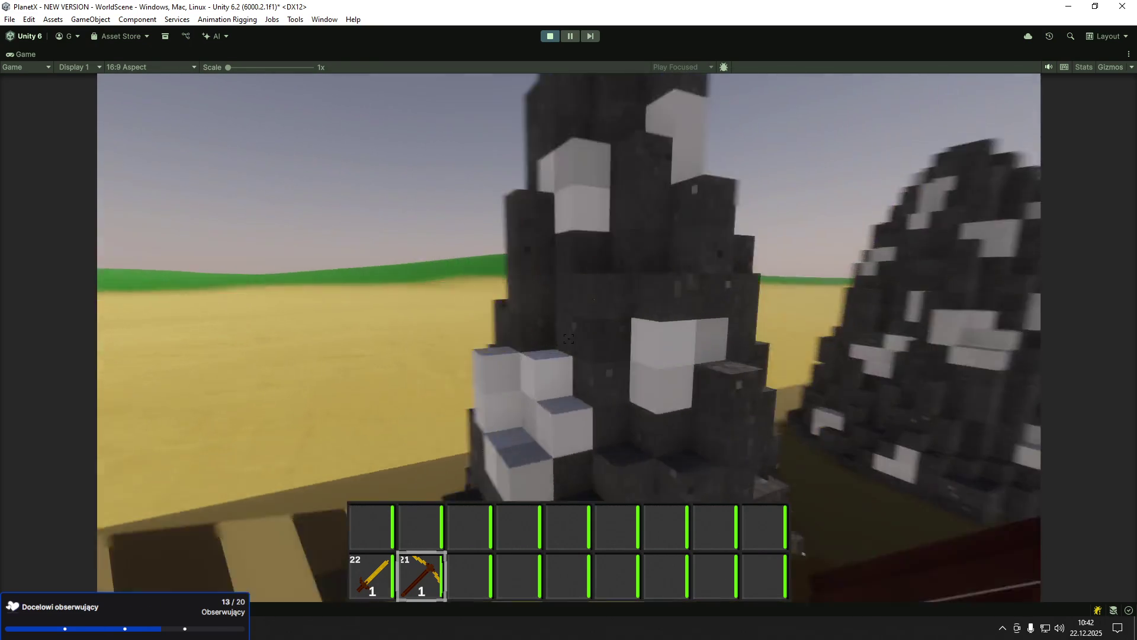
left_click(569, 339)
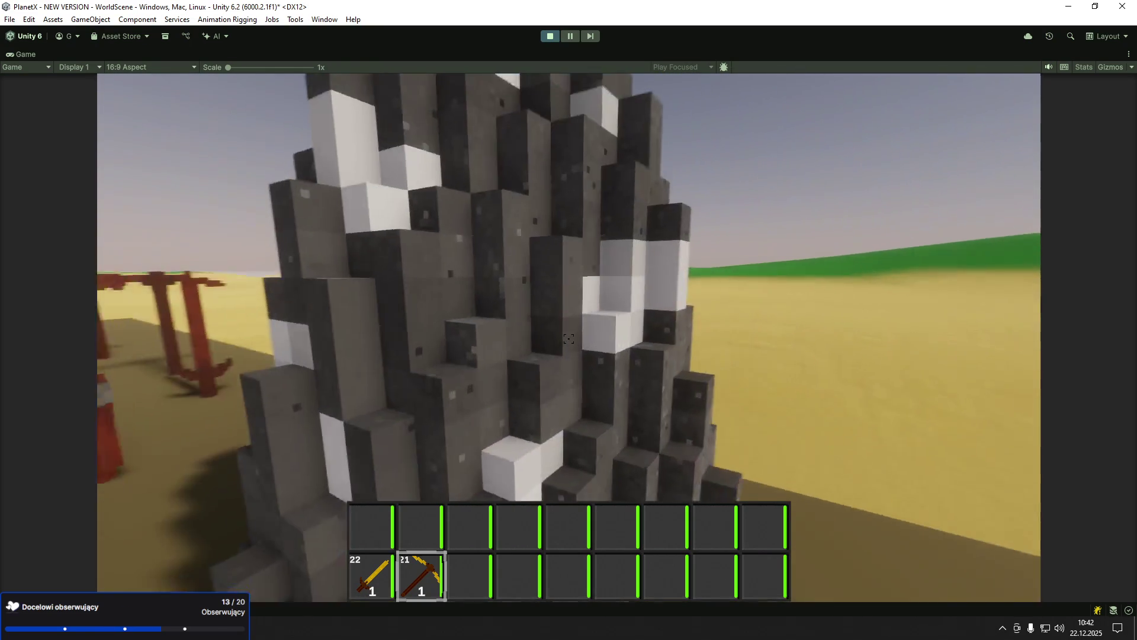
left_click(569, 339)
left_click(569, 339)
left_click(569, 338)
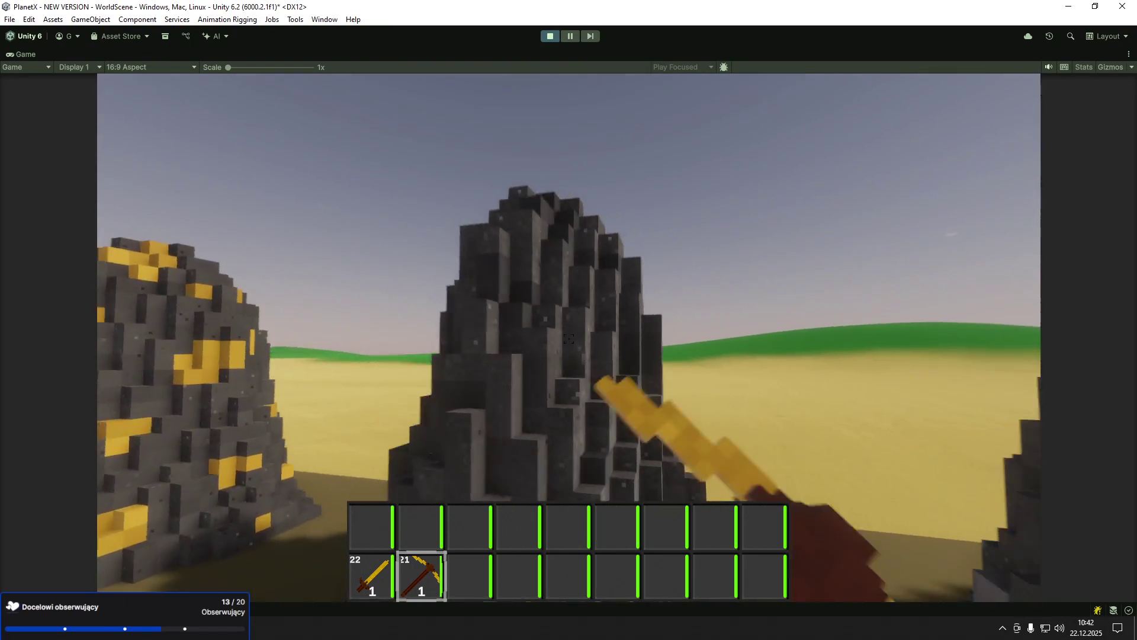
- Strike the next rocks, then reposition and hit the central rock
left_click(569, 338)
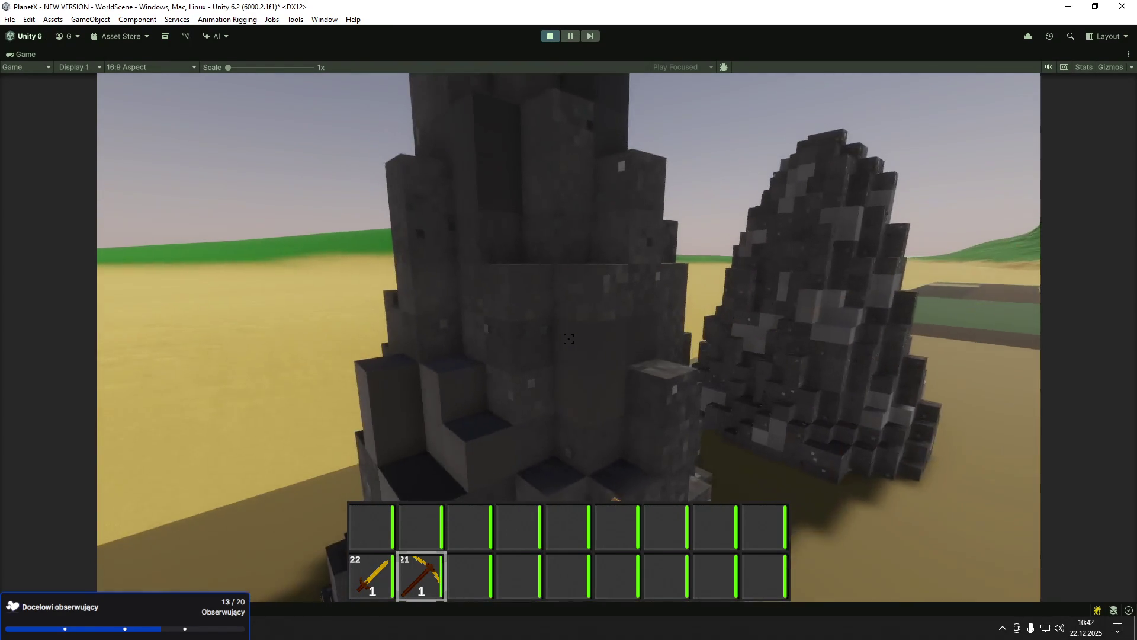
left_click(568, 338)
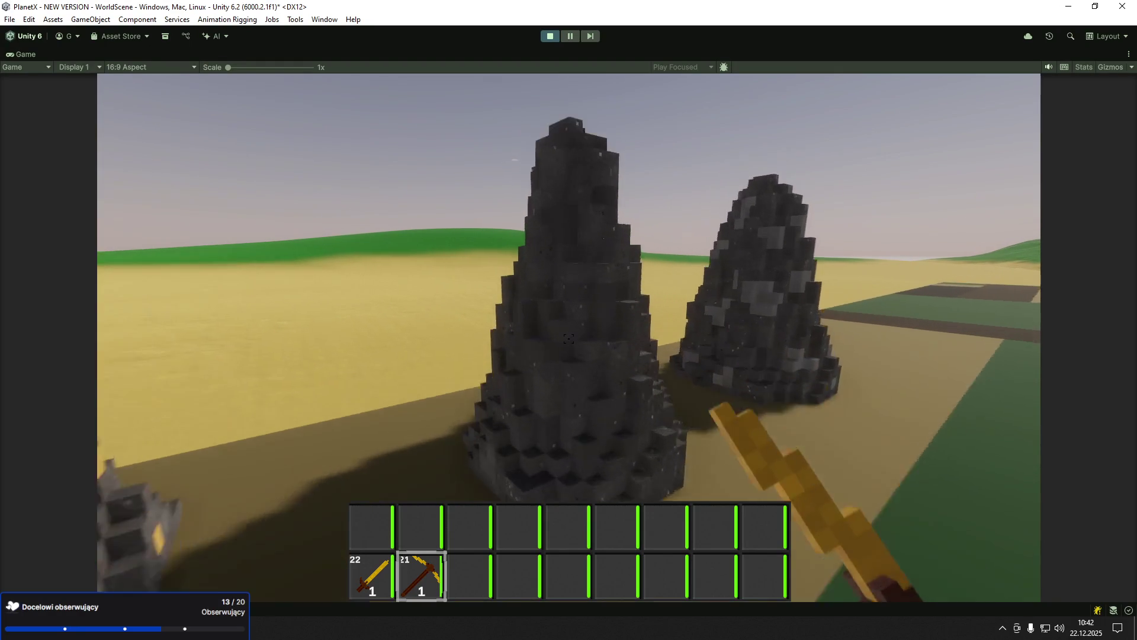
key("s")
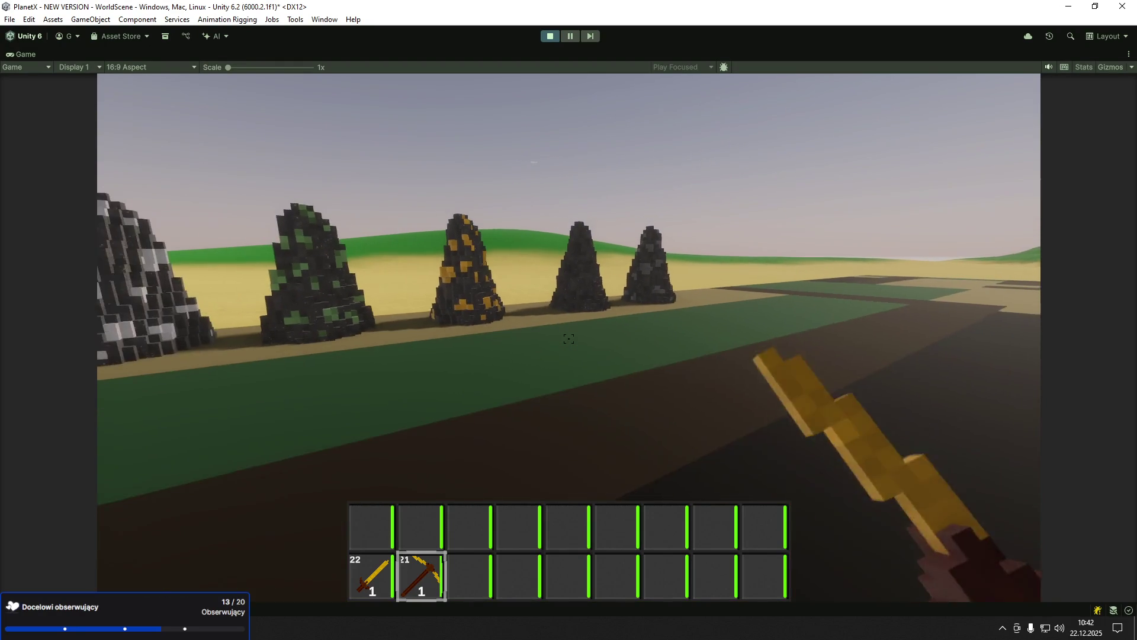
key("w")
left_click(569, 338)
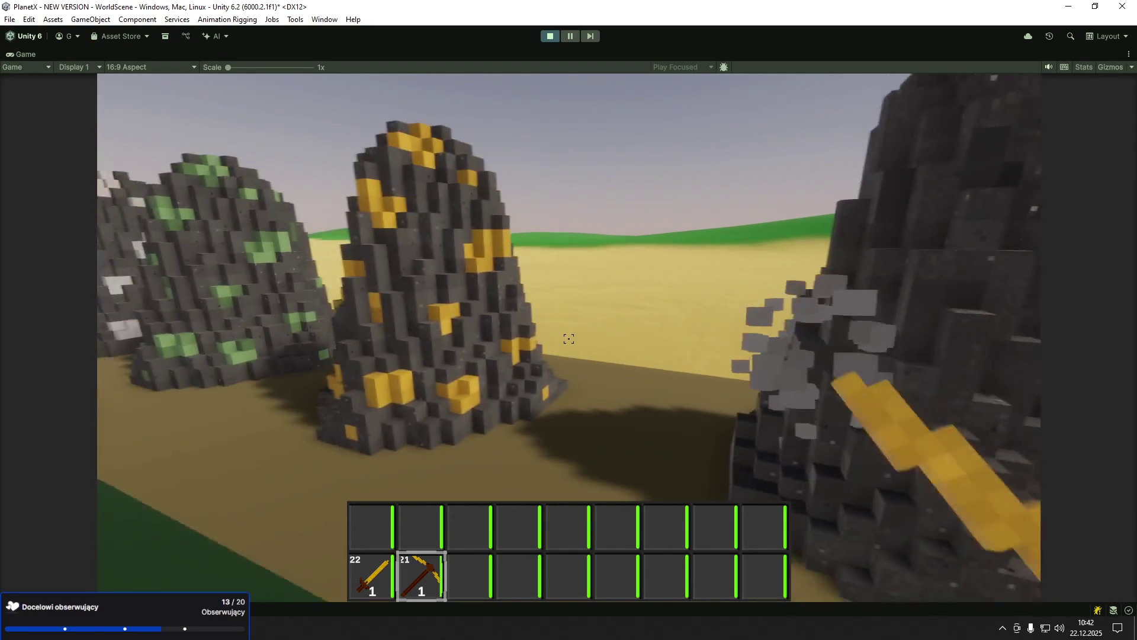
- Drop the golden pickaxe and the gold sword from the hotbar
key("q")
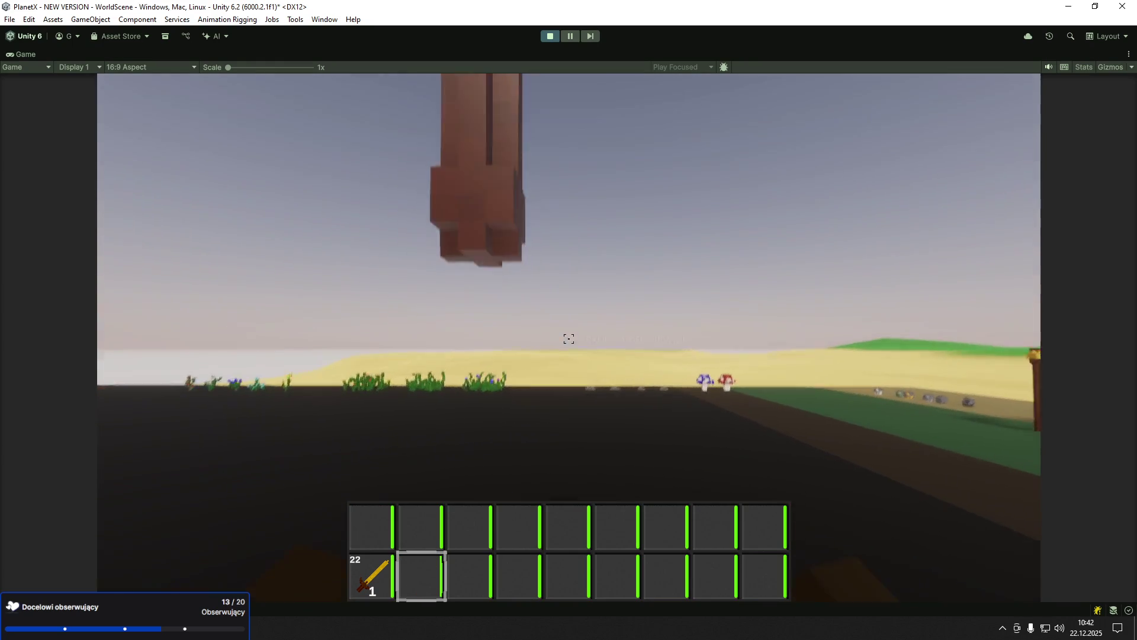
key("1")
key("q")
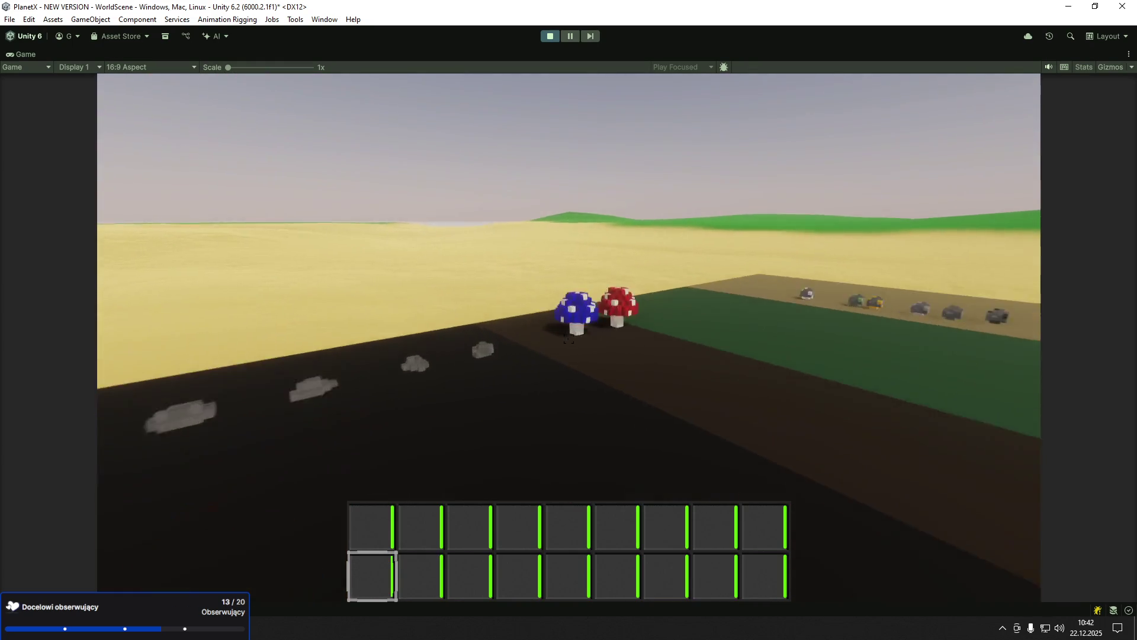
- Harvest the blue and red mushrooms, then drop both from slots 1 and 2
key("w")
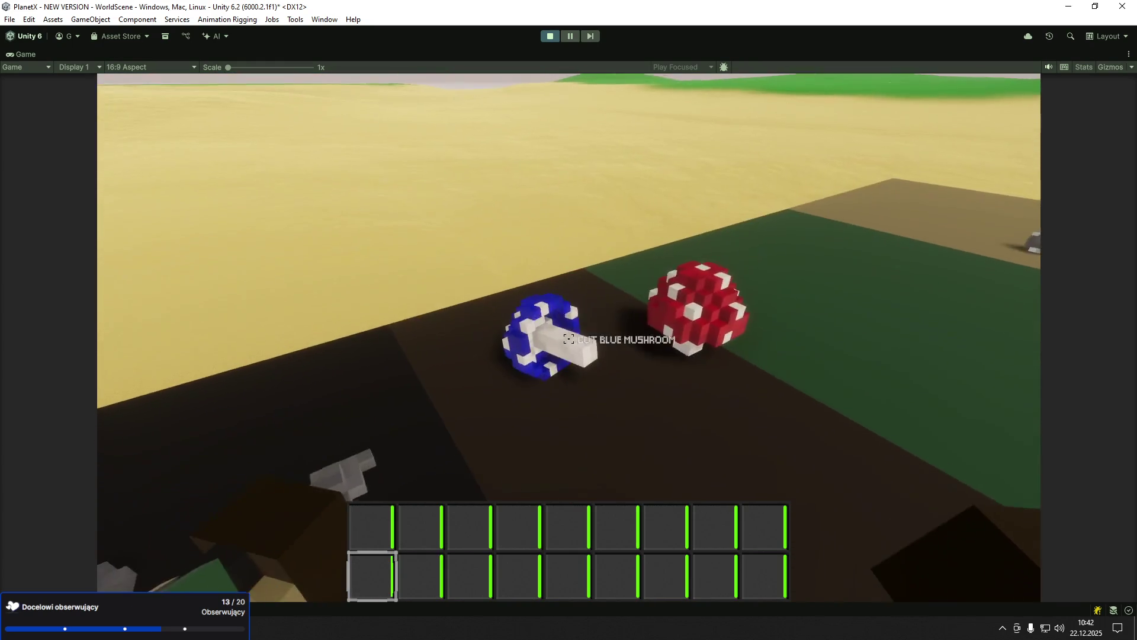
key("e")
key("e")
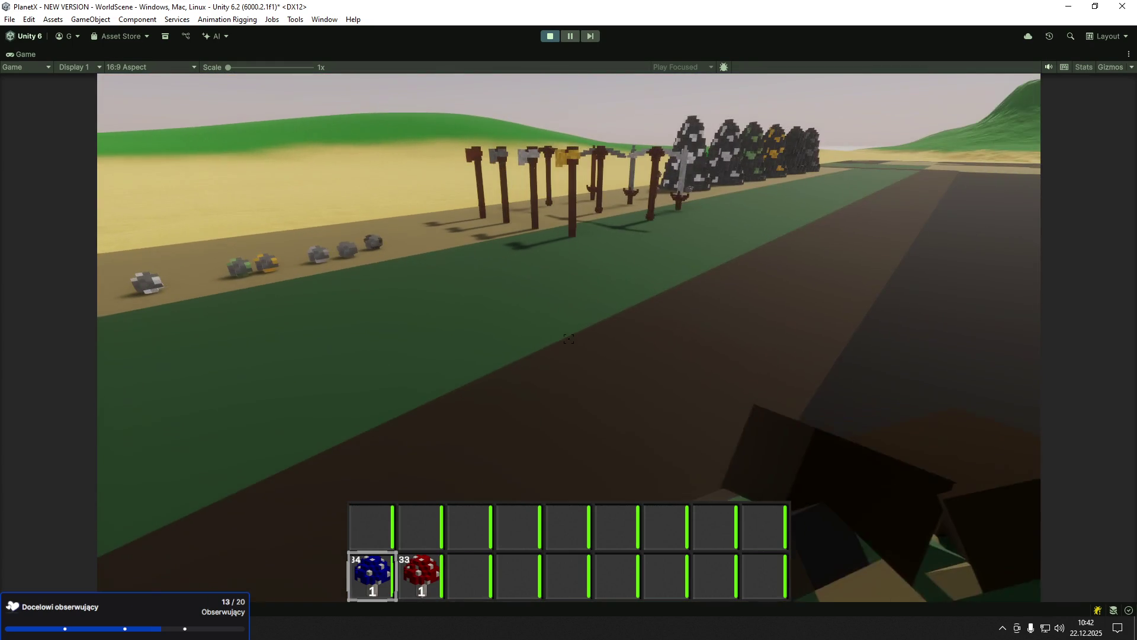
key("q")
key("2")
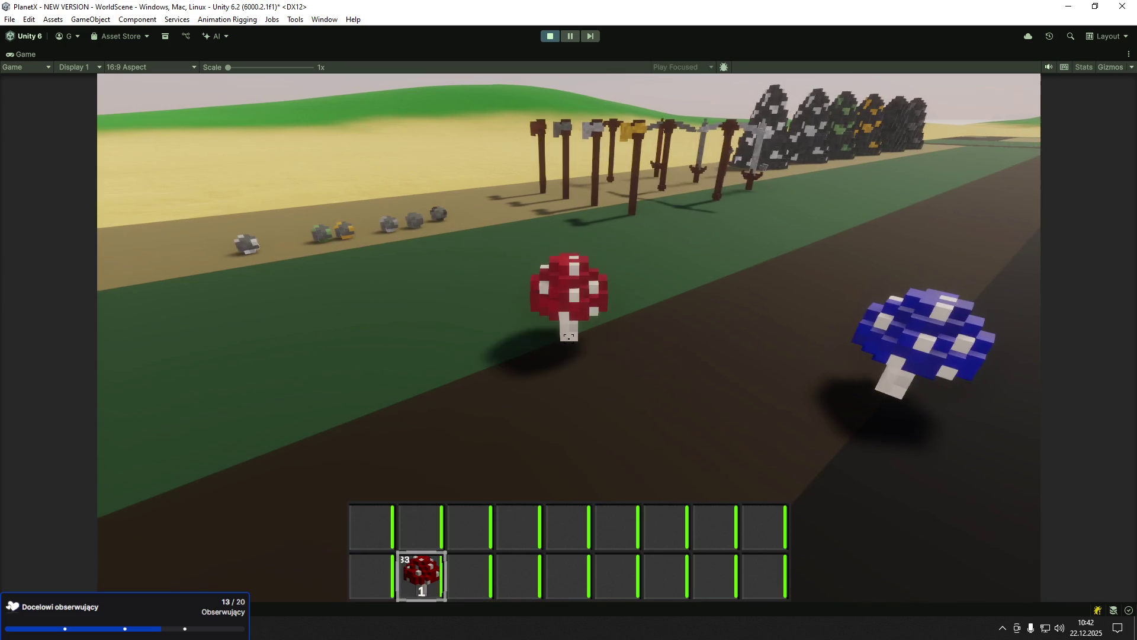
key("q")
- Walk along the plant rows and drop the carrot from the first slot
key("w")
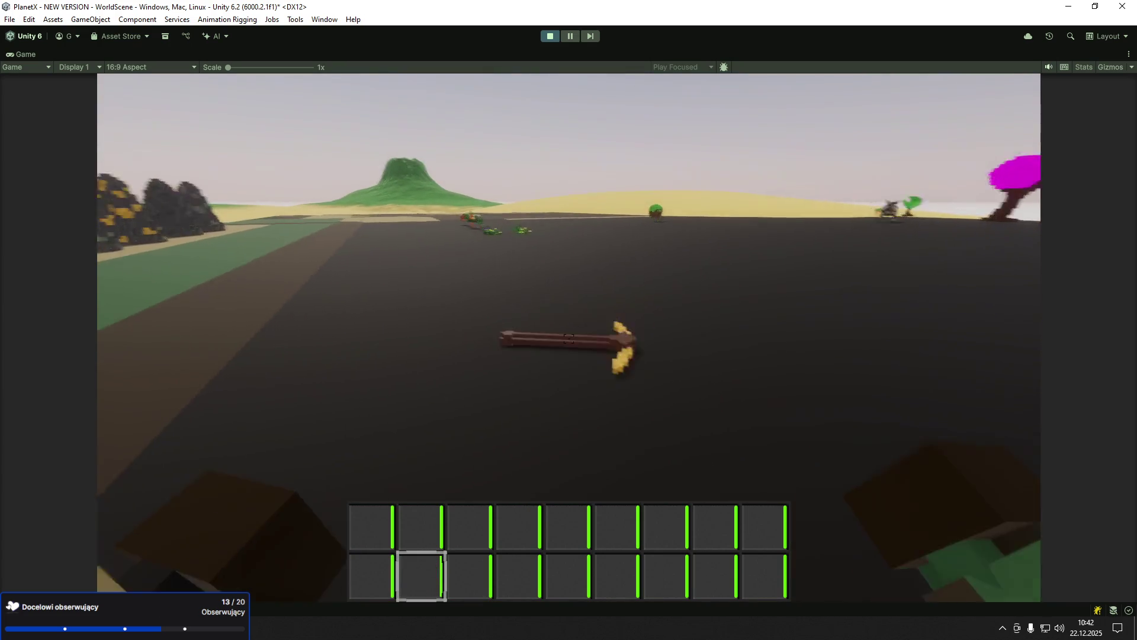
key("w")
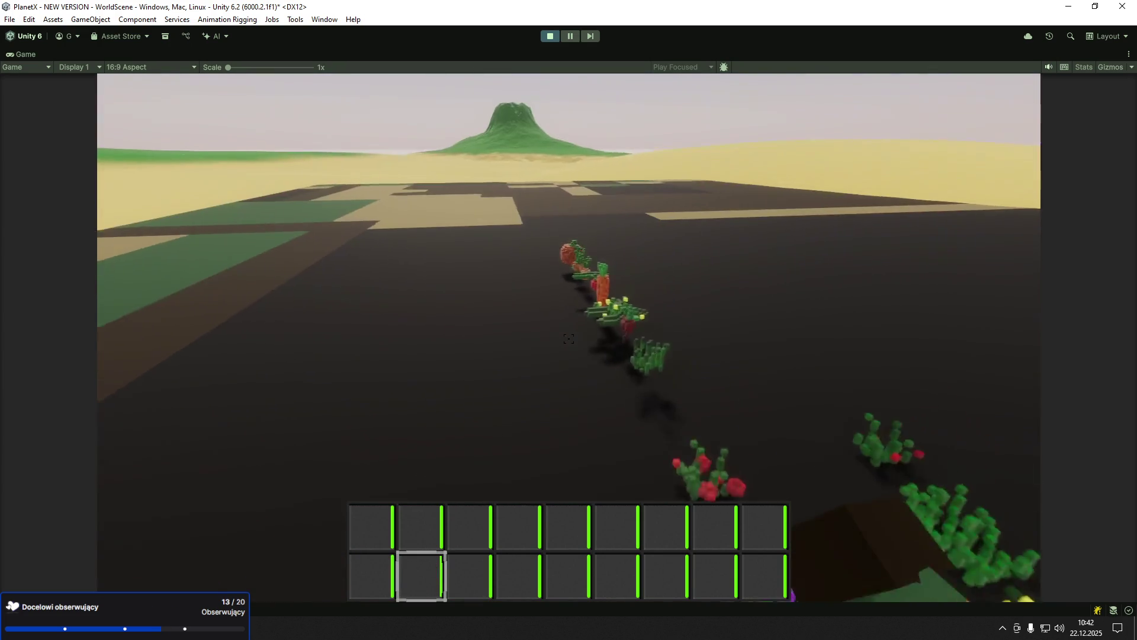
key("1")
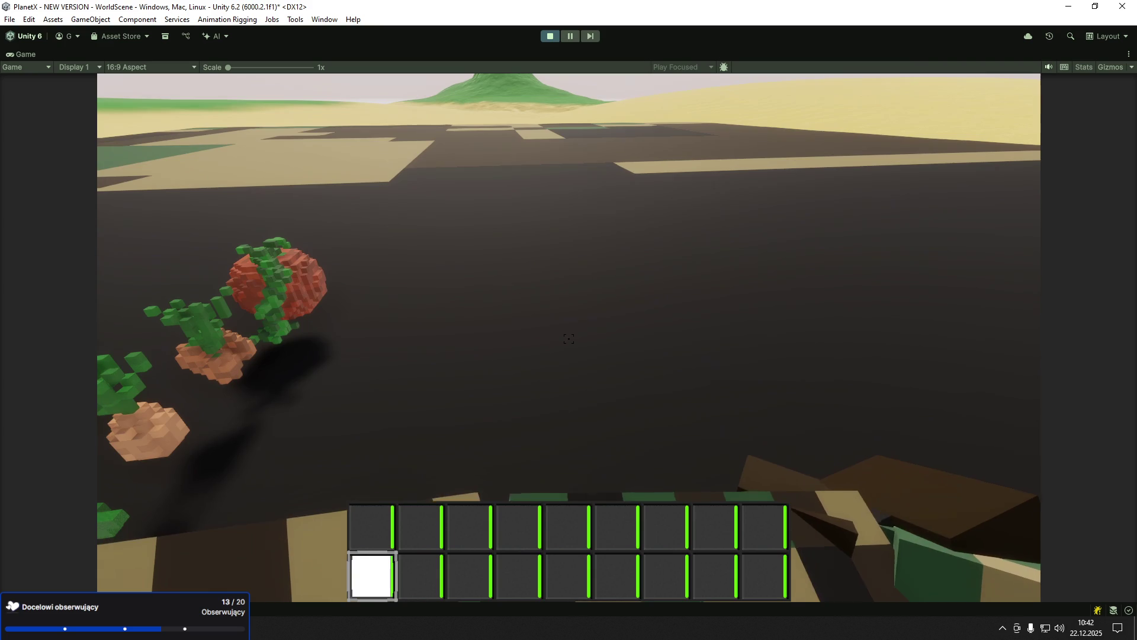
key("w")
key("q")
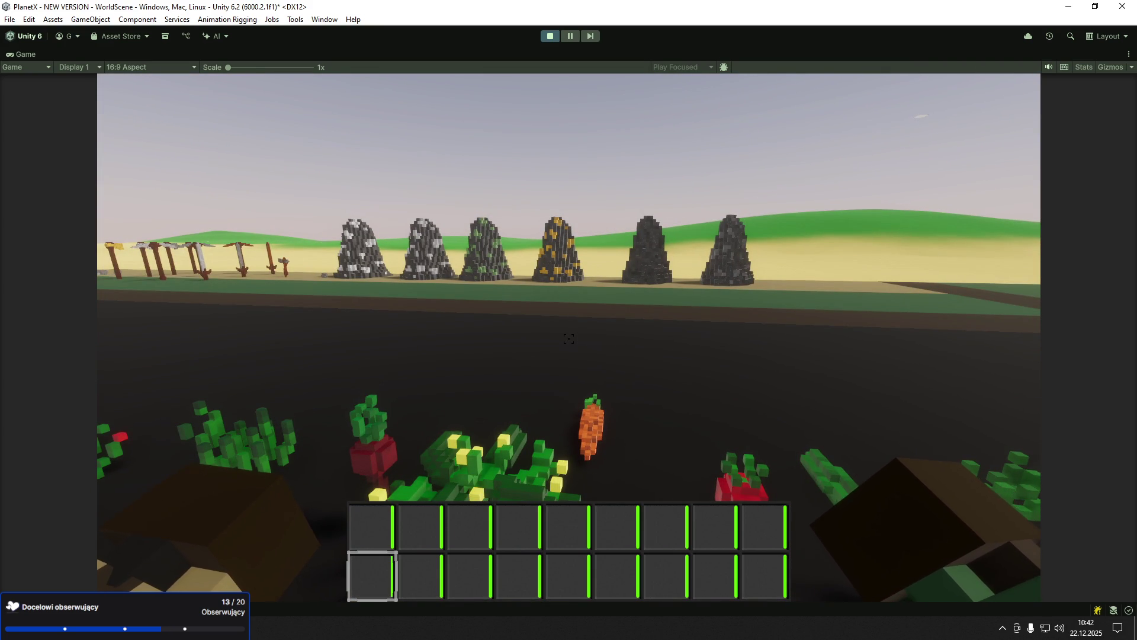
key("s")
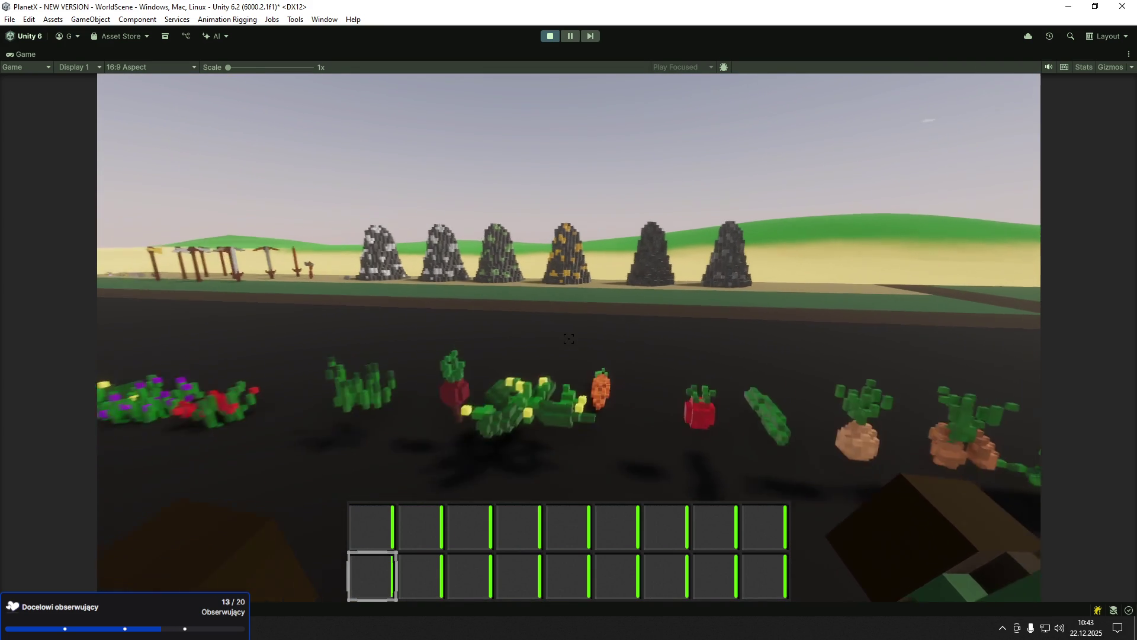
- Pick up a grass clump, throw it back, and bring up the pause menu
key("w")
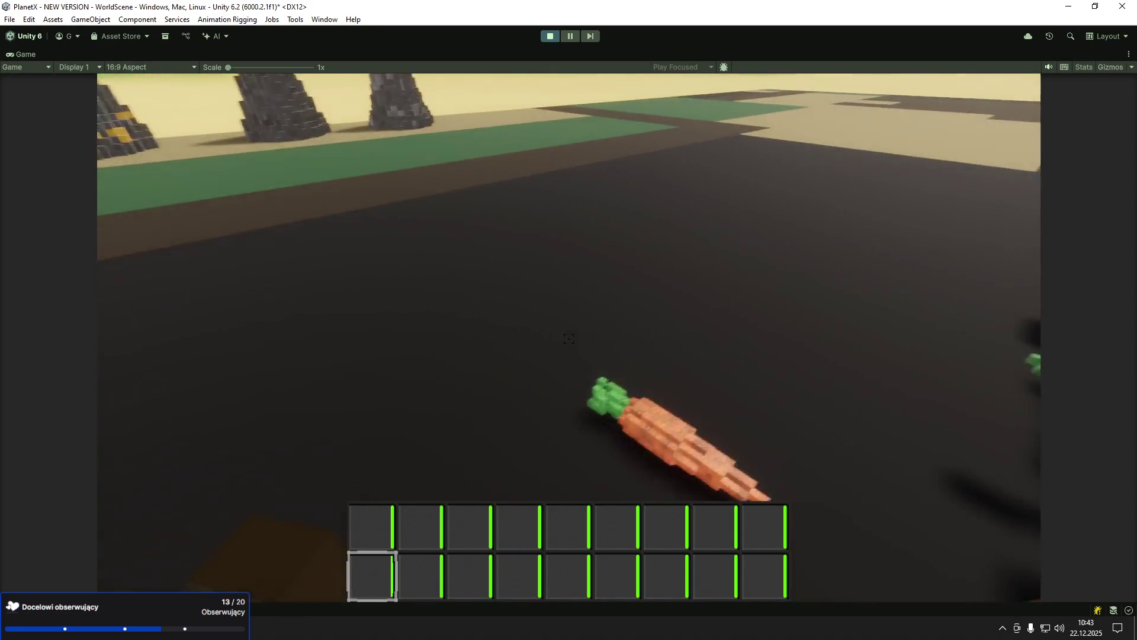
key("w")
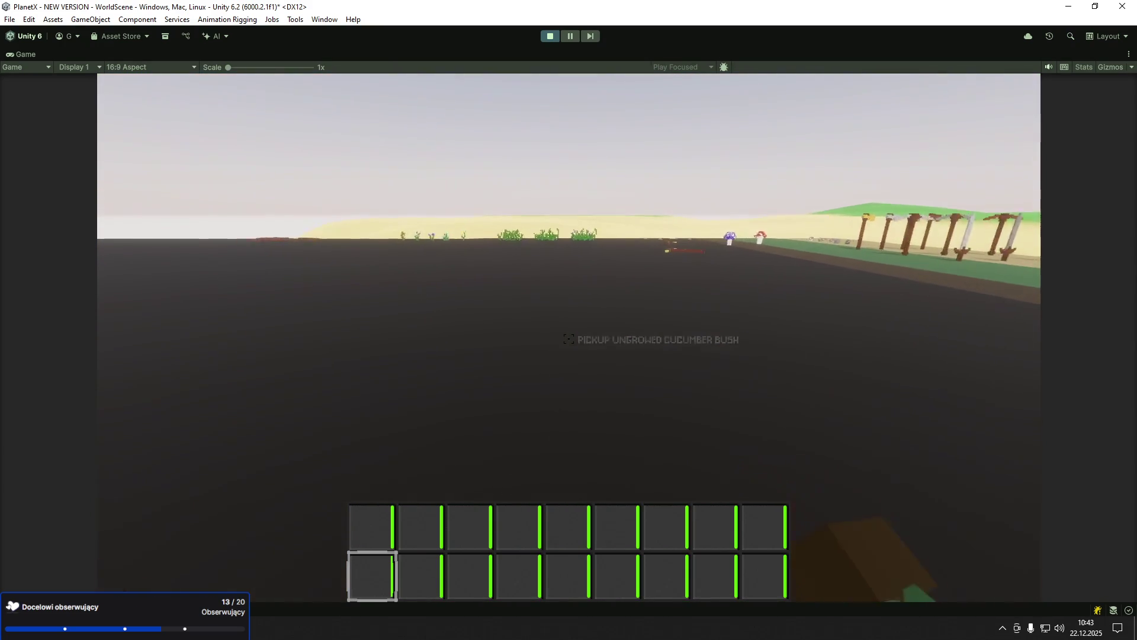
key("w")
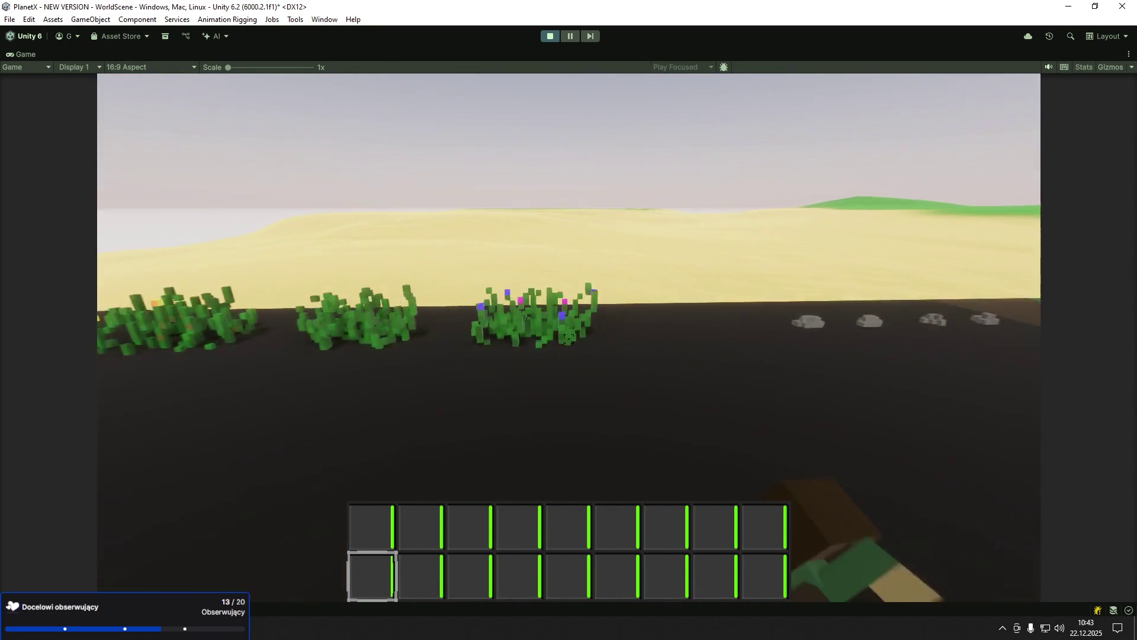
key("e")
key("e")
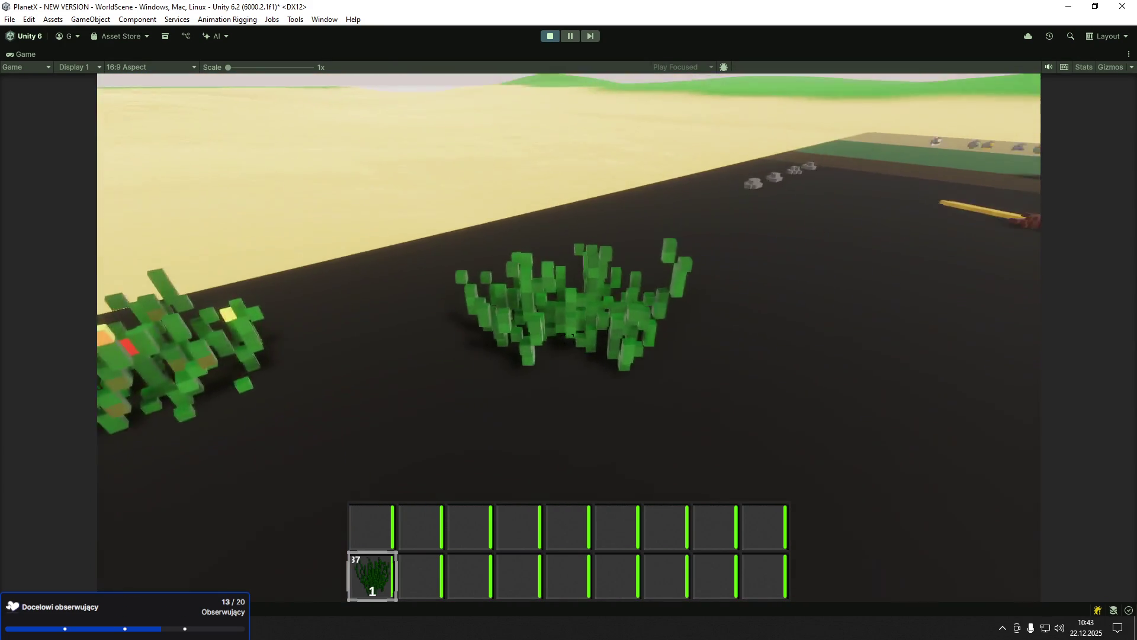
key("q")
key("q")
mouse_move(568, 338)
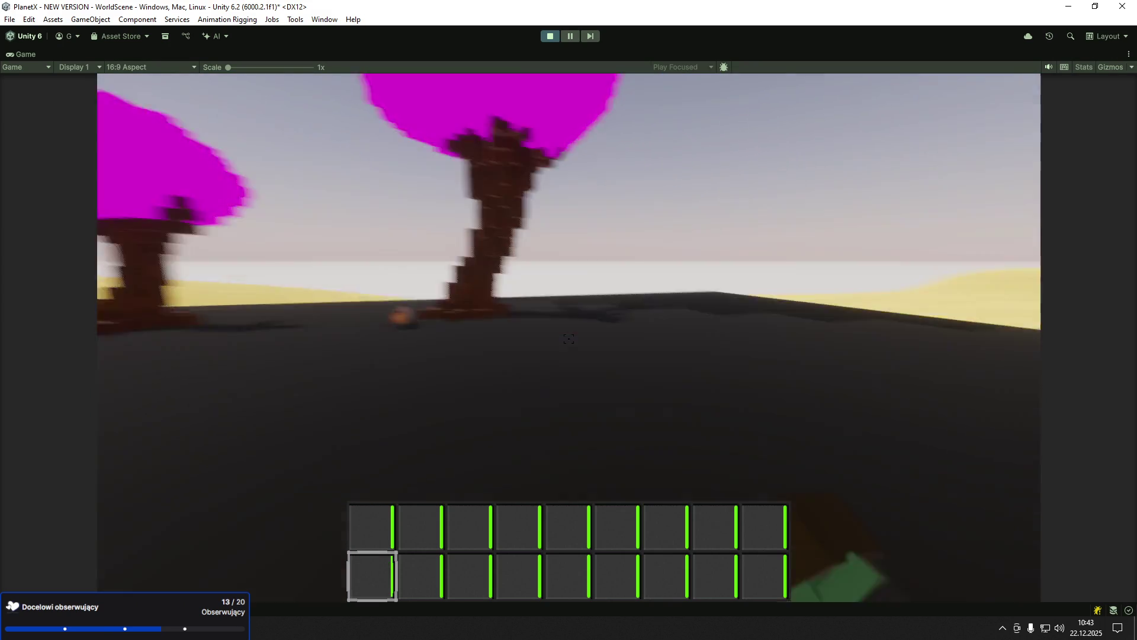
key("Escape")
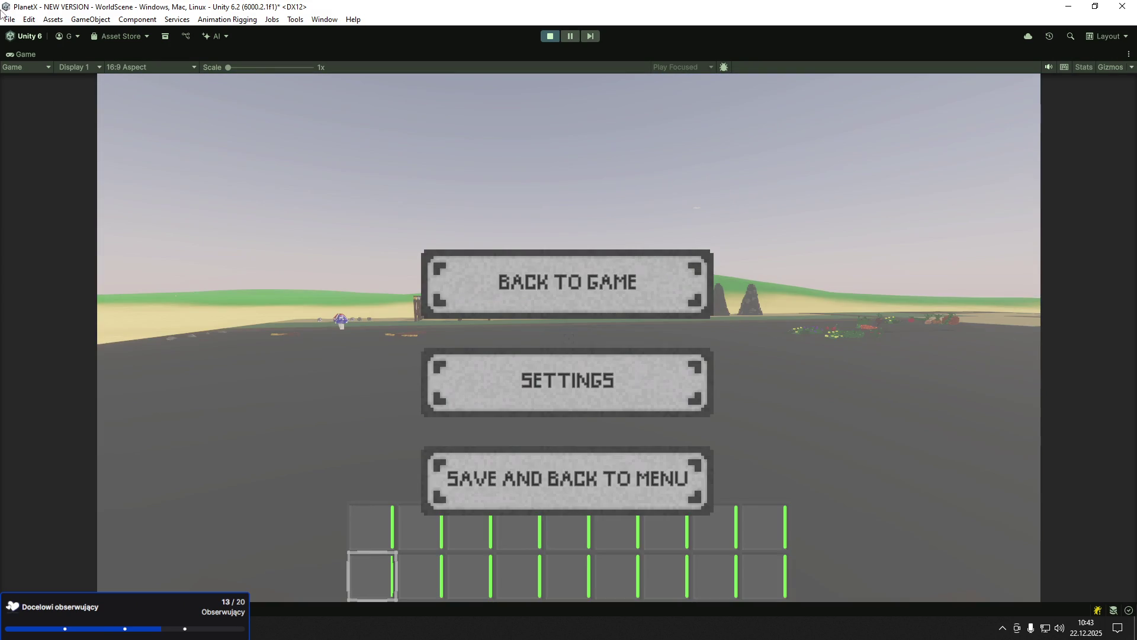
- Restore the full editor layout, stop Play mode, and expand Right_Elbow in the Hierarchy
double_click(23, 55)
left_click(550, 37)
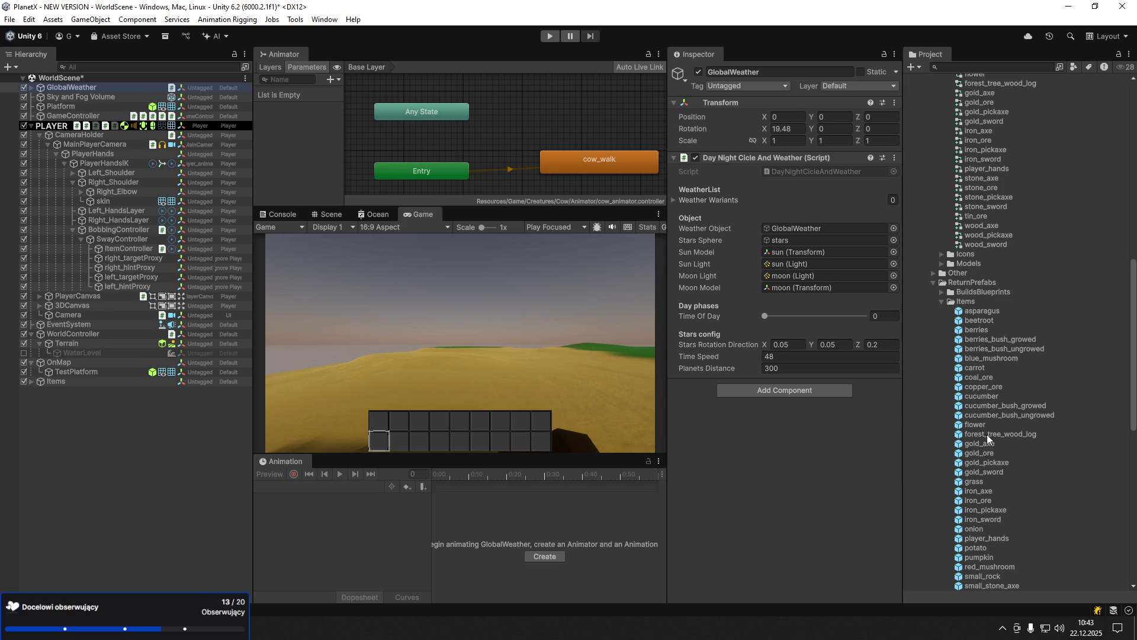
left_click(79, 192)
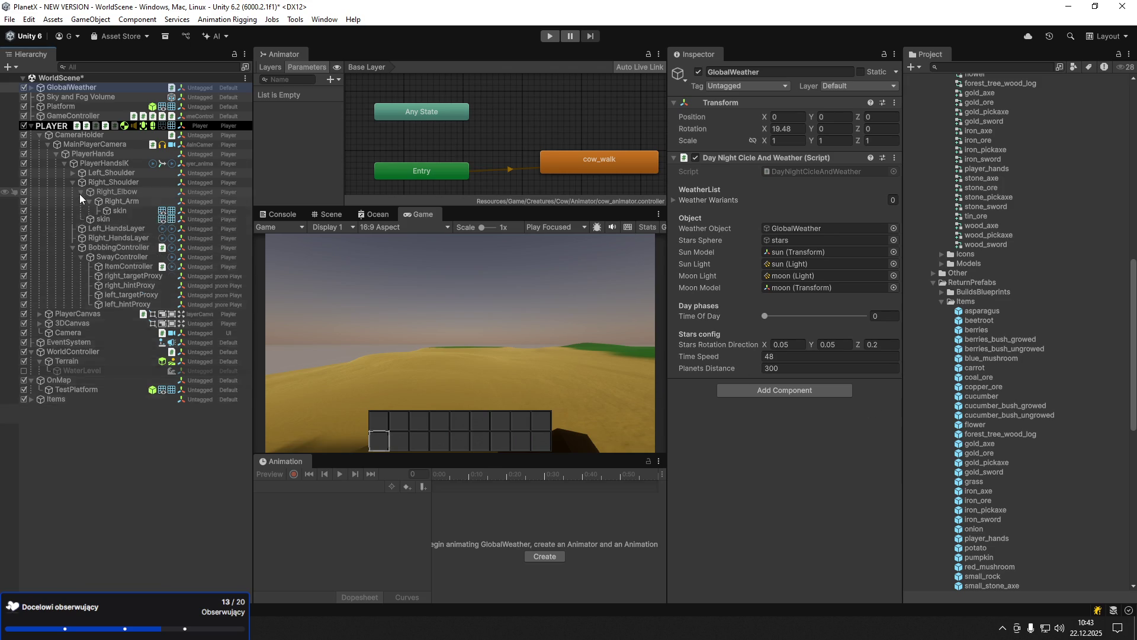
- Collapse Right_Elbow and Right_Shoulder, and scroll the Project panel to the Items prefabs
left_click(80, 193)
left_click(72, 183)
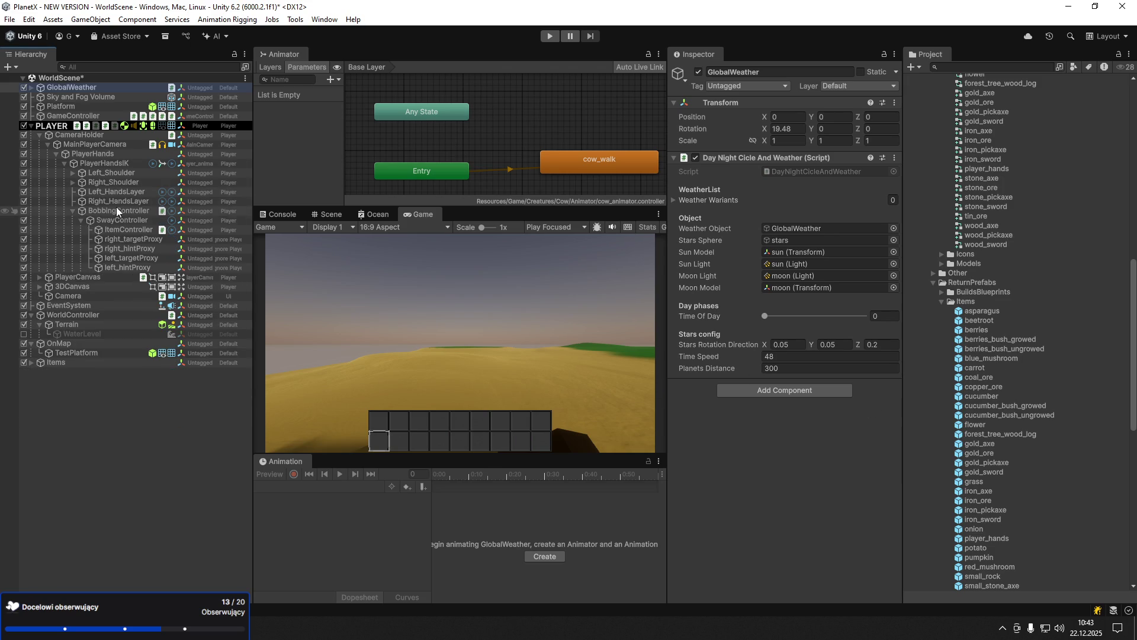
scroll(1029, 457, "down", 6)
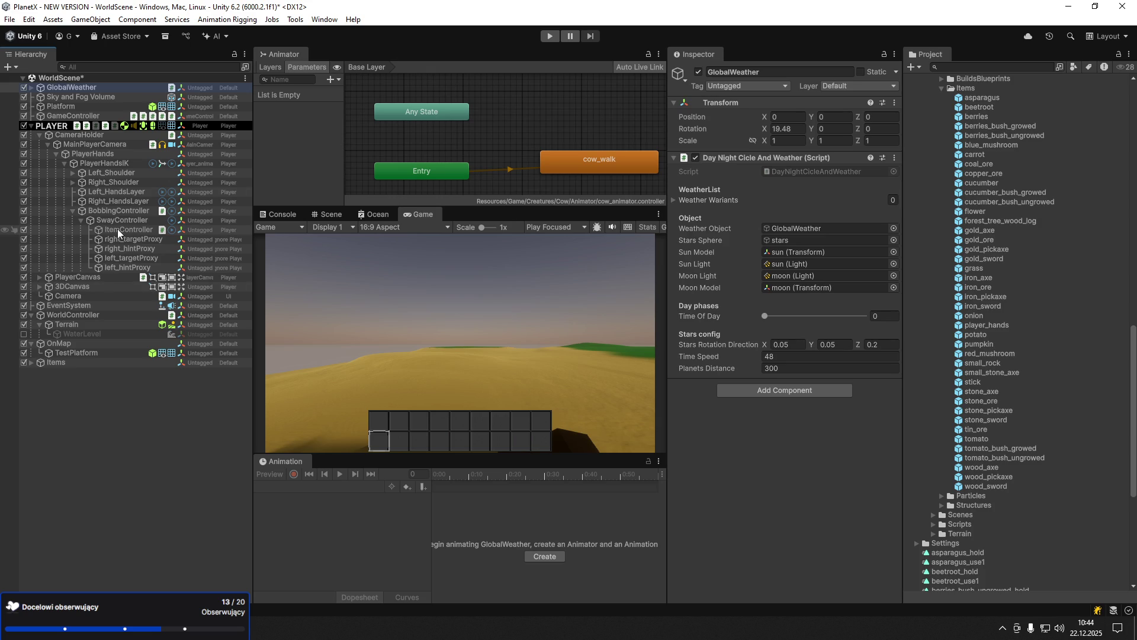
scroll(1007, 391, "up", 3)
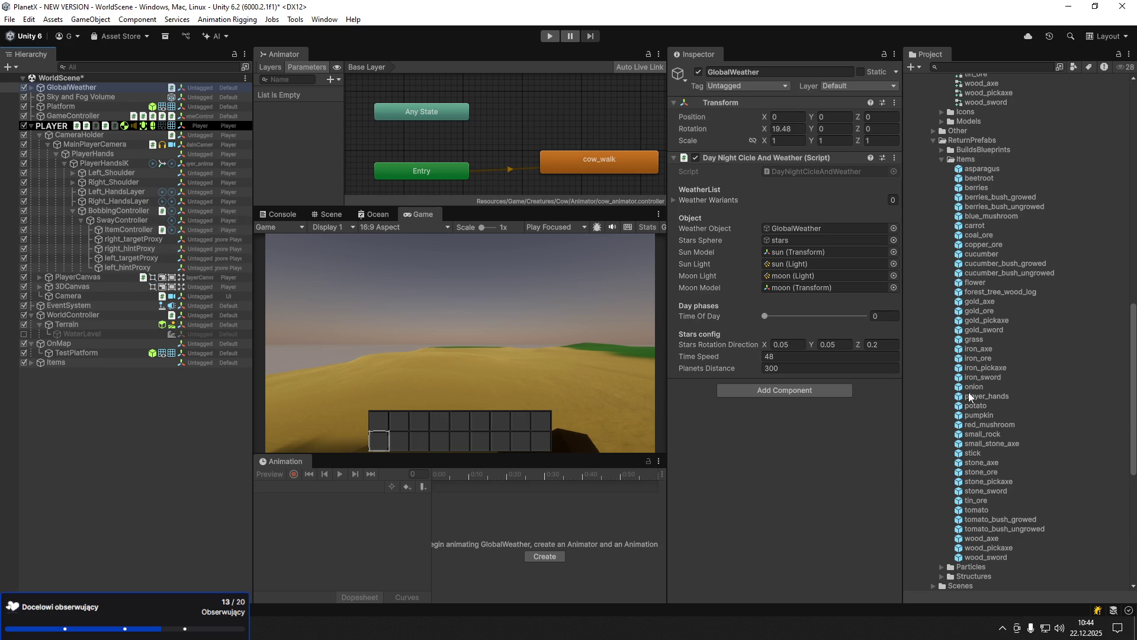
- Drag the grass prefab under ItemController and unpack it completely
left_click(987, 292)
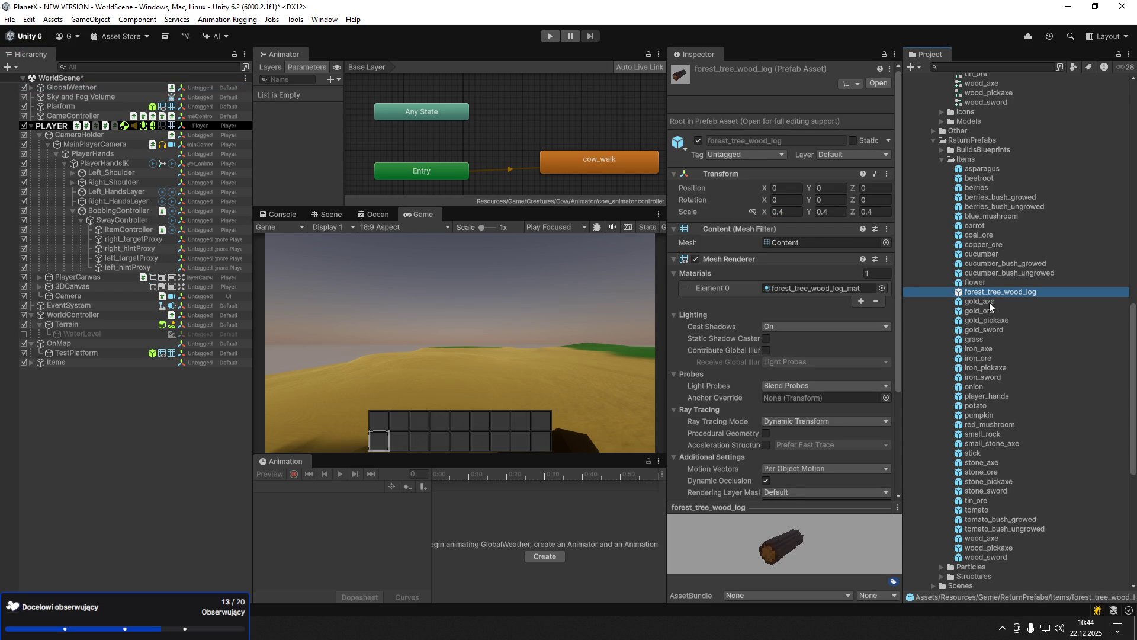
left_click(990, 339)
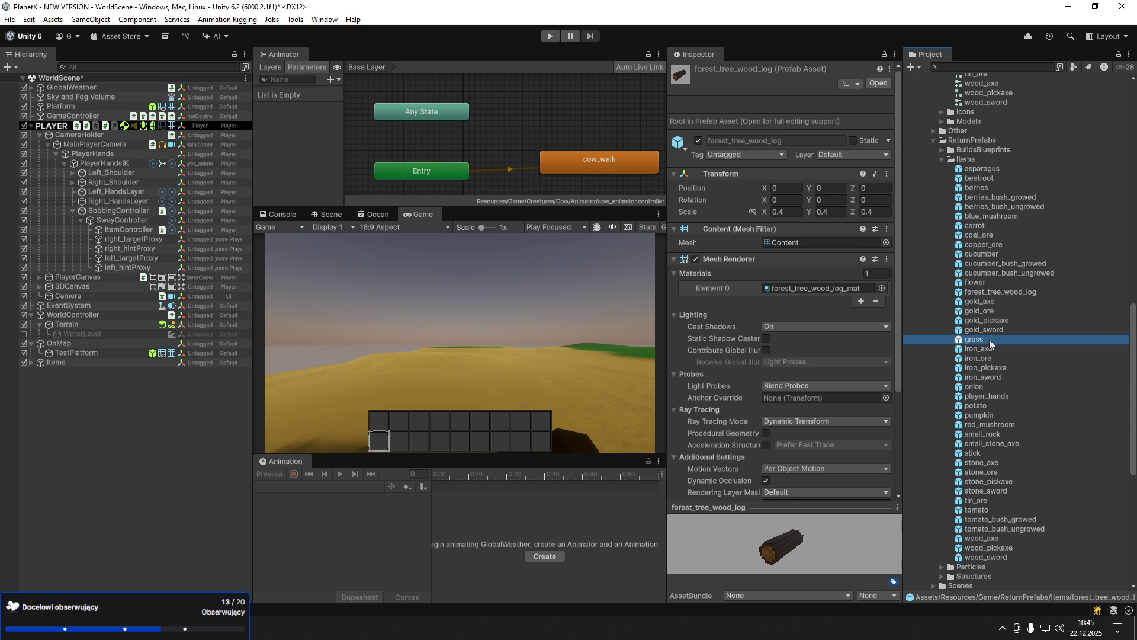
left_click_drag(989, 339, 134, 239)
right_click(112, 240)
mouse_move(190, 325)
left_click(355, 388)
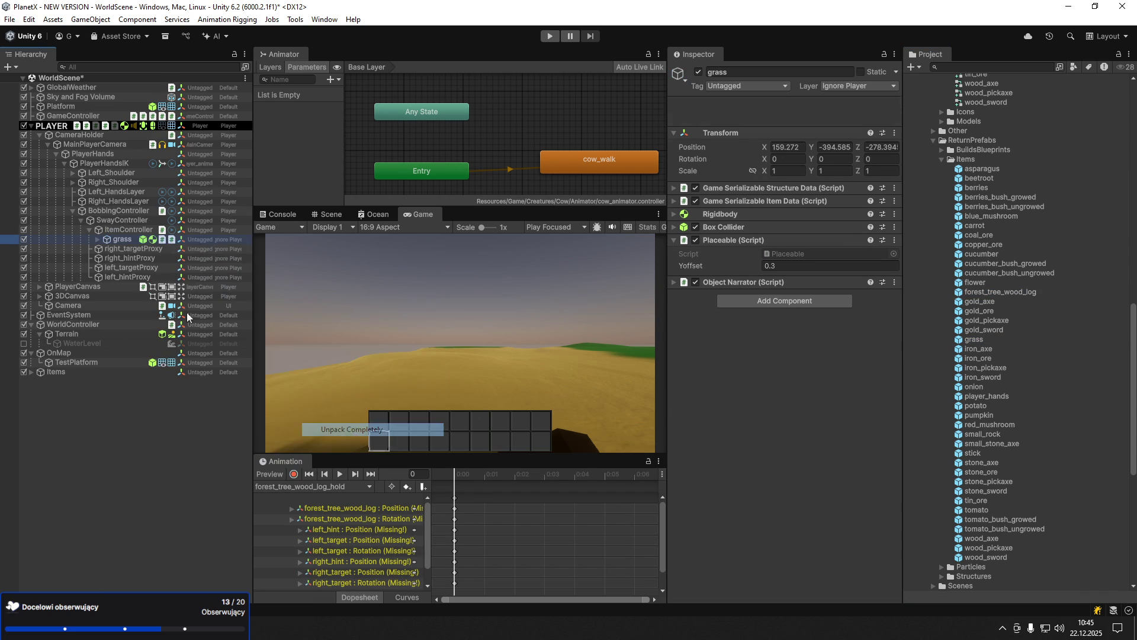
- Set the grass object's position to 0, 0, 0 and view it in the Scene
left_click(97, 240)
left_click(782, 117)
type("0")
key("Tab")
type("0")
key("Tab")
key("BackSpace")
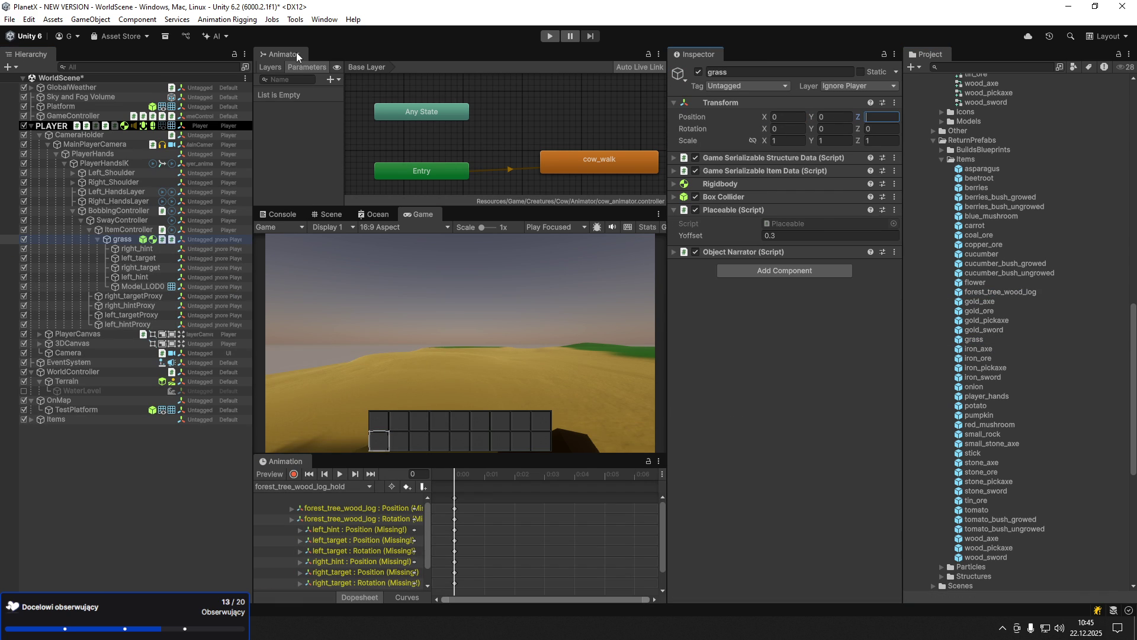
left_click(327, 214)
scroll(439, 374, "up", 5)
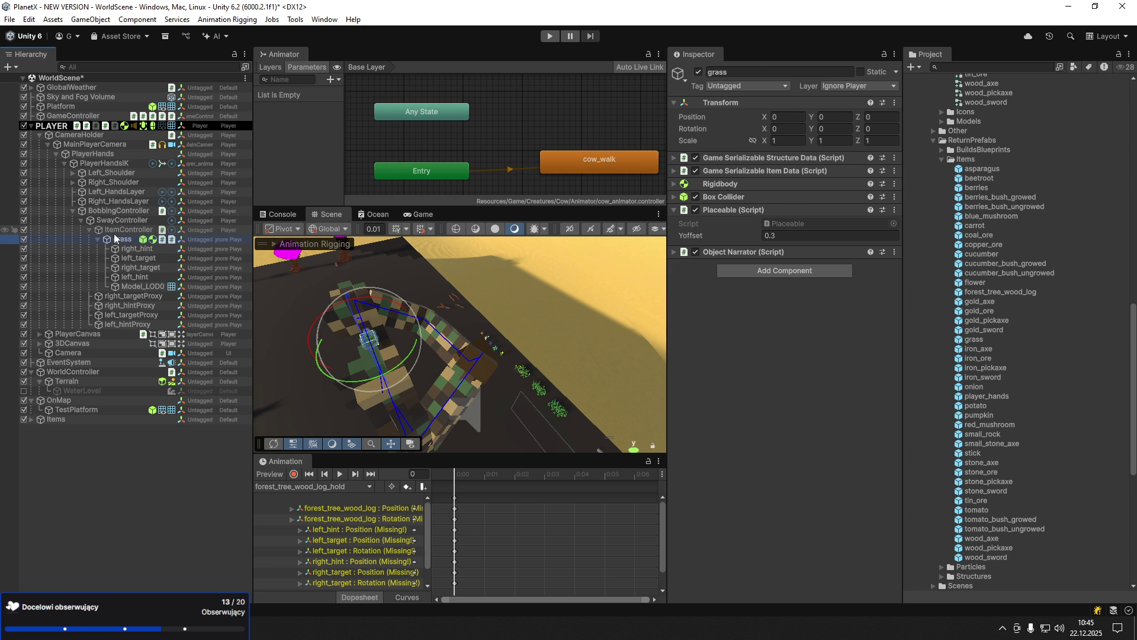
- Assign grass's left_target and left_hint as the Left_HandsLayer Two Bone IK Target and Hint
left_click(115, 231)
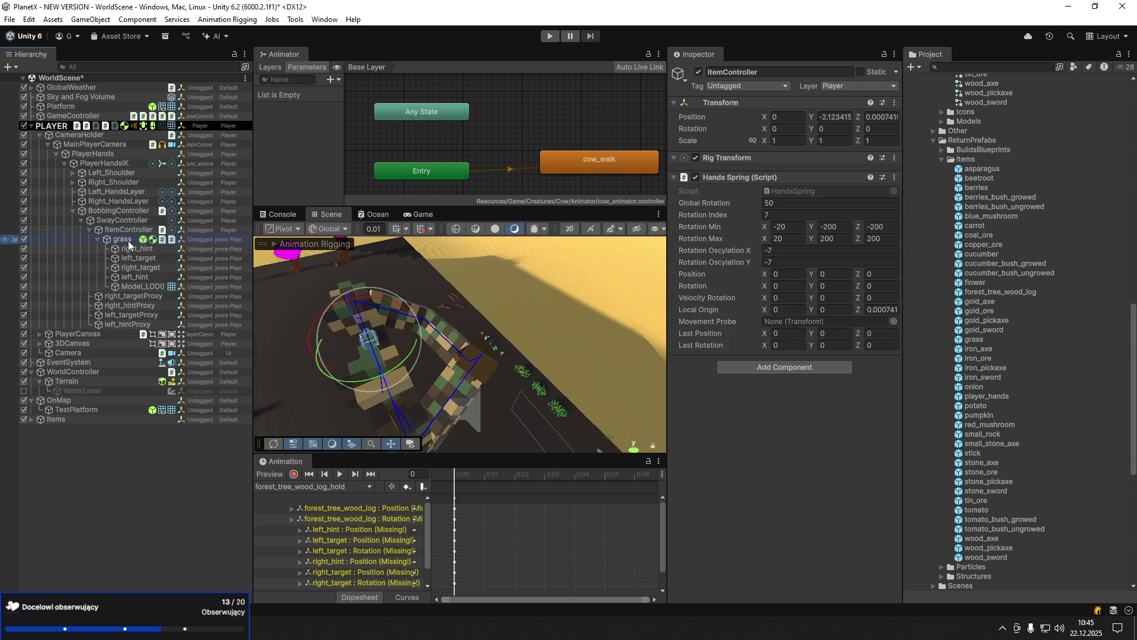
left_click(128, 241)
left_click(123, 248)
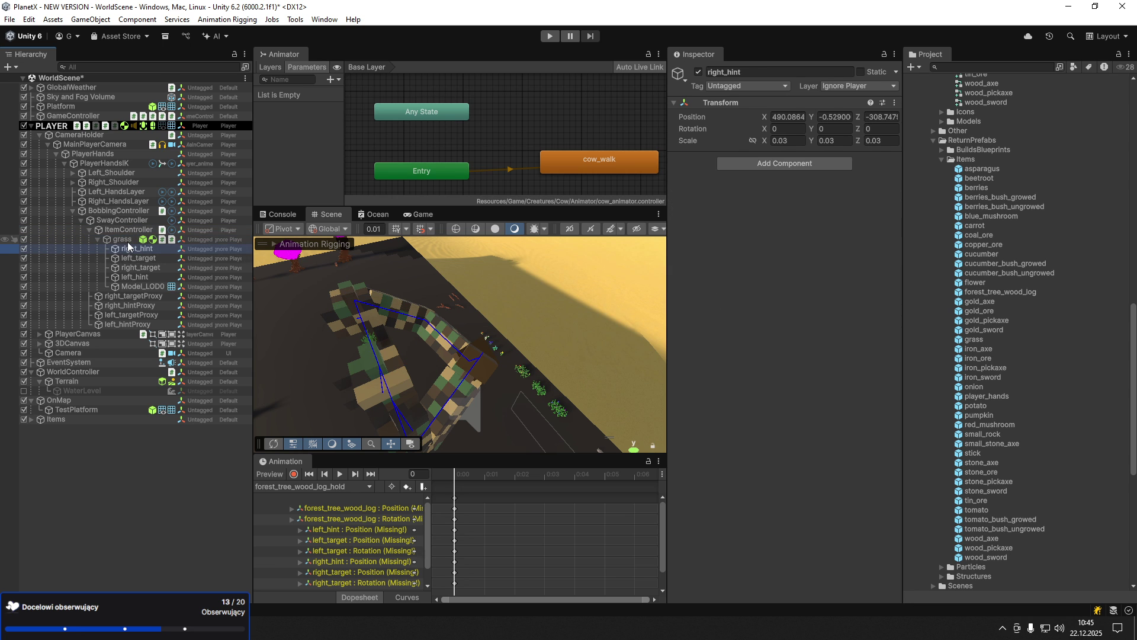
left_click(130, 240)
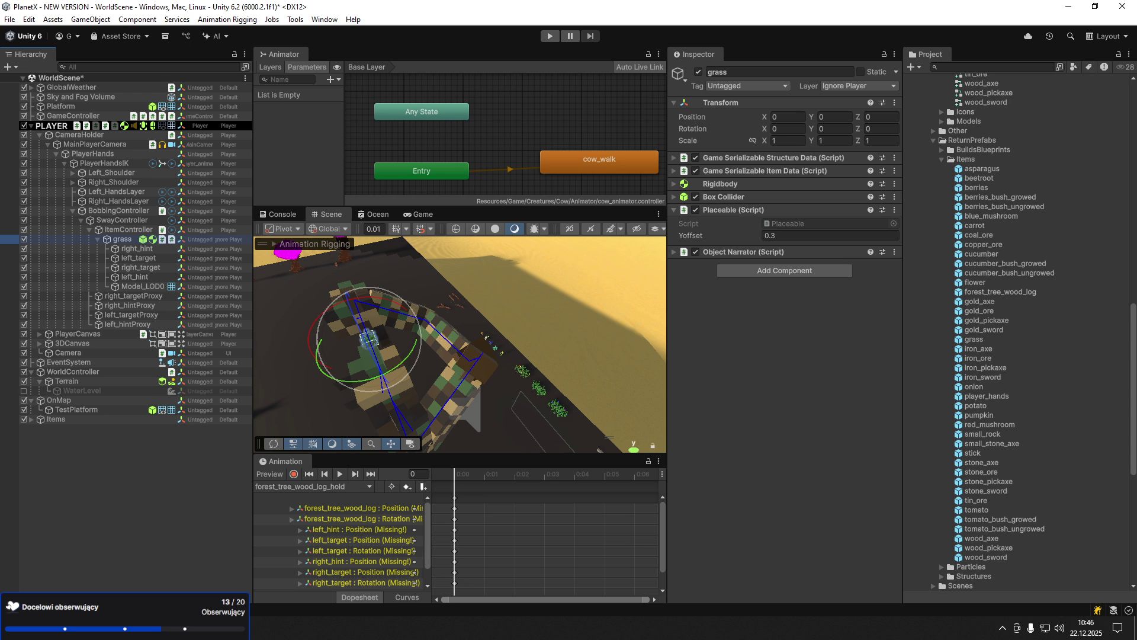
left_click(127, 247)
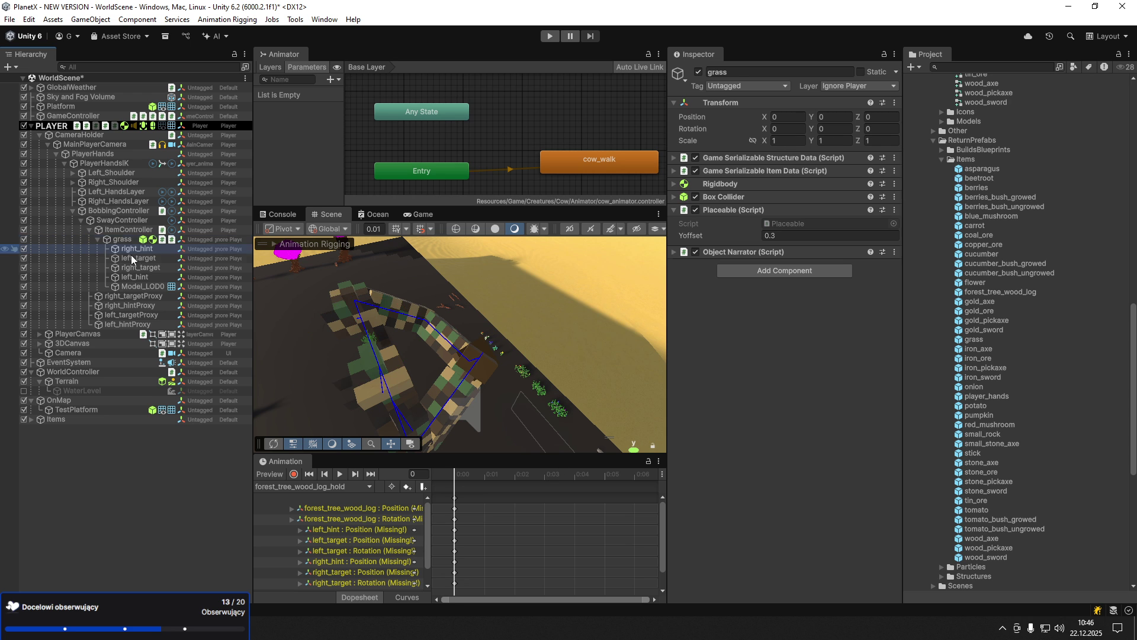
left_click(141, 276, "shift")
left_click(116, 191)
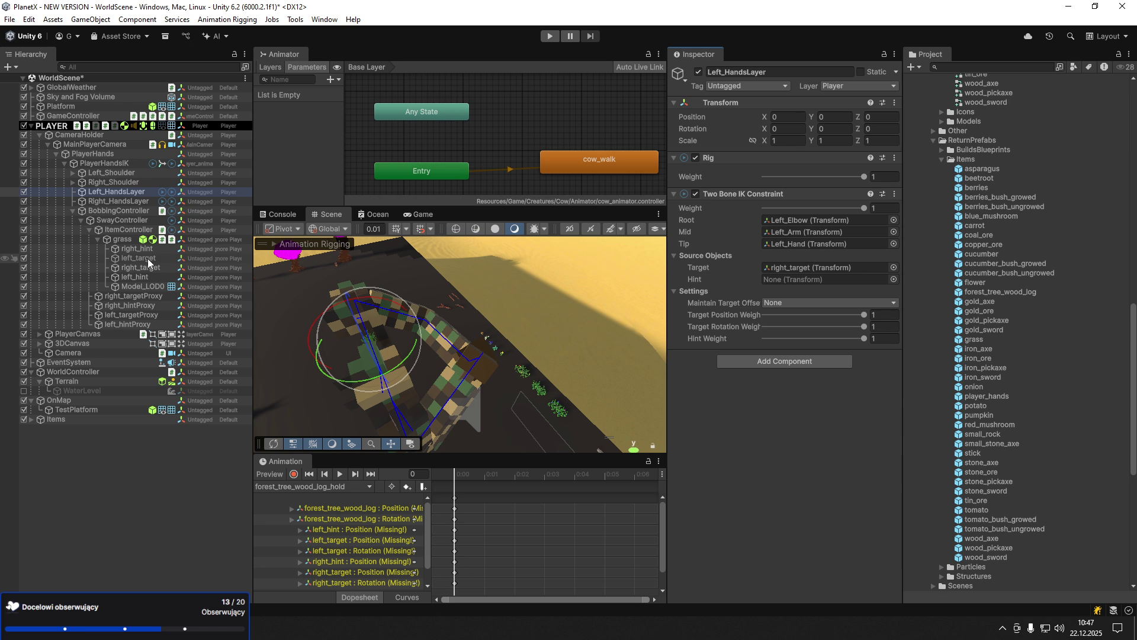
mouse_move(147, 258)
left_mouse_down()
mouse_move(641, 302)
mouse_move(820, 270)
mouse_move(818, 282)
left_mouse_up()
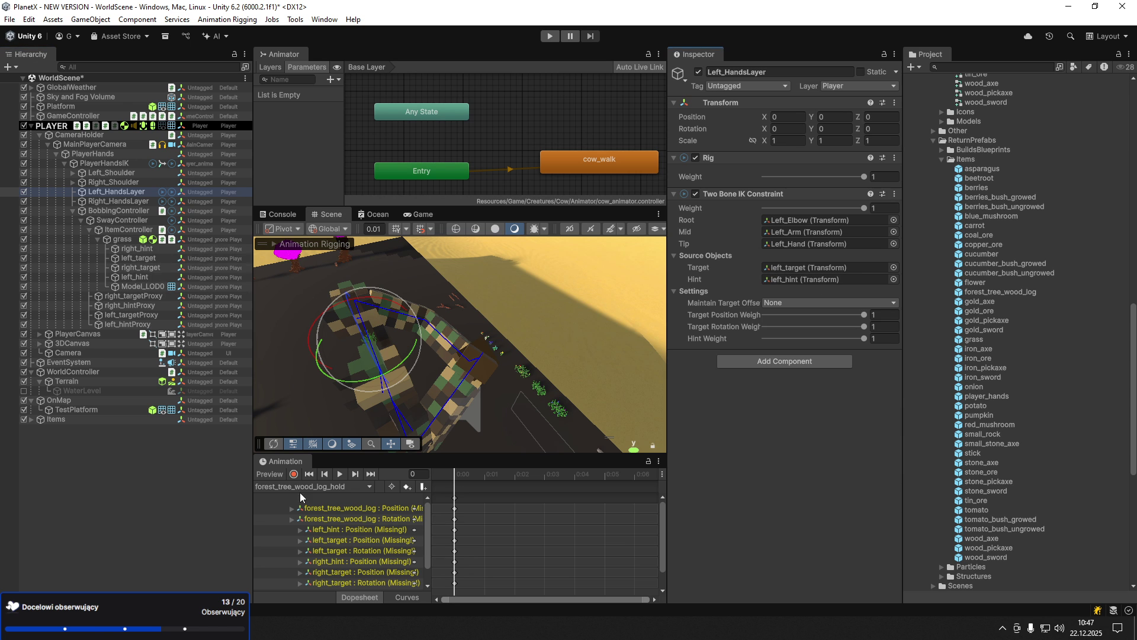
scroll(972, 356, "up", 10)
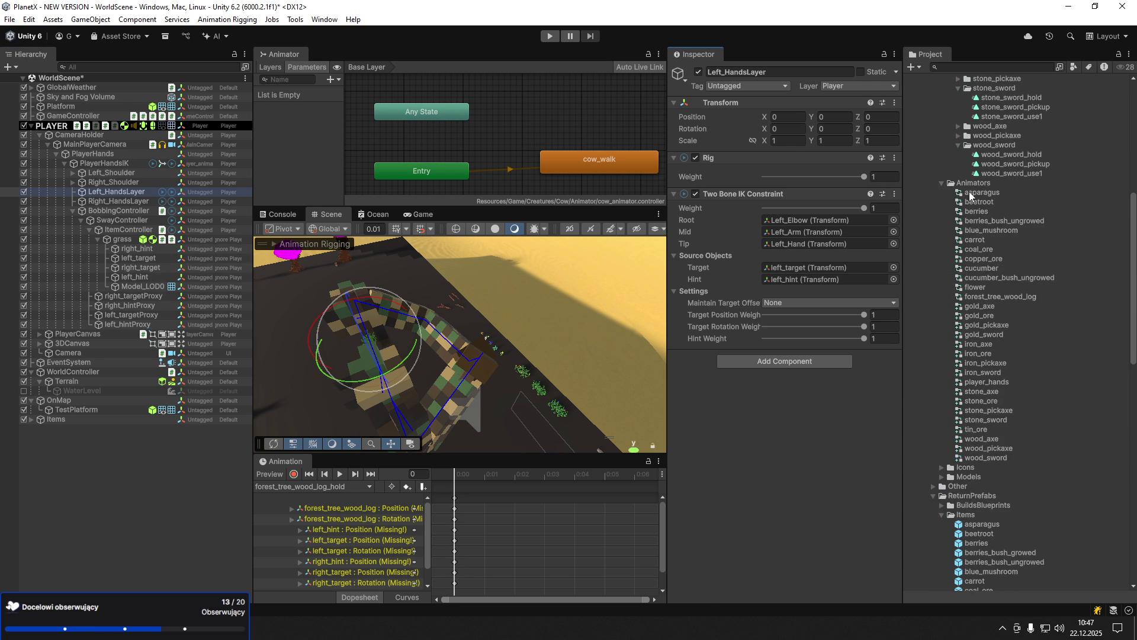
- Create an animator controller named grass in the Animators folder
right_click(950, 461)
mouse_move(984, 186)
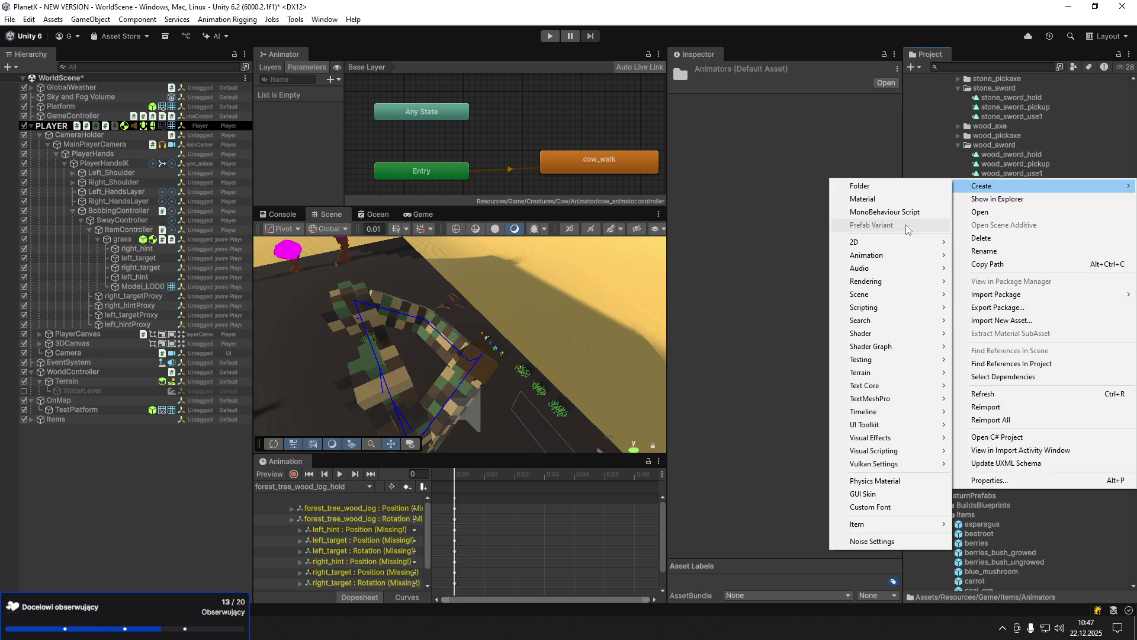
mouse_move(867, 255)
left_click(1032, 258)
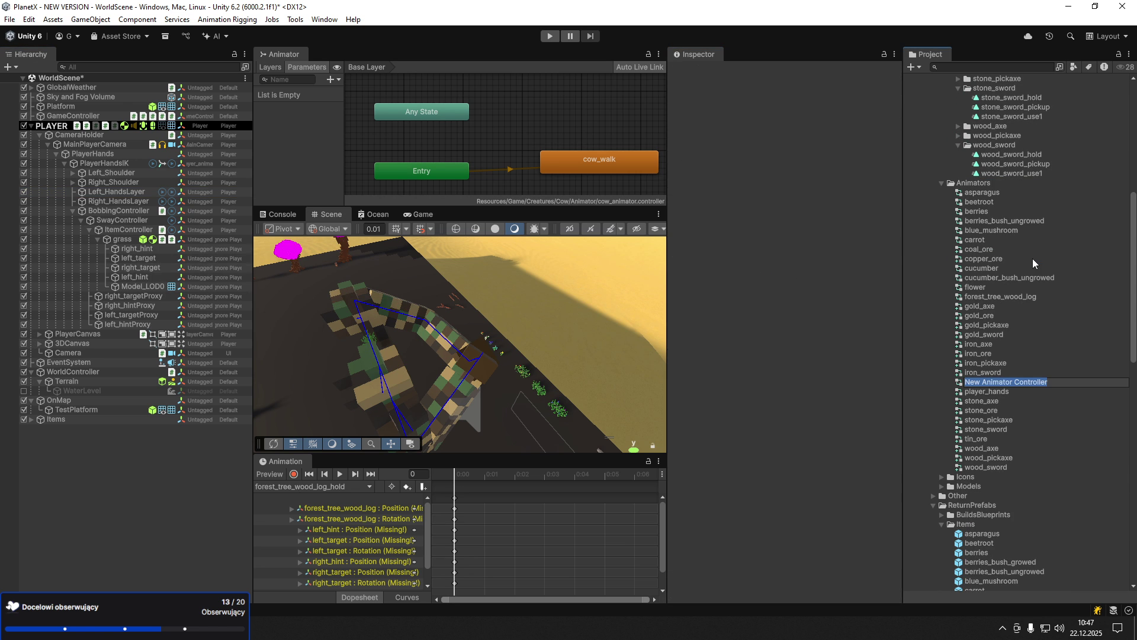
type("grass")
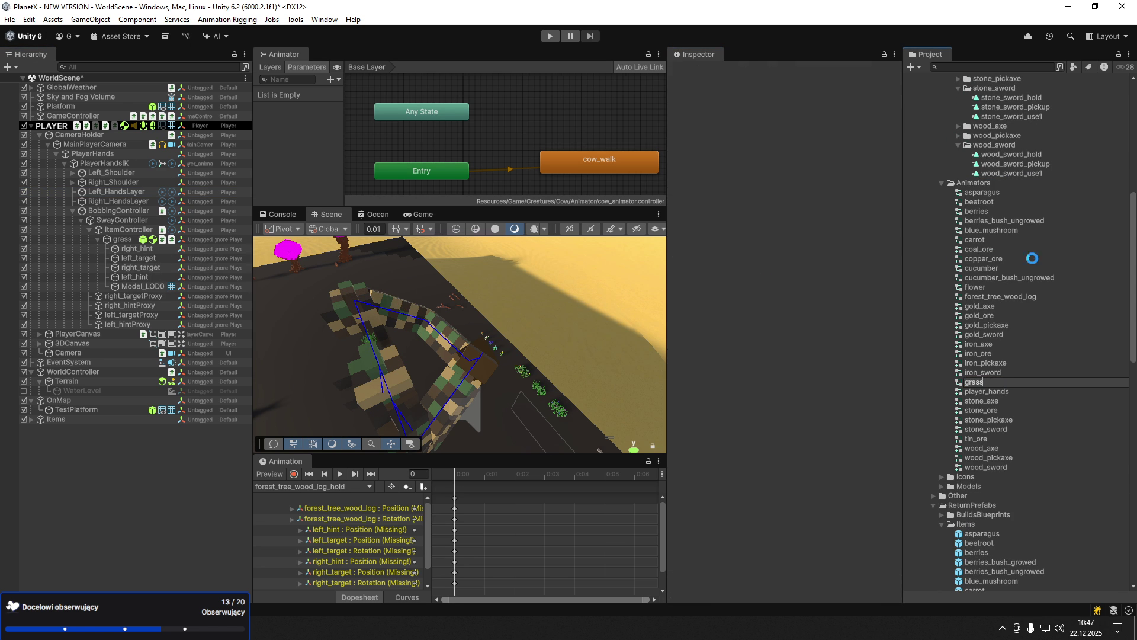
key("Return")
- Assign the grass controller to PlayerHandsIK's Animator
left_click(119, 163)
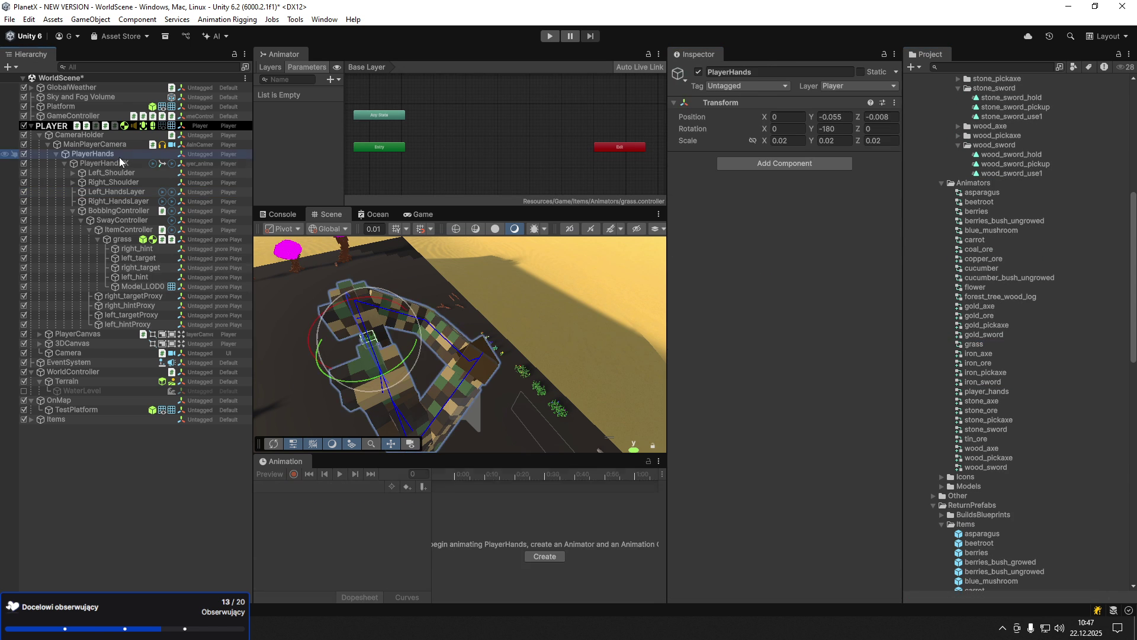
left_click(894, 184)
type("grass")
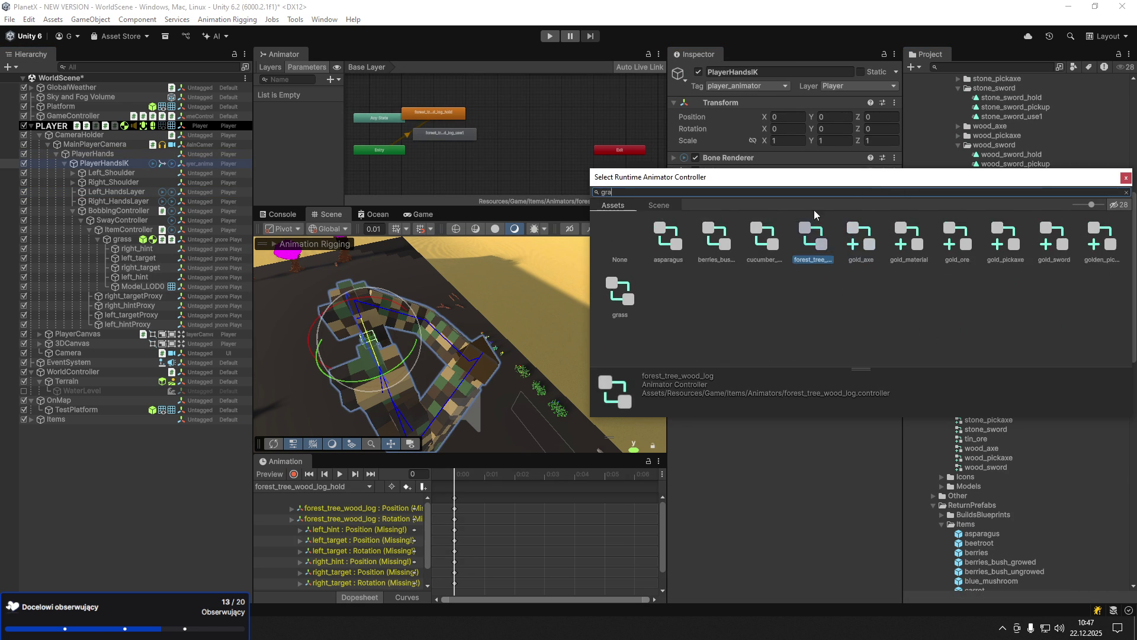
double_click(666, 248)
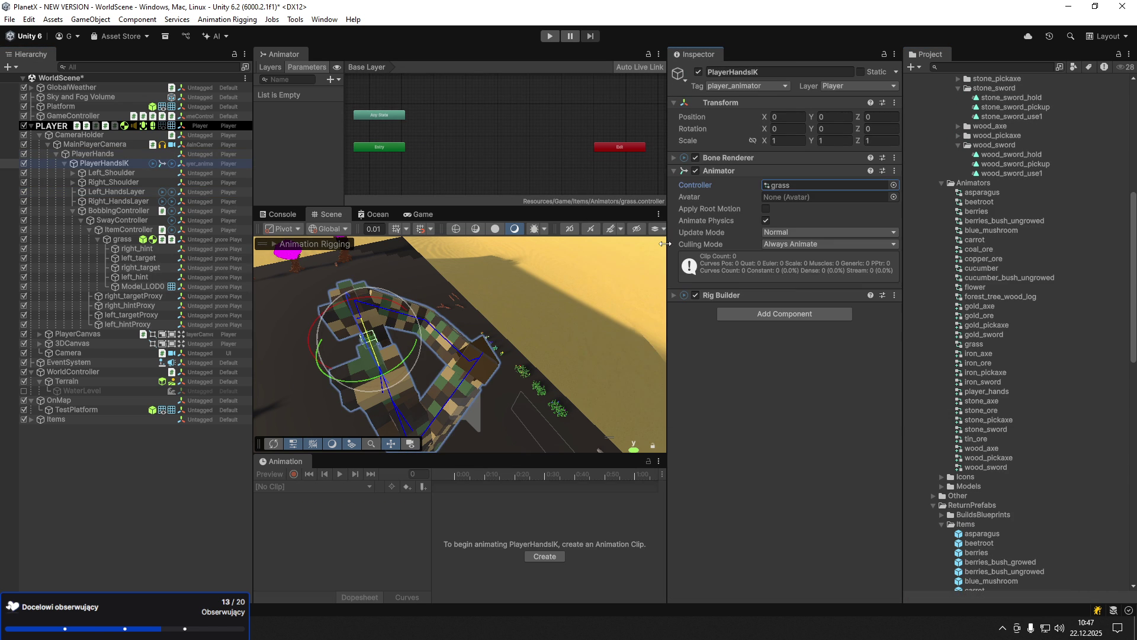
- Select the grass object under ItemController and show the Windows desktop
left_click(129, 231)
key("Down")
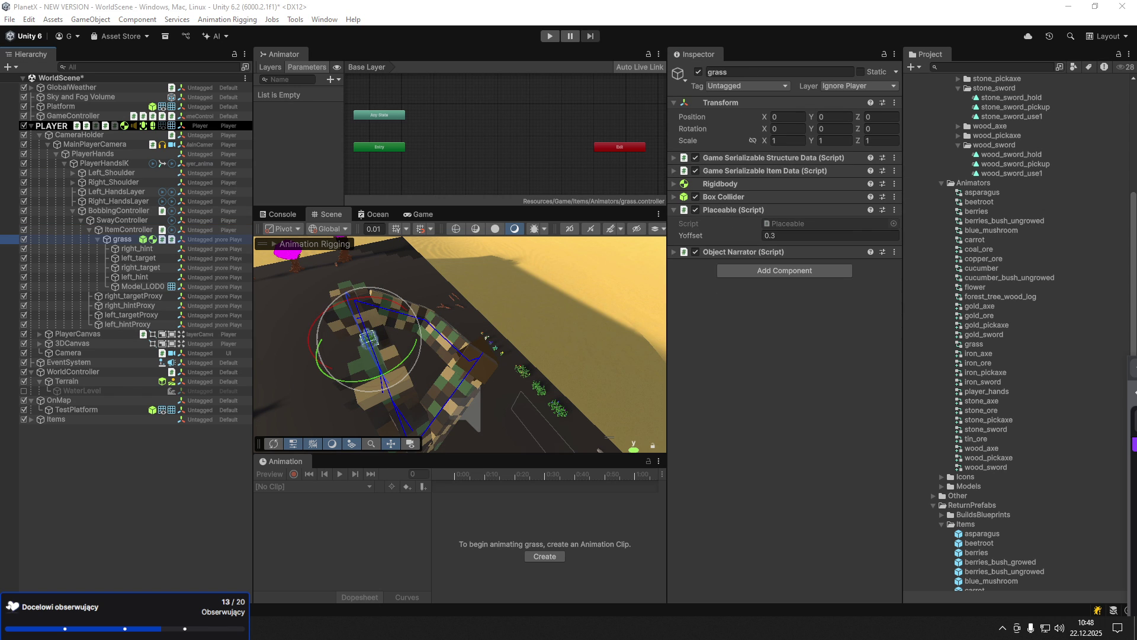
key("super+d")
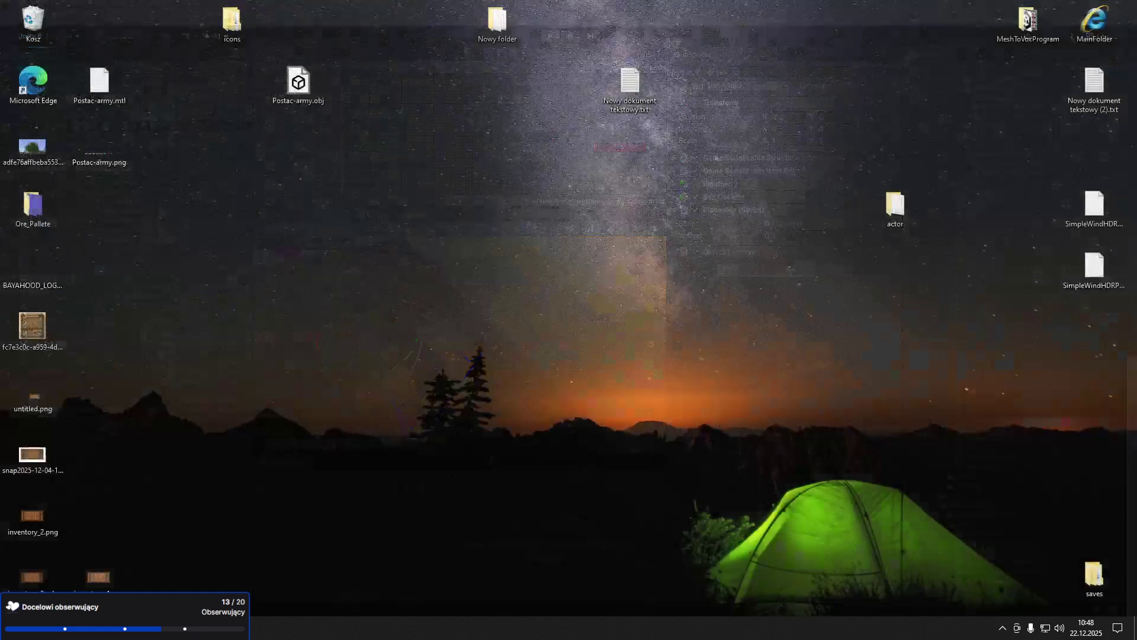
- Restore the Unity editor, whose Animator shows the empty grass controller
key("super+d")
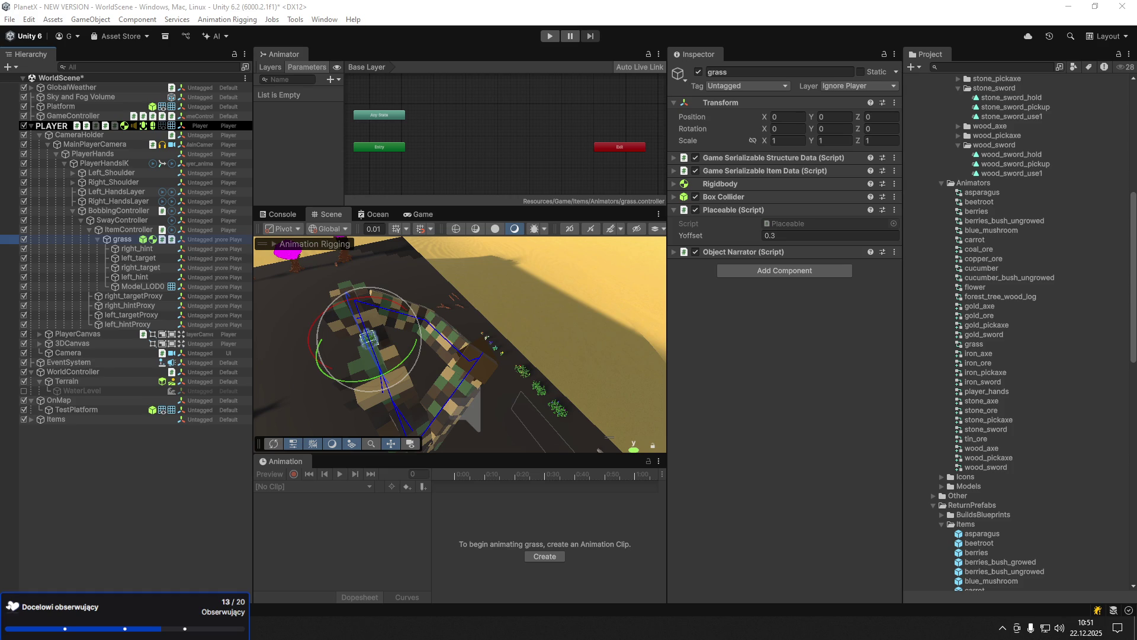
- Create and save the grass_hold.anim clip for grass, then turn recording off
left_click(1005, 628)
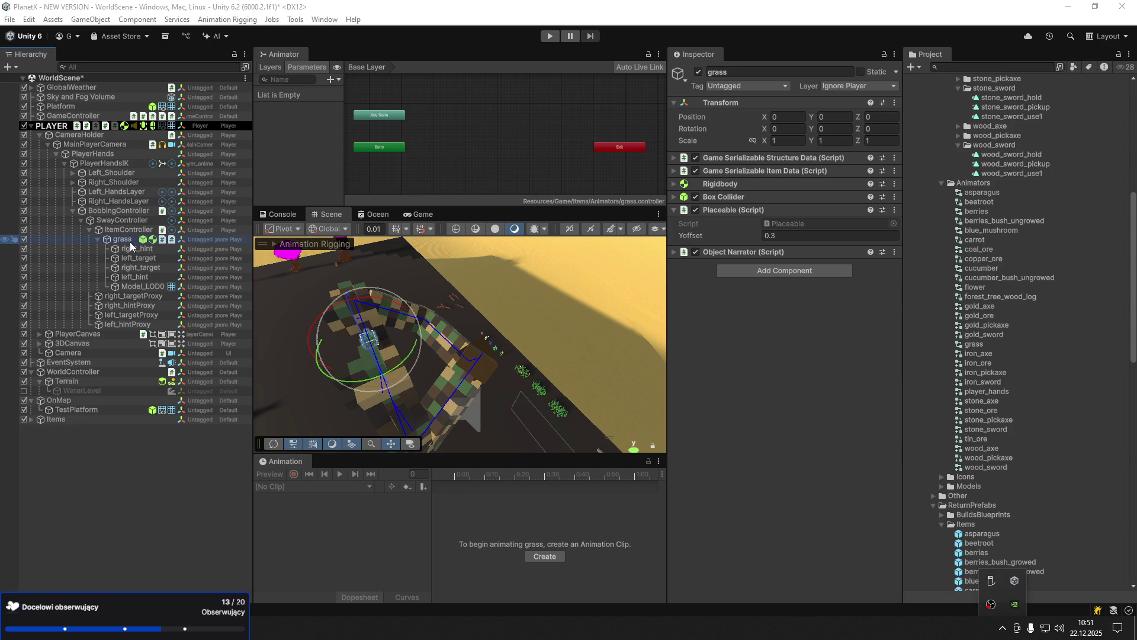
left_click(555, 556)
type("grass_")
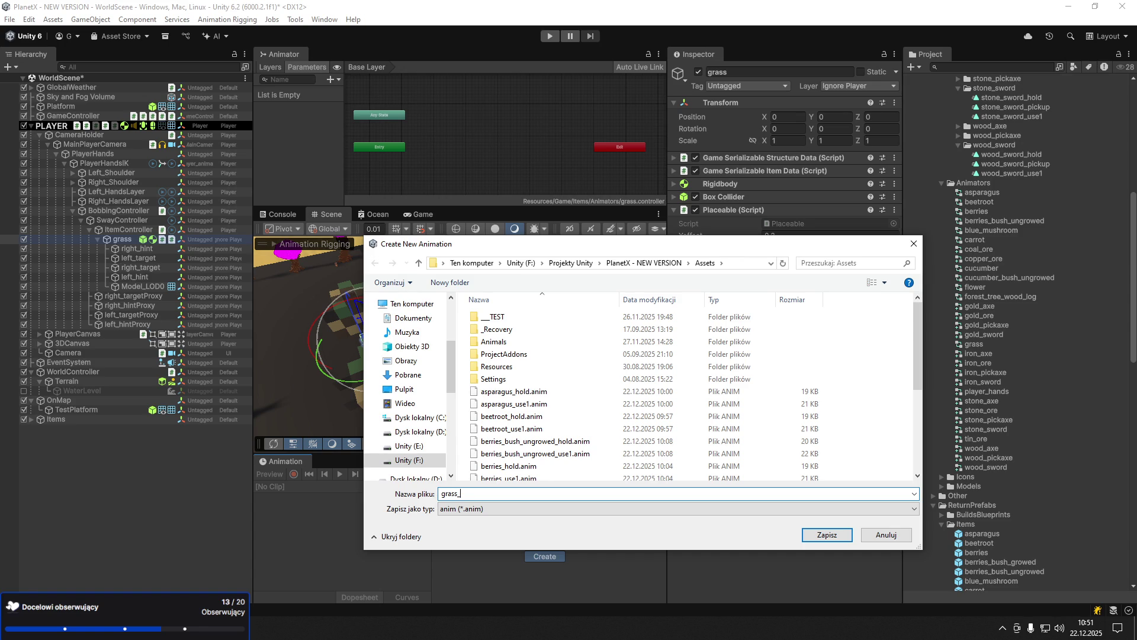
type("ld.ani")
key("Return")
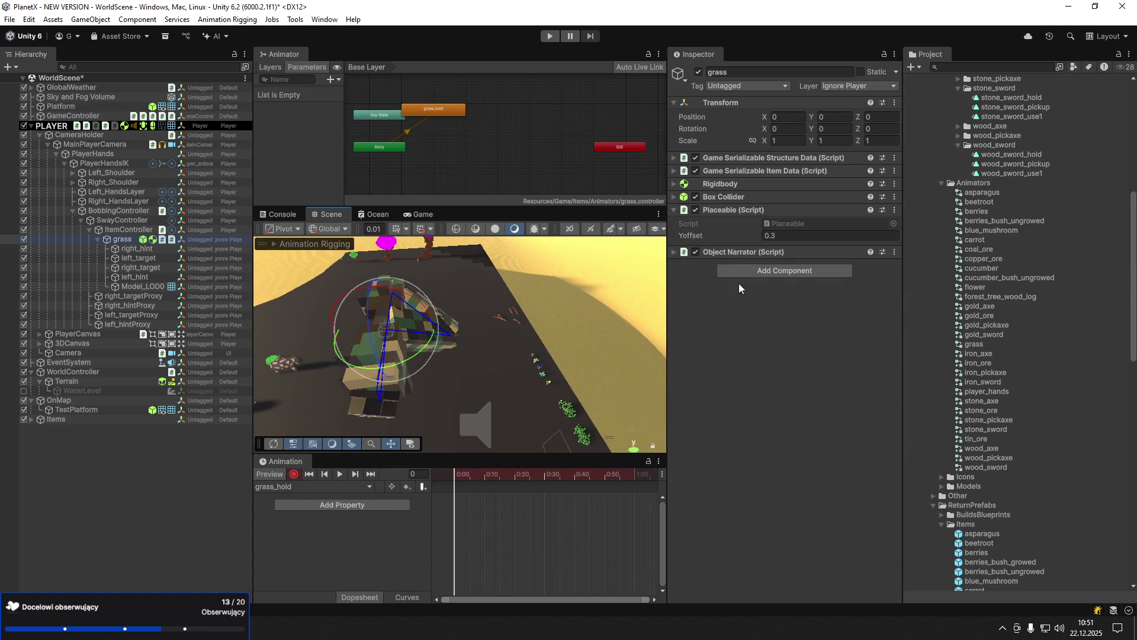
left_click(294, 473)
left_click(788, 140)
- Try uniform grass scales of 12, then 2, then 5
type("12")
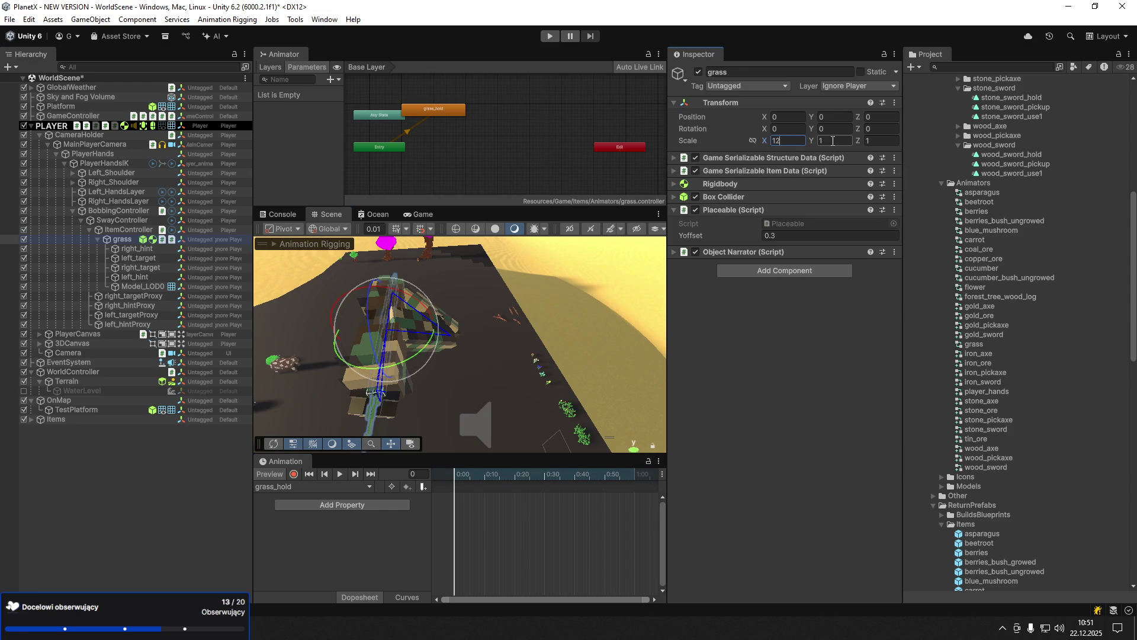
key("Tab")
type("12")
key("Tab")
type("12")
key("Return")
key("BackSpace")
type("2")
key("Tab")
type("2")
key("Tab")
type("2")
key("Return")
type("5")
key("Tab")
type("5")
key("Tab")
type("5")
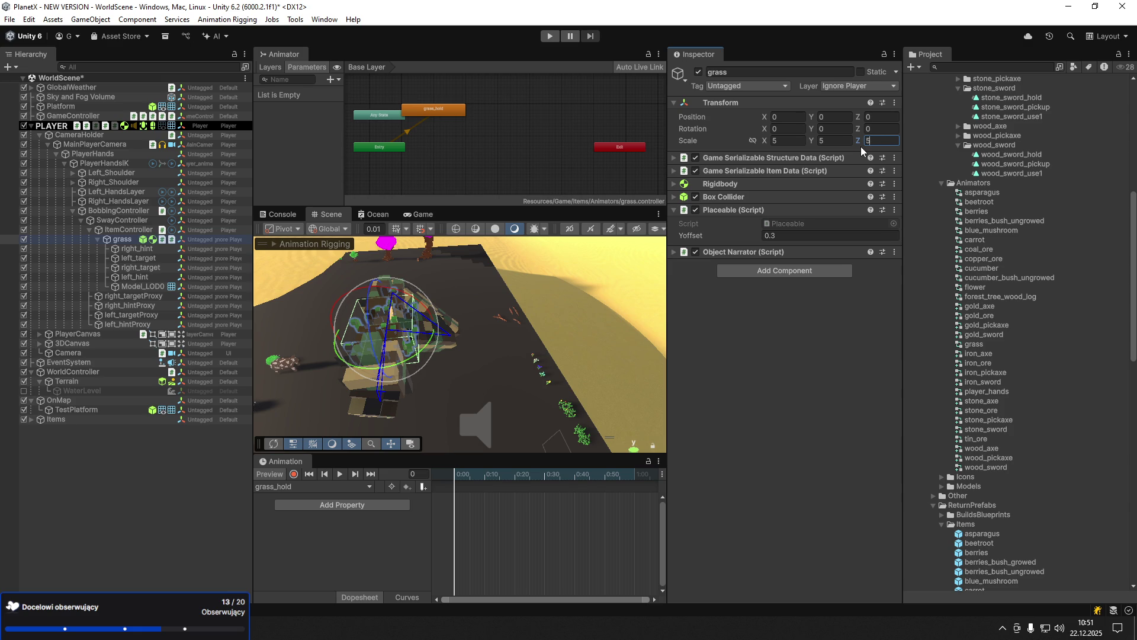
- Try scale 4, then settle the grass scale at 3, 3, 3 and inspect it
left_click(786, 140)
type("4")
key("Tab")
type("4")
key("Tab")
type("4")
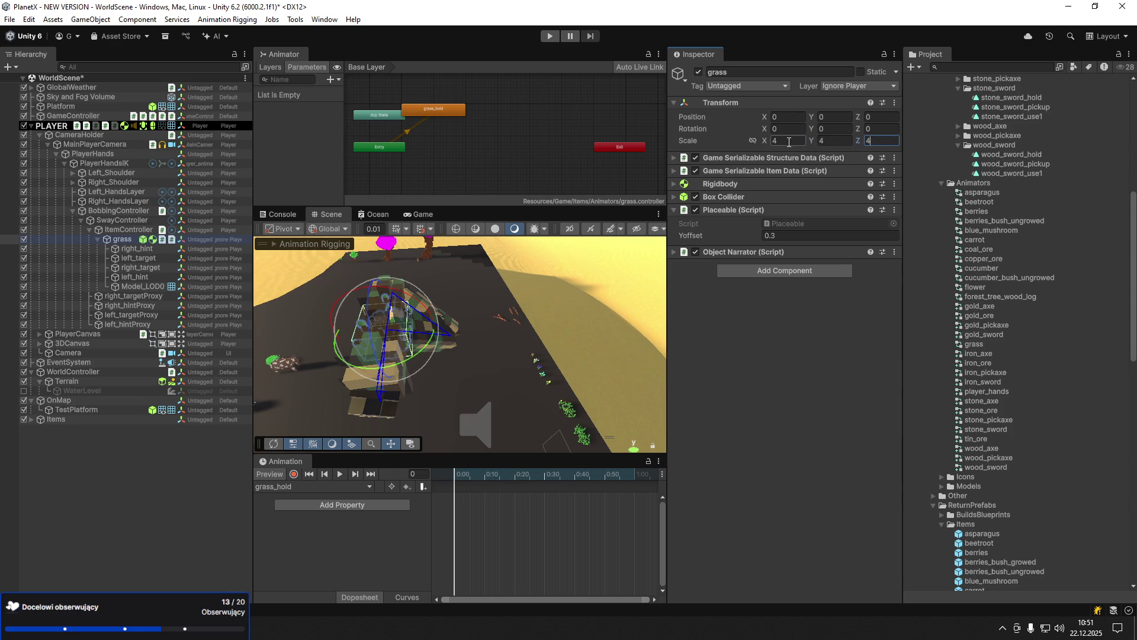
left_click(782, 140)
type("3")
key("Tab")
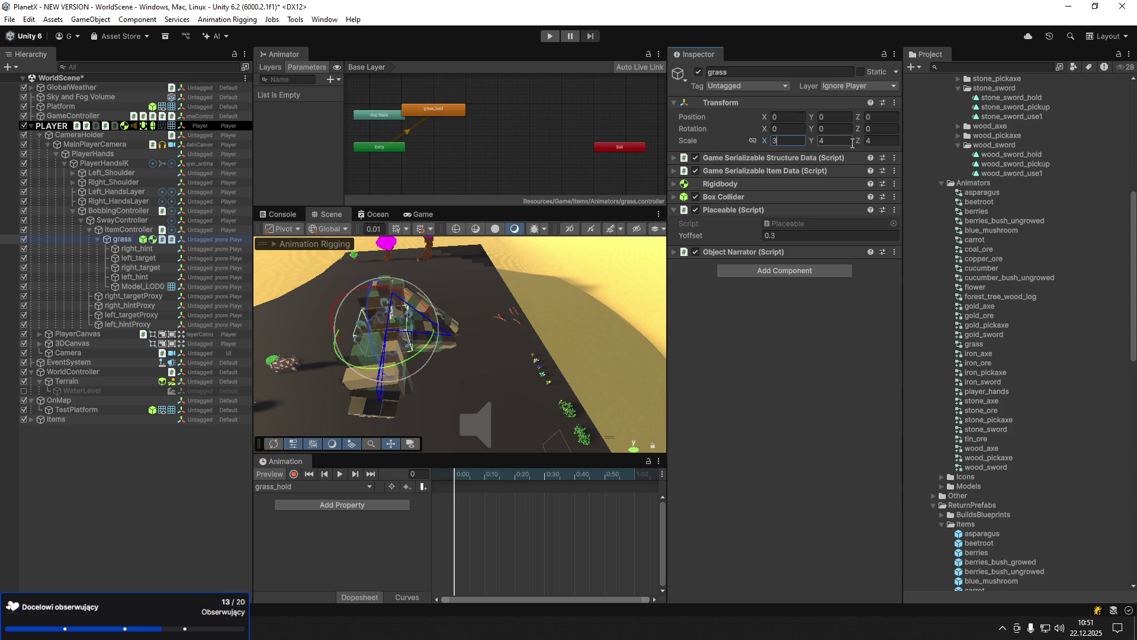
type("43")
key("Tab")
type("3")
left_click(836, 140)
type("3")
left_click_drag(379, 297, 339, 274)
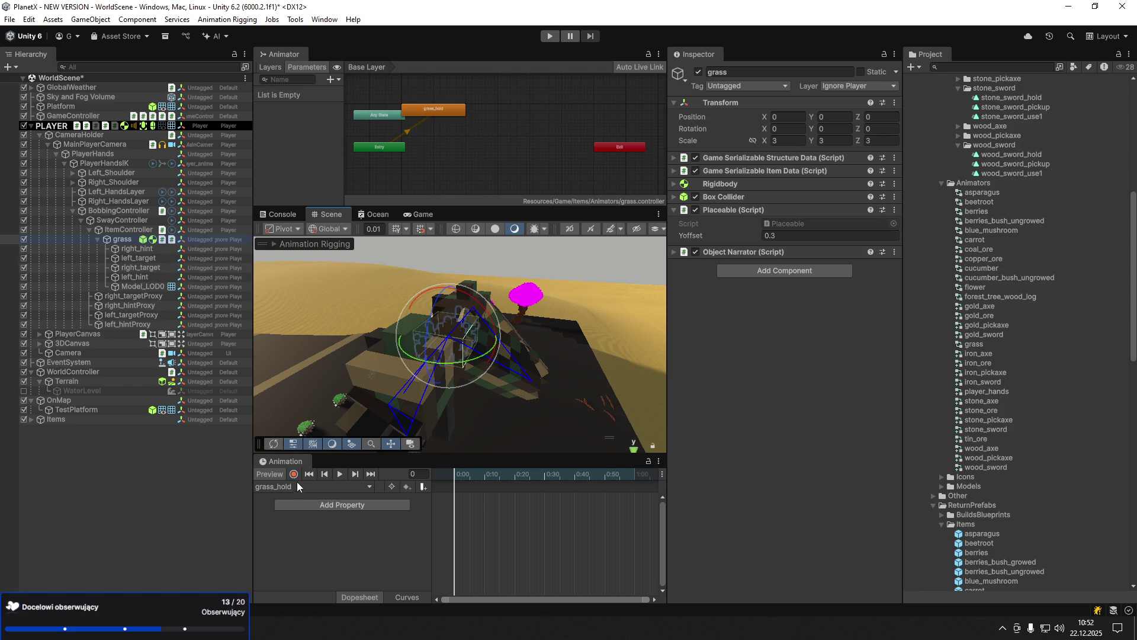
- Start recording grass_hold and move the grass item into the hands
left_click(133, 248)
left_click(137, 276, "shift")
left_click(128, 239)
left_click(294, 475)
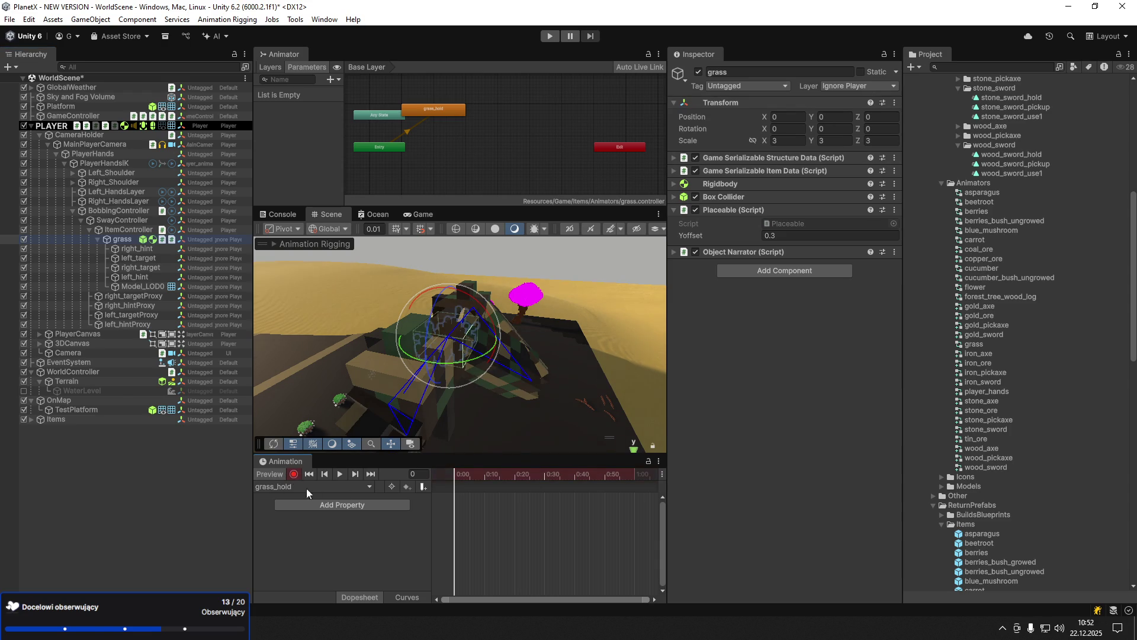
key("w")
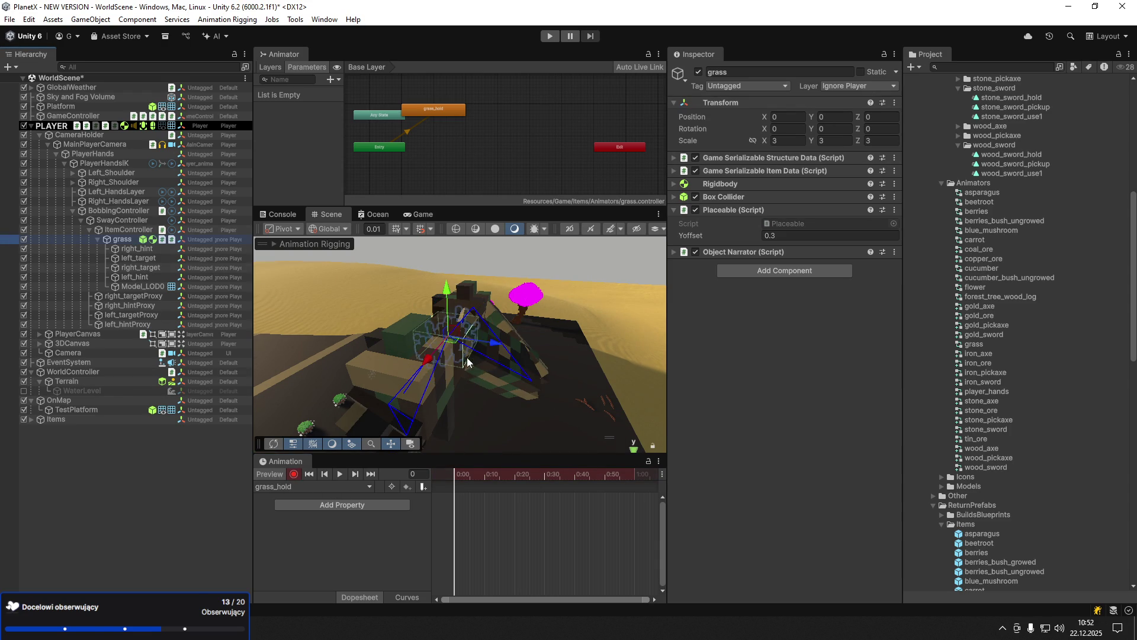
left_click_drag(450, 345, 554, 396)
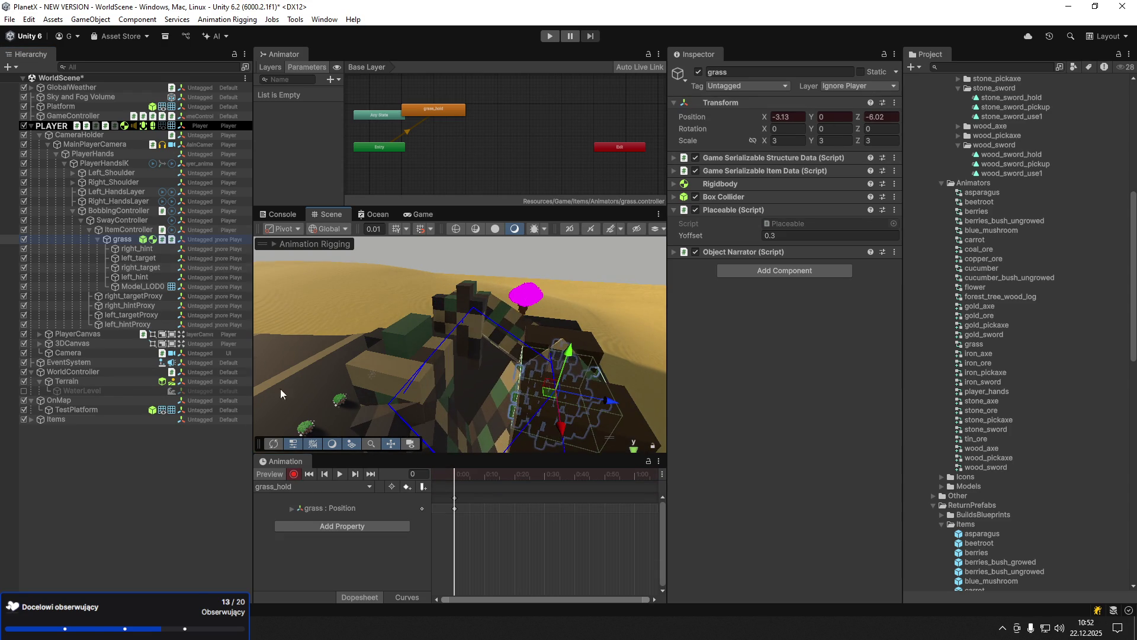
- Push left_hint out along X to 4.59 and move right_hint left and down
double_click(135, 277)
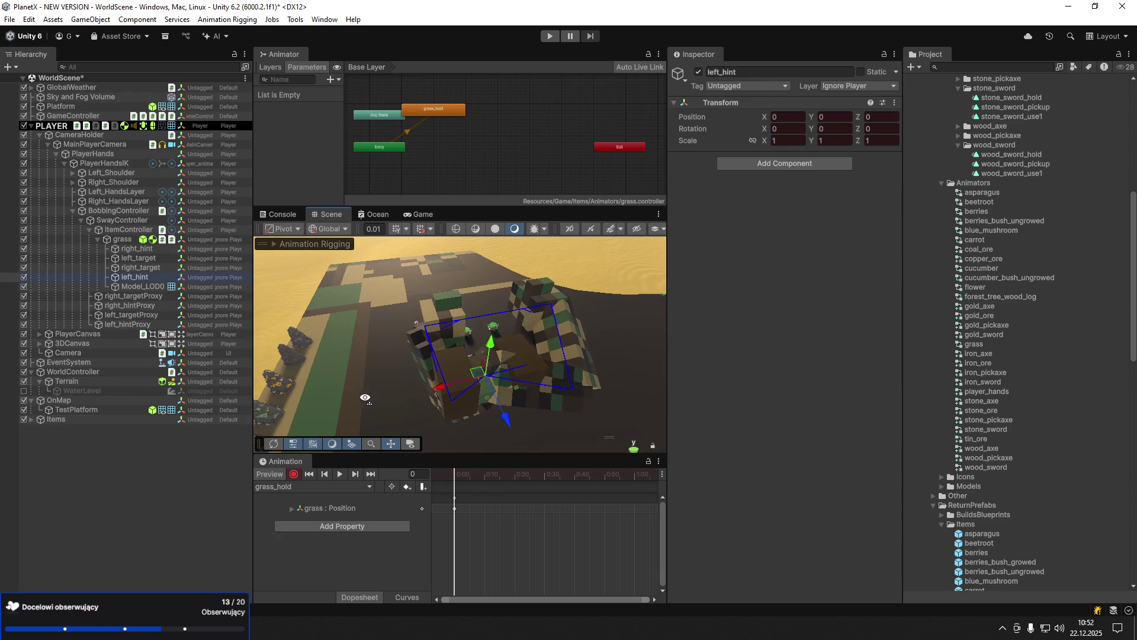
mouse_move(446, 387)
left_mouse_down()
mouse_move(589, 376)
mouse_move(600, 351)
mouse_move(569, 347)
mouse_move(638, 333)
mouse_move(636, 361)
left_mouse_up()
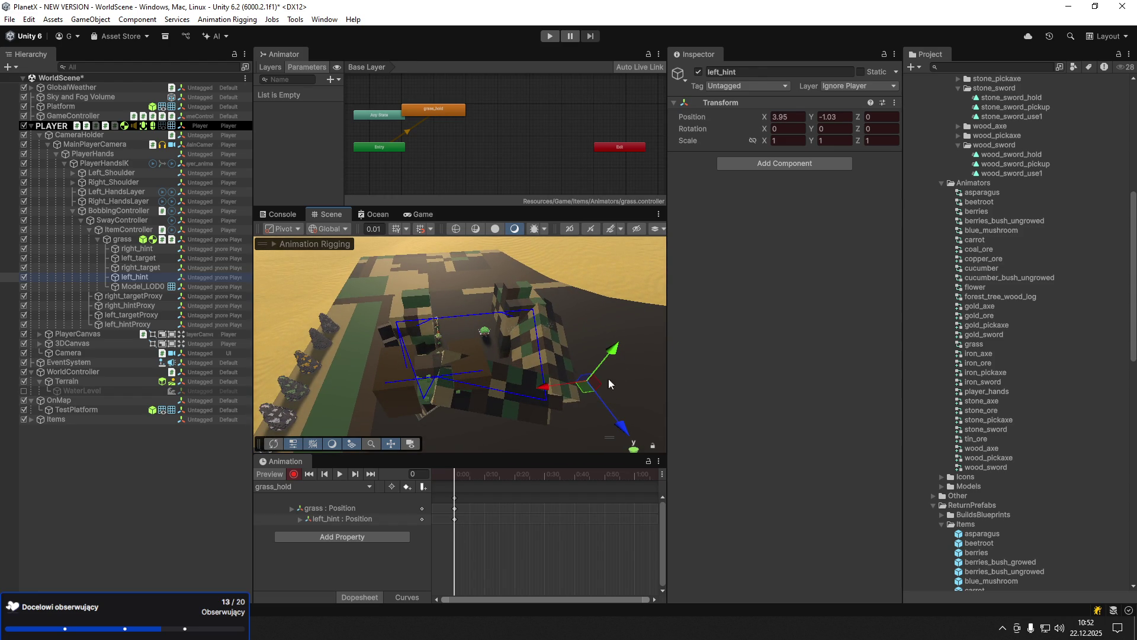
left_click_drag(549, 395, 571, 391)
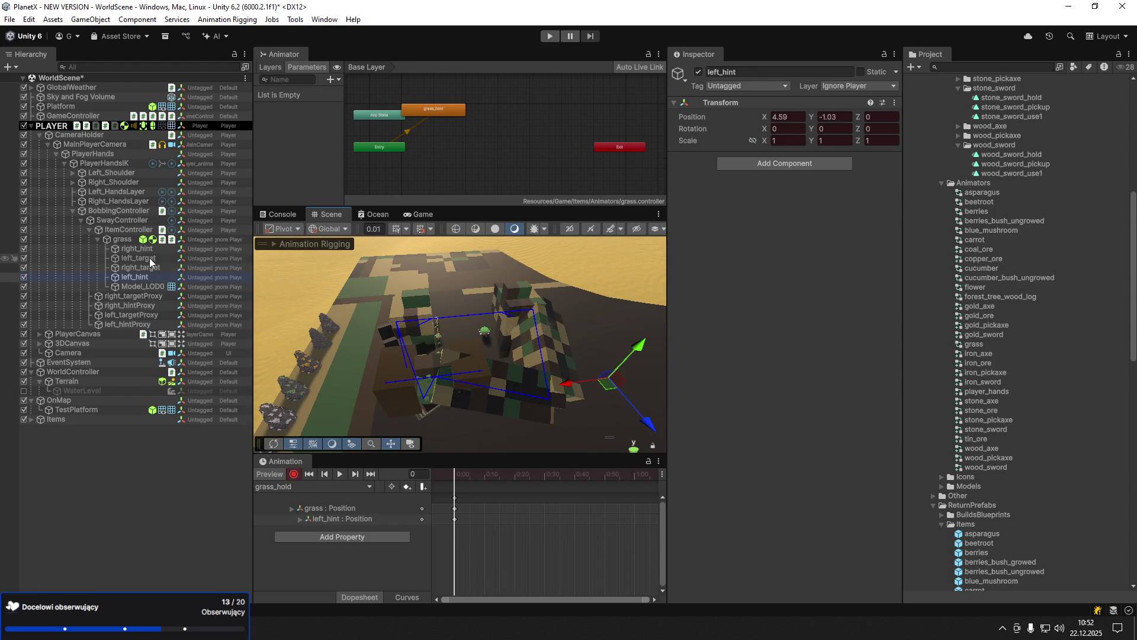
left_click(152, 251)
left_click_drag(389, 363, 230, 384)
mouse_move(305, 349)
left_mouse_down()
mouse_move(308, 384)
mouse_move(337, 426)
mouse_move(320, 428)
mouse_move(333, 401)
left_mouse_up()
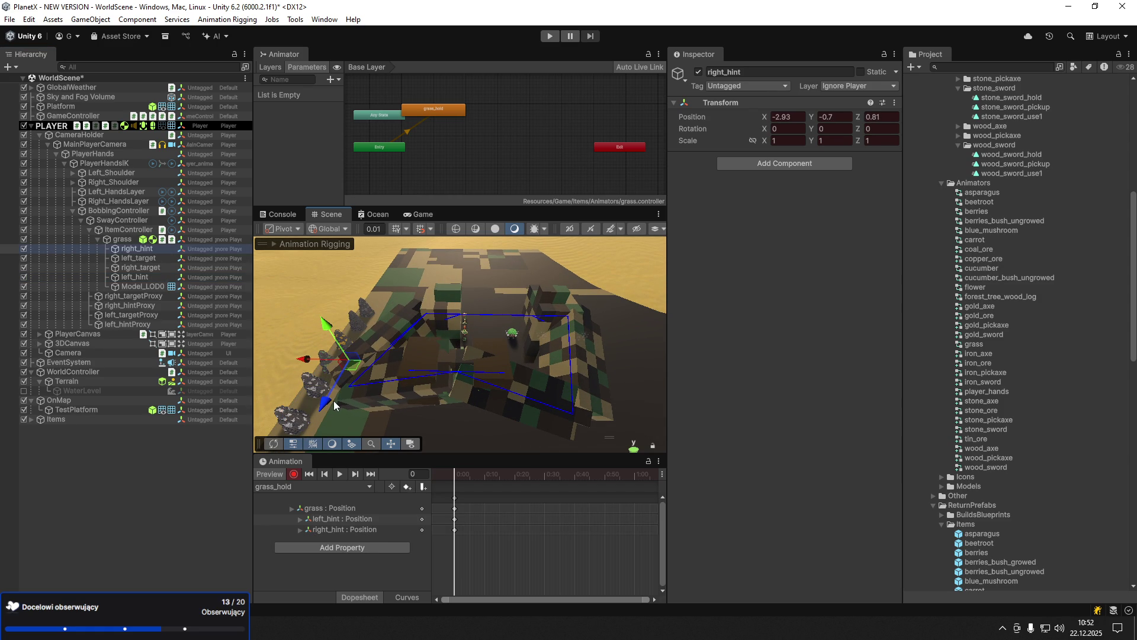
- Shift left_target along X and rotate right_target around its Z axis
left_click(140, 259)
mouse_move(413, 372)
left_mouse_down()
mouse_move(496, 383)
mouse_move(400, 353)
mouse_move(374, 363)
mouse_move(520, 409)
mouse_move(497, 413)
mouse_move(474, 408)
mouse_move(471, 370)
mouse_move(530, 378)
mouse_move(453, 403)
left_mouse_up()
key("e")
key("w")
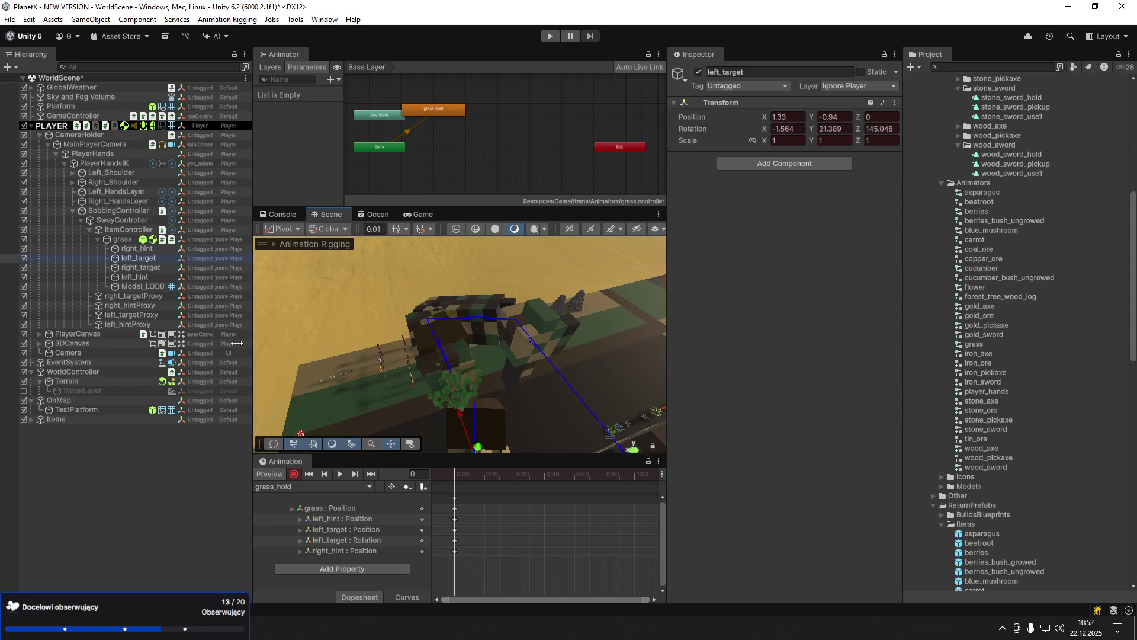
left_click(122, 269)
key("e")
mouse_move(454, 383)
left_mouse_down()
mouse_move(485, 407)
mouse_move(520, 476)
mouse_move(499, 460)
left_mouse_up()
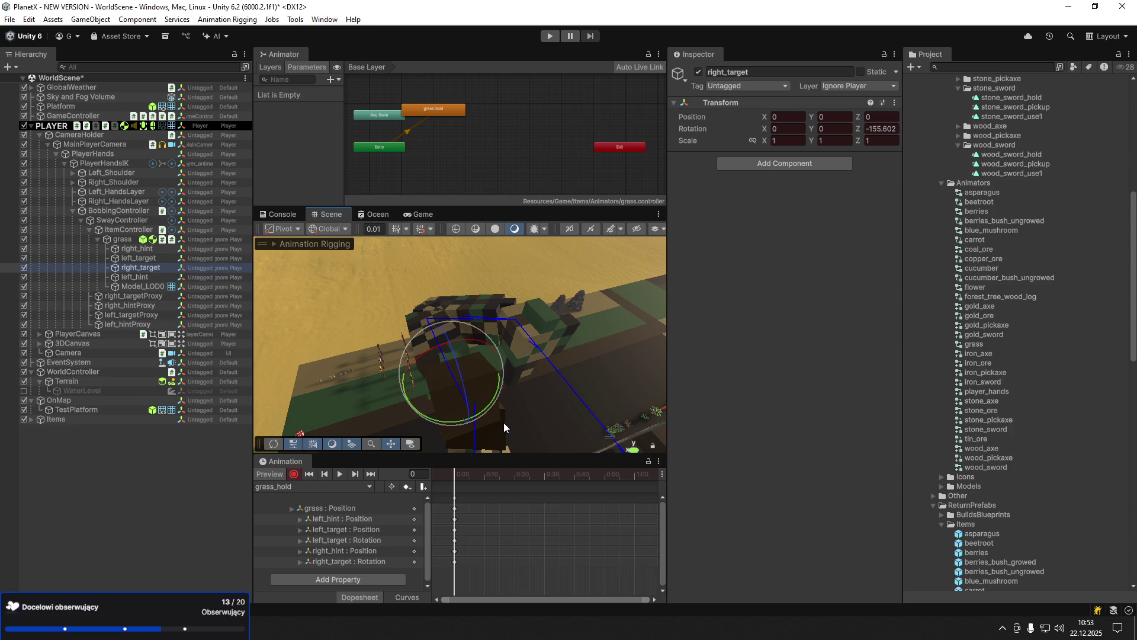
mouse_move(414, 328)
left_mouse_down()
mouse_move(727, 248)
mouse_move(606, 308)
mouse_move(379, 278)
left_mouse_up()
left_click(118, 239)
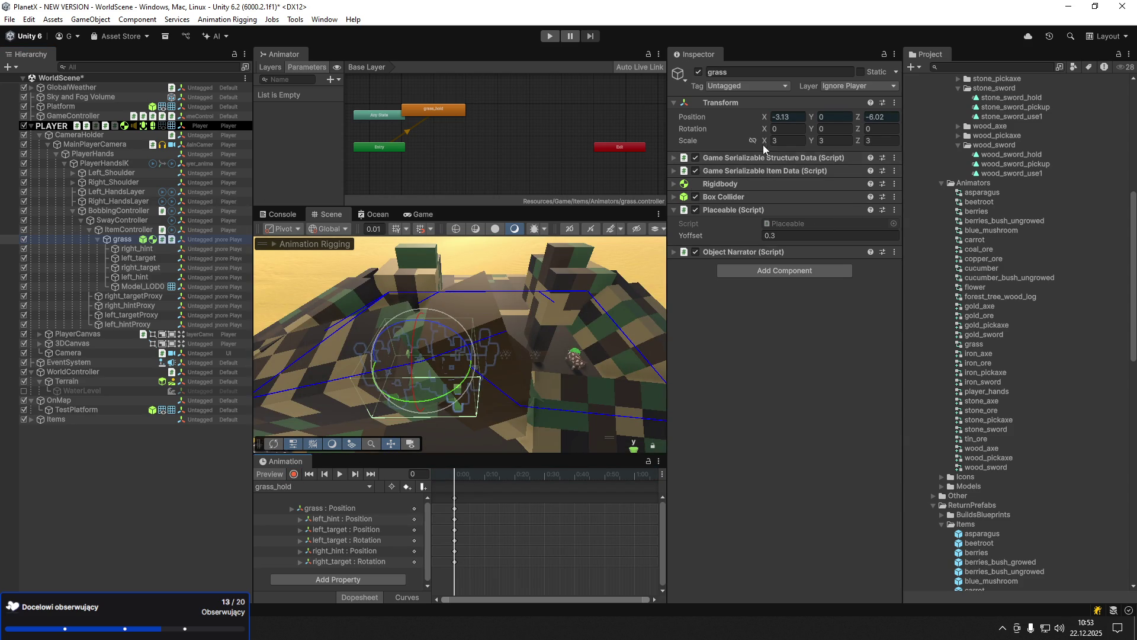
- Enlarge the grass to a uniform scale of 5 after trying 6
left_click(785, 141)
type("6")
left_click_drag(533, 331, 375, 389)
left_click(788, 141)
type("5")
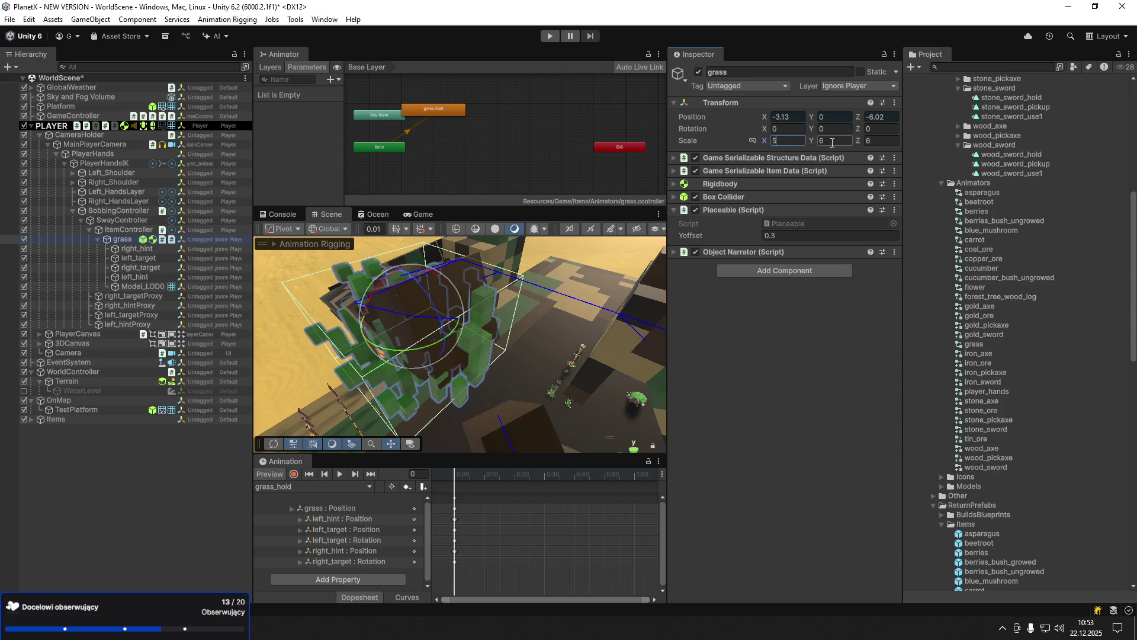
key("Tab")
type("5")
key("Tab")
type("5")
left_click_drag(544, 332, 652, 335)
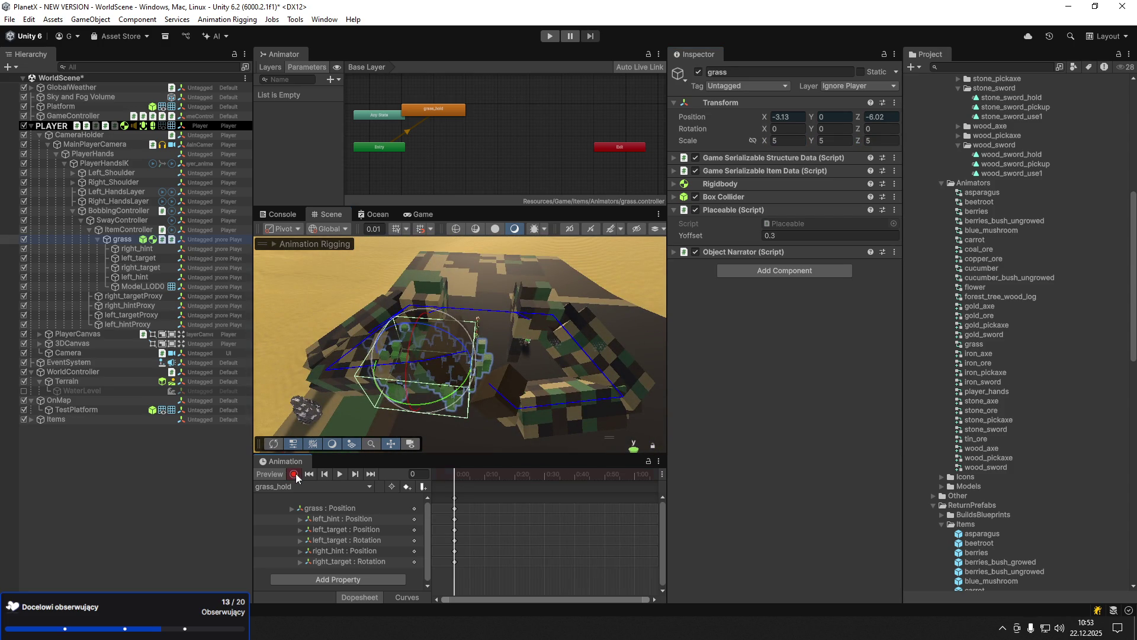
- Slide the grass along X and move right_target to -0.722, -0.31, 0
key("w")
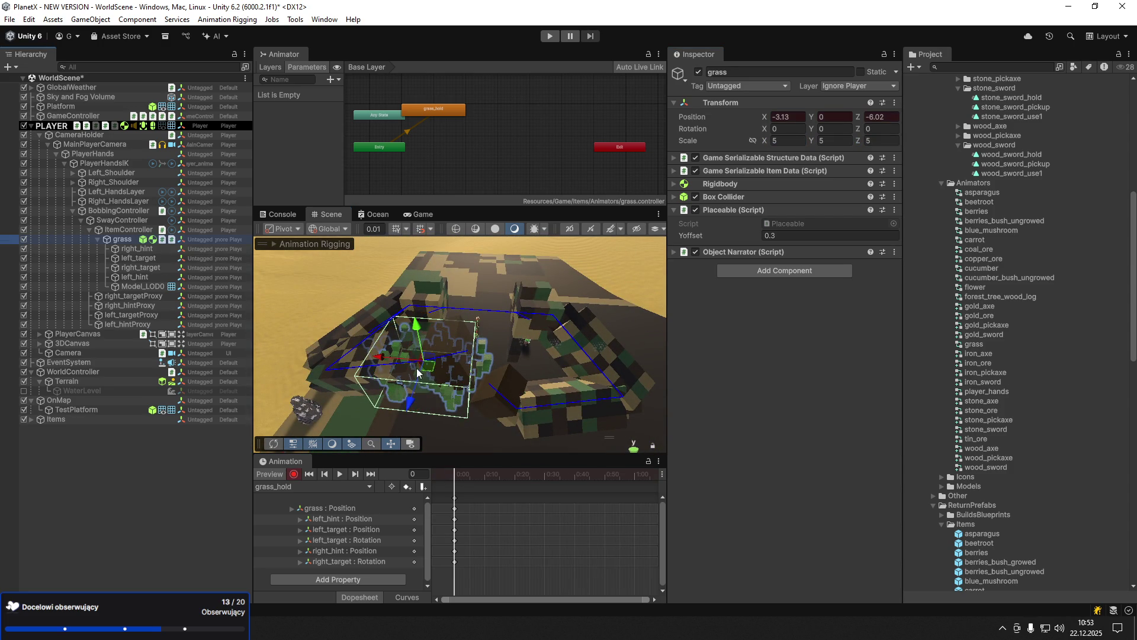
left_click_drag(404, 359, 385, 357)
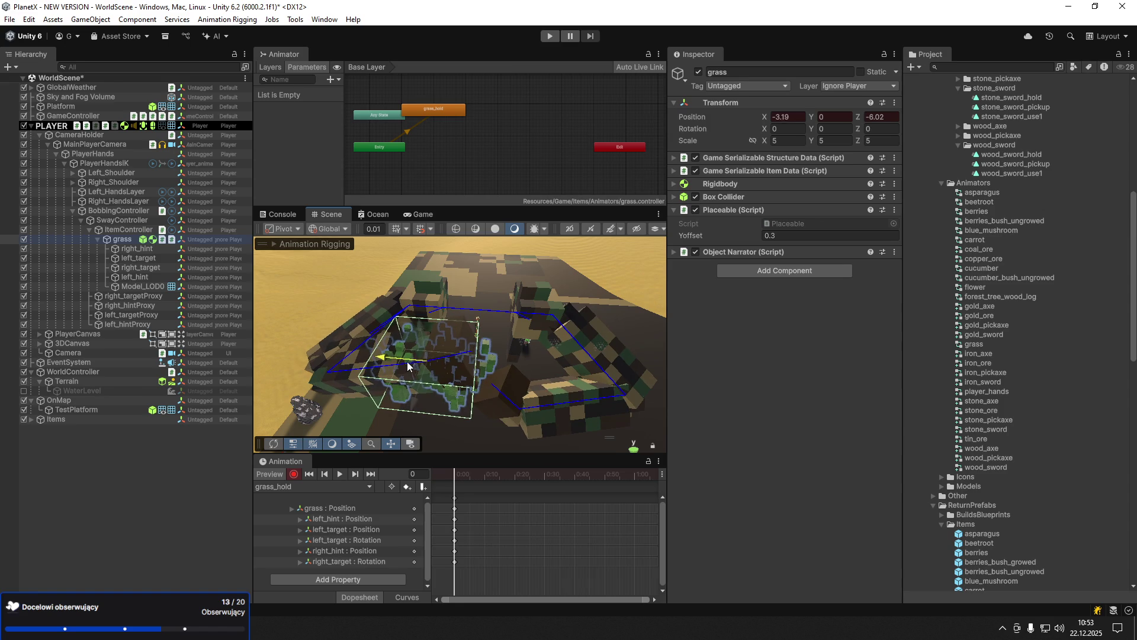
left_click(144, 269)
mouse_move(394, 357)
left_mouse_down()
mouse_move(369, 344)
mouse_move(356, 366)
mouse_move(317, 353)
left_mouse_up()
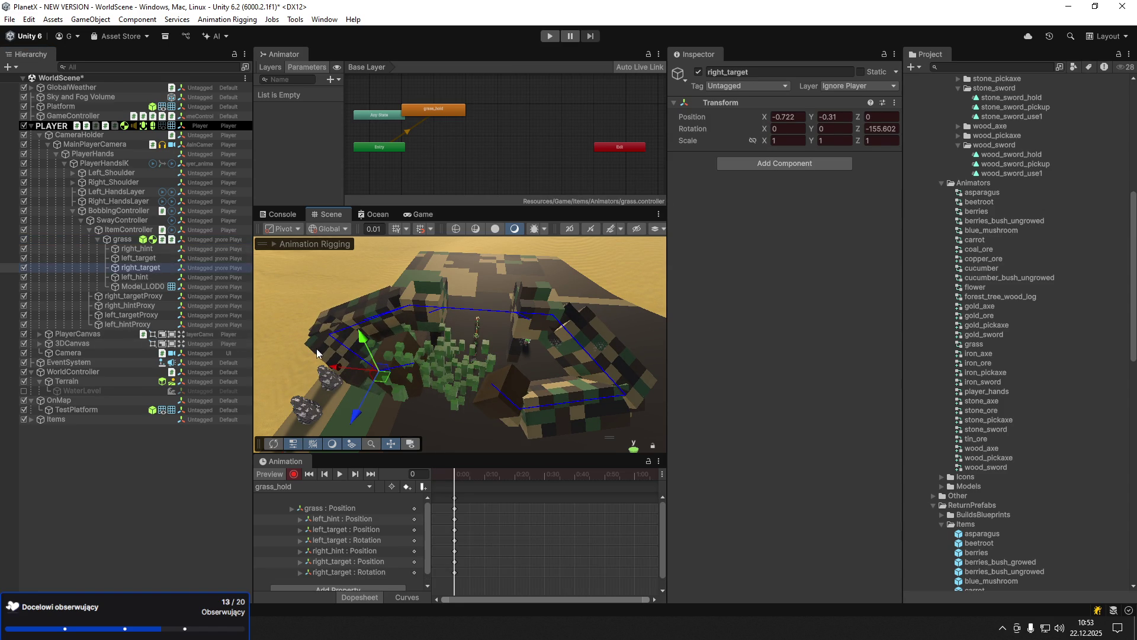
- Raise and rotate left_target to -2.885, 9.087, 153.183, and dock Game beside Animator
left_click(152, 249)
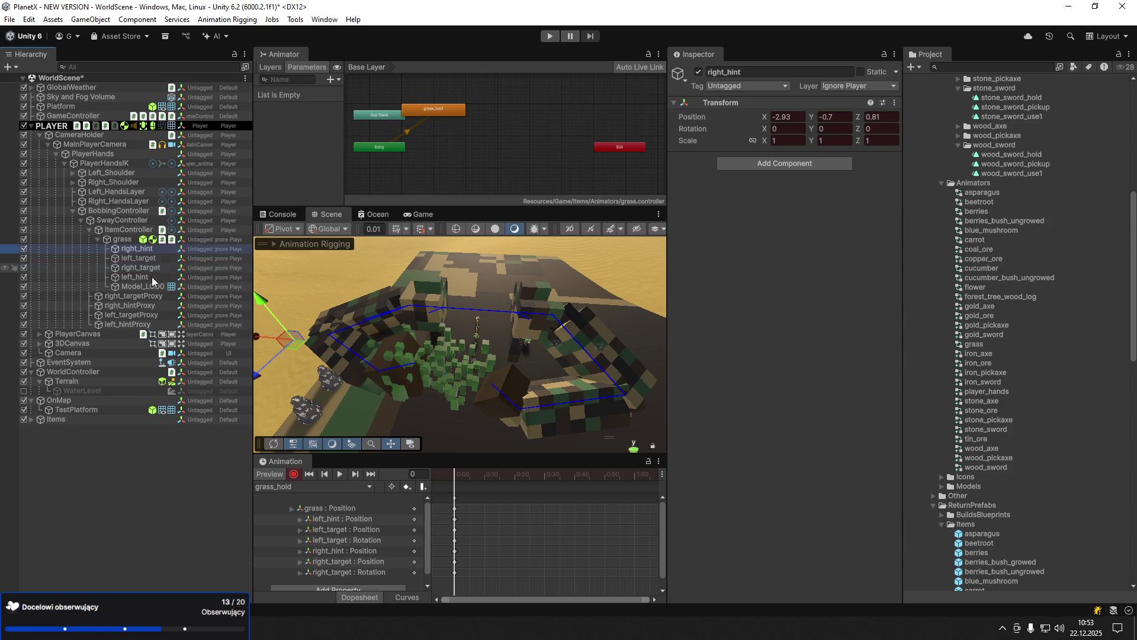
left_click(139, 259)
mouse_move(484, 402)
left_mouse_down()
mouse_move(480, 379)
mouse_move(496, 432)
mouse_move(510, 365)
mouse_move(491, 335)
mouse_move(60, 363)
left_mouse_up()
key("e")
key("w")
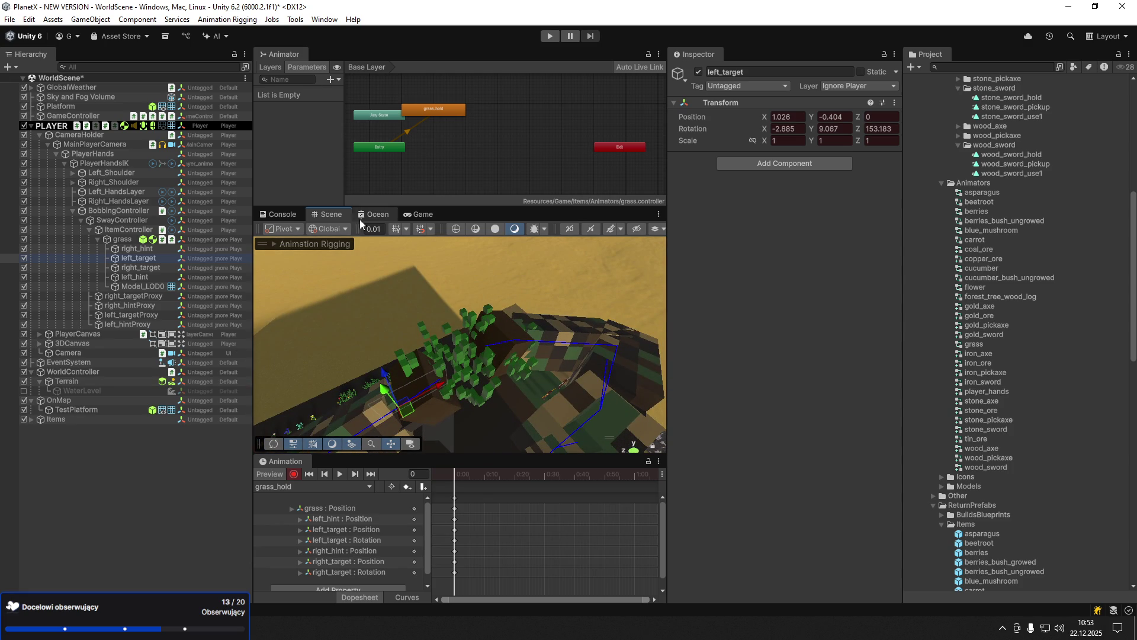
left_click_drag(423, 215, 340, 60)
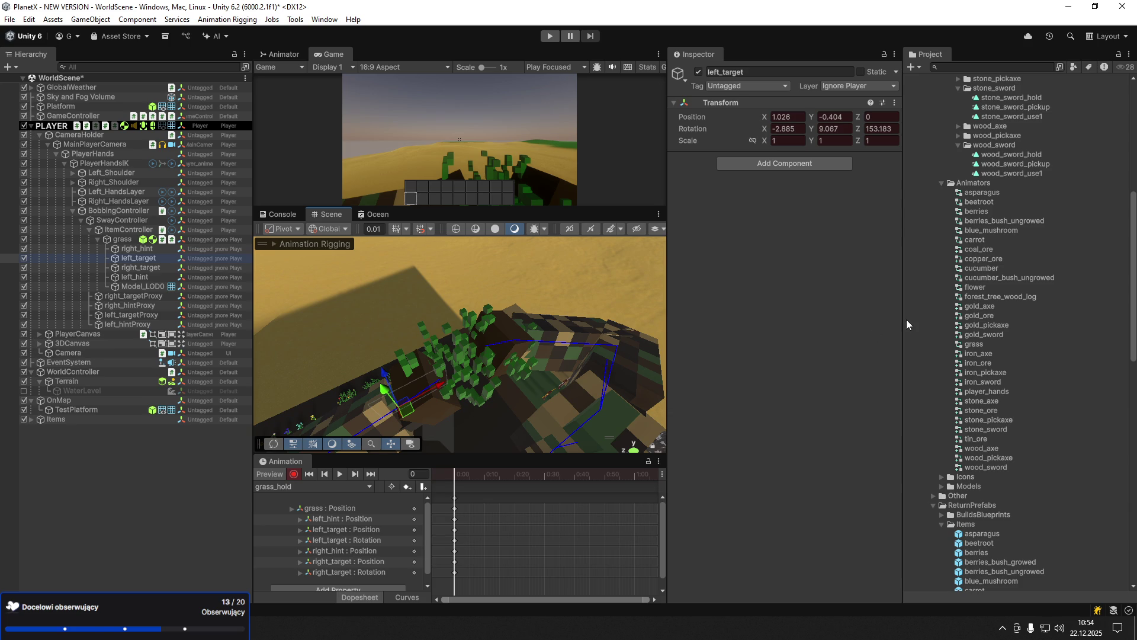
- Nudge right_target forward along Z, rotate it, and bring it closer to the grass
mouse_move(343, 295)
left_mouse_down()
mouse_move(411, 244)
mouse_move(440, 345)
mouse_move(433, 339)
left_mouse_up()
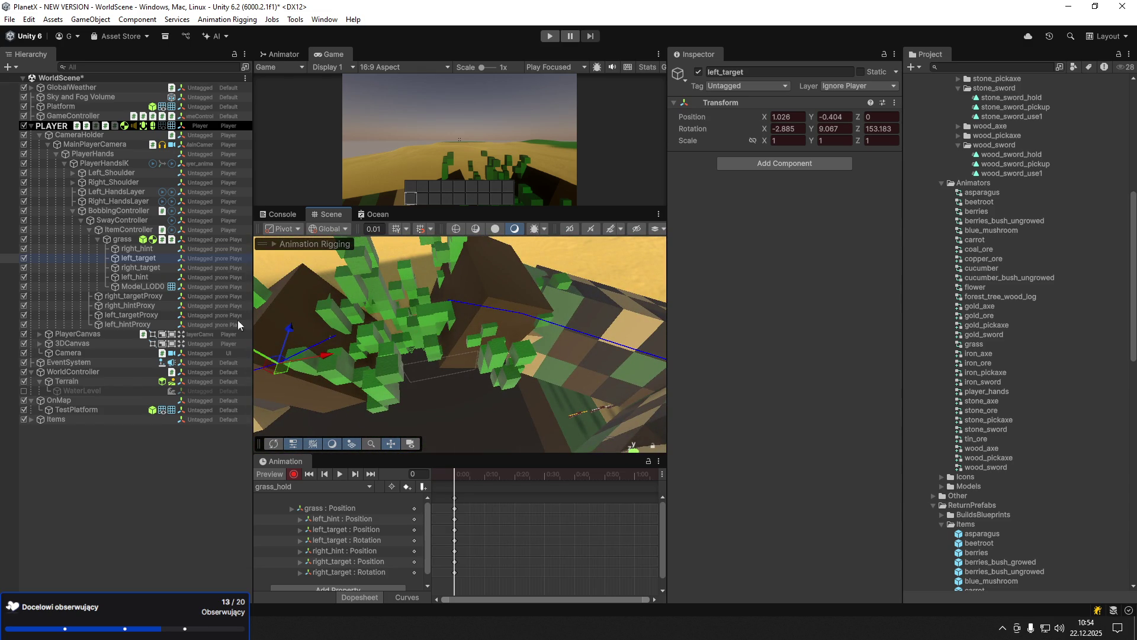
left_click(352, 294)
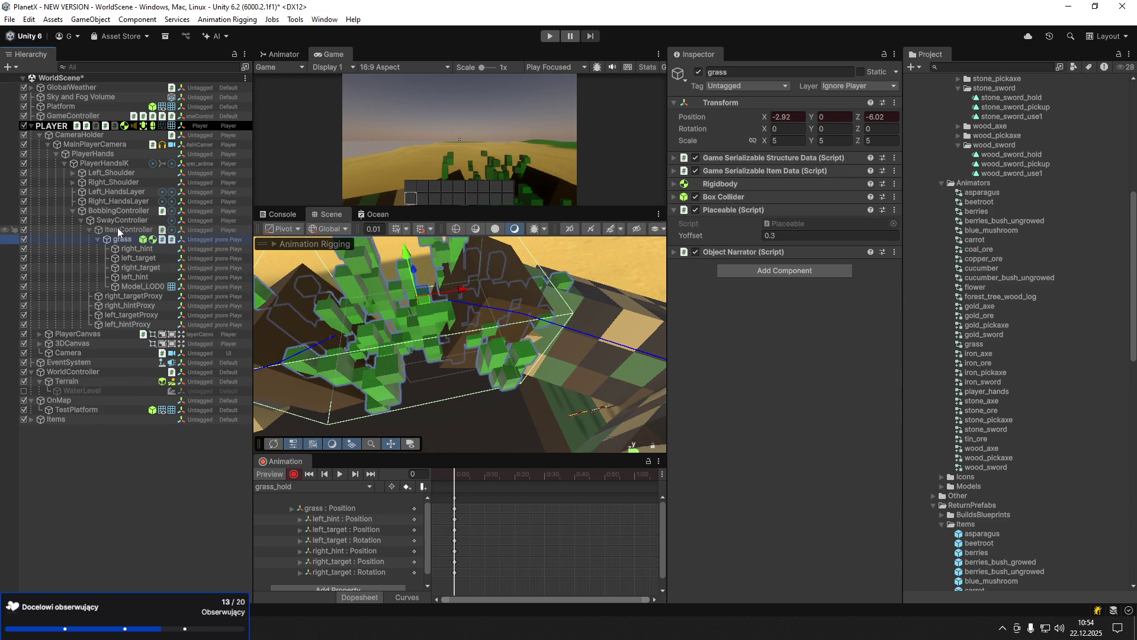
left_click(122, 248)
mouse_move(486, 338)
left_mouse_down()
mouse_move(499, 342)
mouse_move(479, 366)
mouse_move(470, 360)
left_mouse_up()
left_click(147, 277)
left_click(138, 269)
mouse_move(501, 284)
left_mouse_down()
mouse_move(514, 363)
mouse_move(499, 360)
mouse_move(501, 310)
mouse_move(557, 327)
left_mouse_up()
key("e")
key("w")
left_click_drag(509, 296, 507, 290)
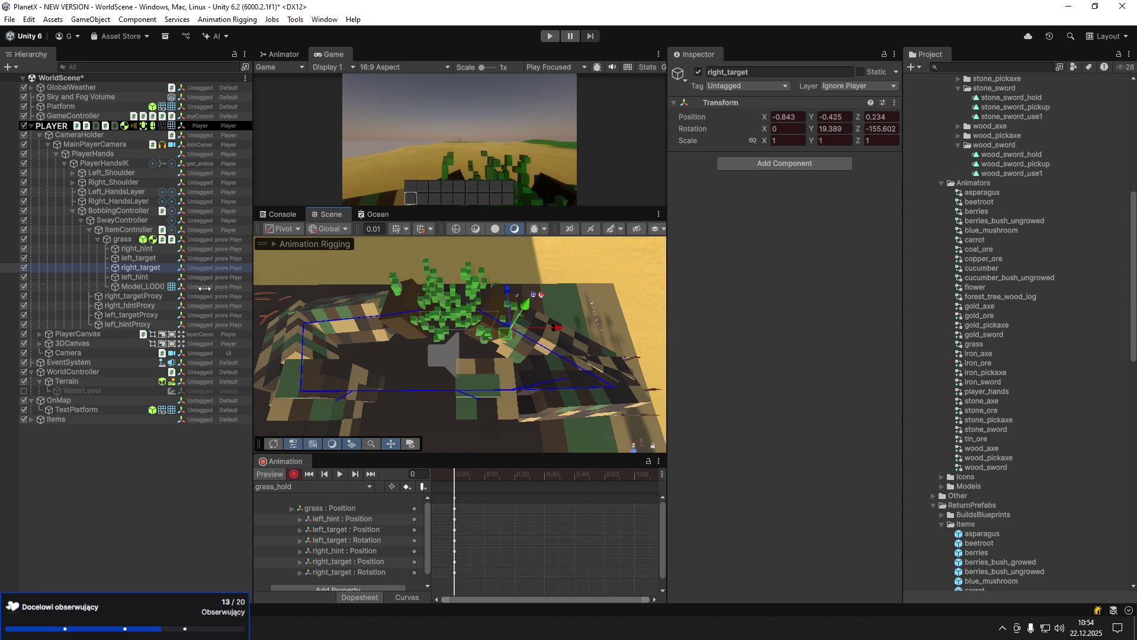
- Turn left_target around its Y axis and push left_hint outward along Z
left_click(142, 258)
key("e")
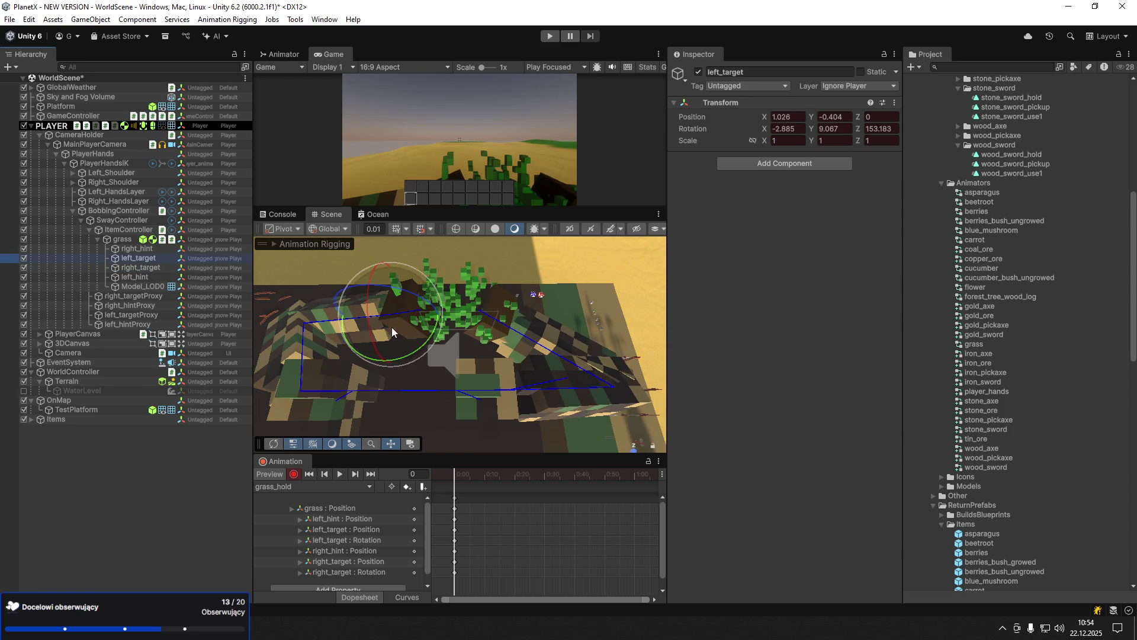
left_click_drag(400, 357, 422, 357)
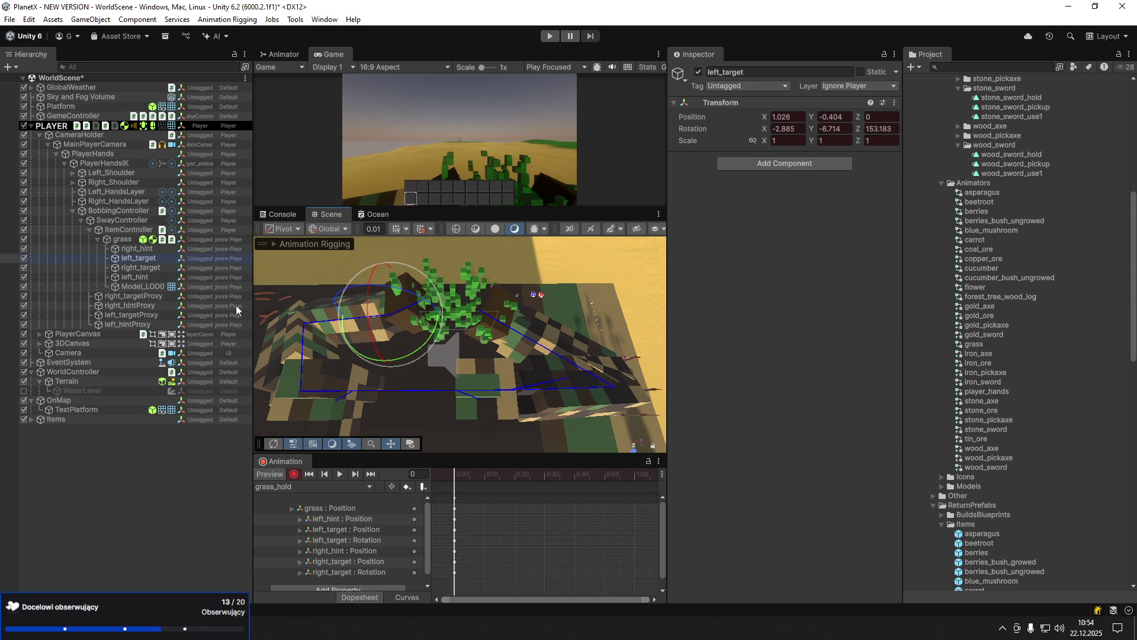
left_click(137, 266)
left_click(130, 278)
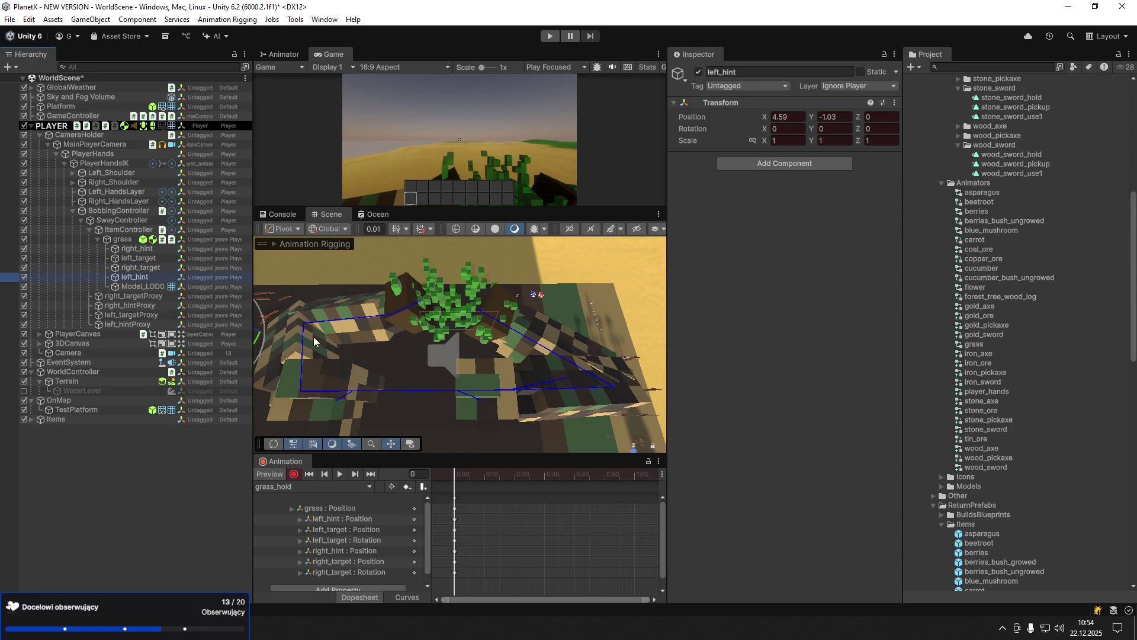
key("f")
mouse_move(313, 263)
left_mouse_down()
mouse_move(306, 320)
mouse_move(673, 261)
mouse_move(639, 266)
left_mouse_up()
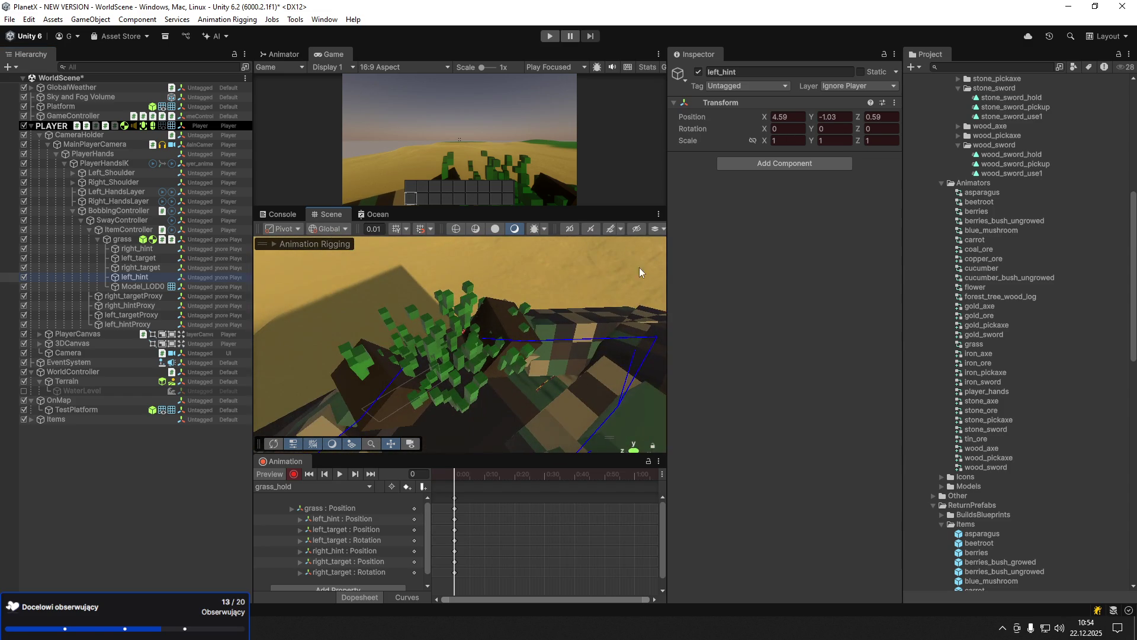
- Move the grass further left to position -5.13, -0.27, -6.86
left_click(129, 239)
mouse_move(471, 335)
left_mouse_down()
mouse_move(479, 306)
mouse_move(468, 300)
left_mouse_up()
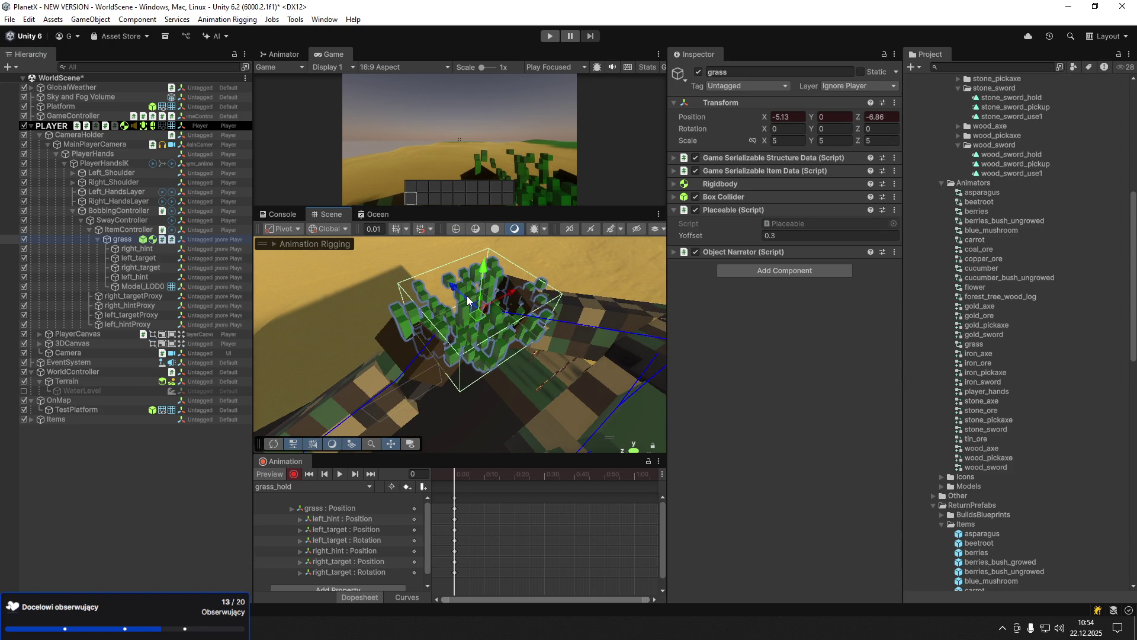
mouse_move(549, 318)
left_mouse_down()
mouse_move(456, 324)
mouse_move(476, 299)
mouse_move(476, 311)
mouse_move(277, 309)
mouse_move(397, 299)
left_mouse_up()
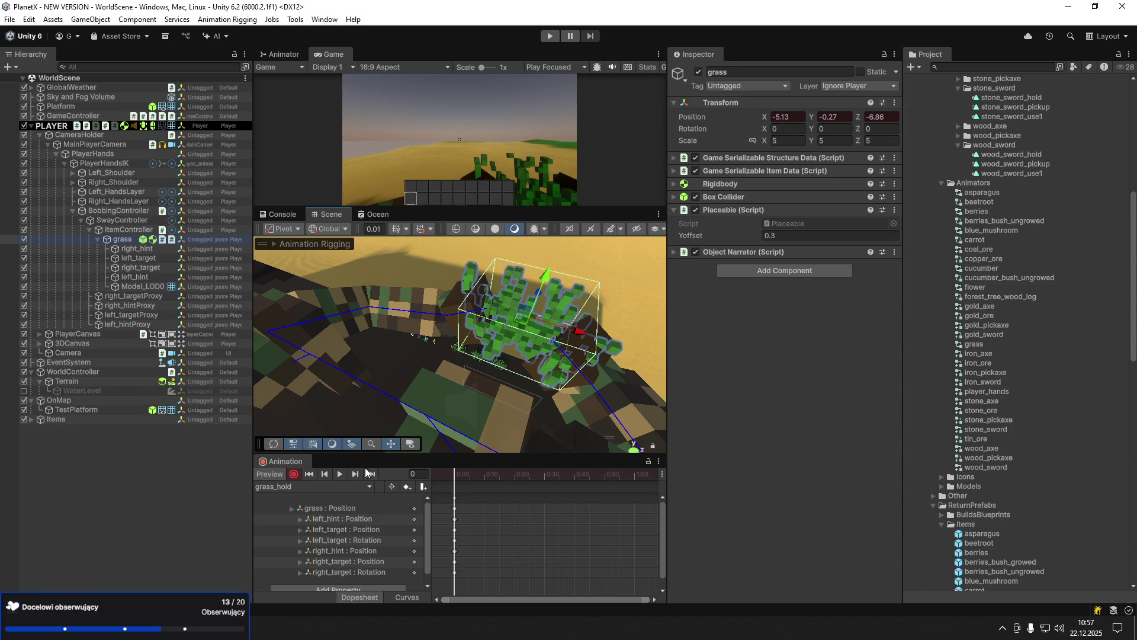
- Slide the grass to its final hold spot and create a new clip grass_use1
key("f")
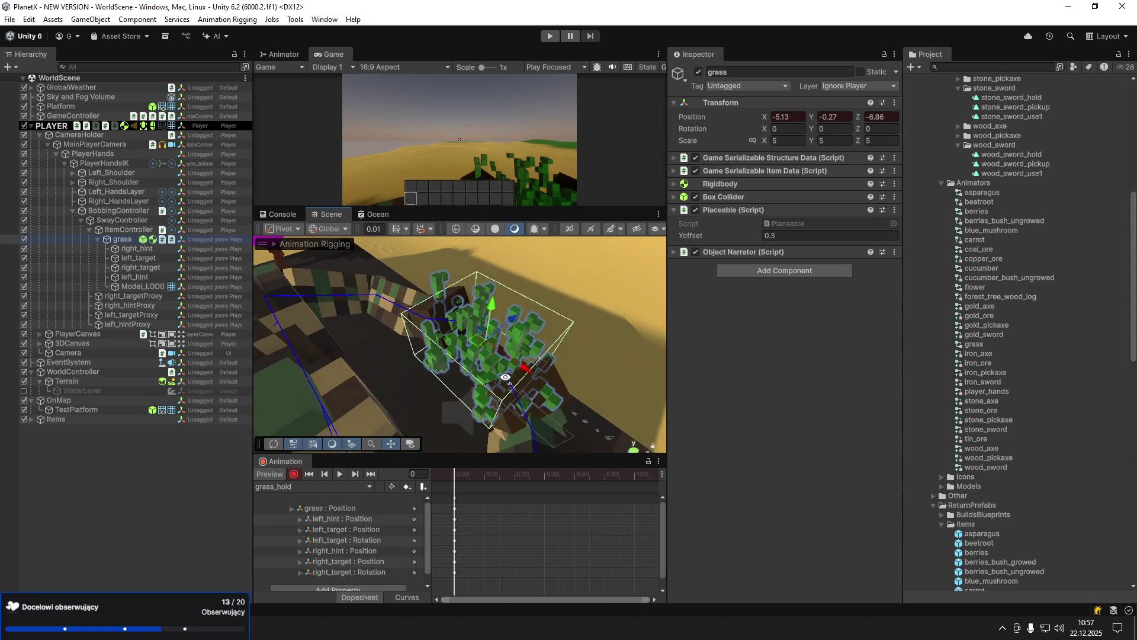
mouse_move(489, 352)
left_mouse_down()
mouse_move(525, 357)
mouse_move(518, 351)
left_mouse_up()
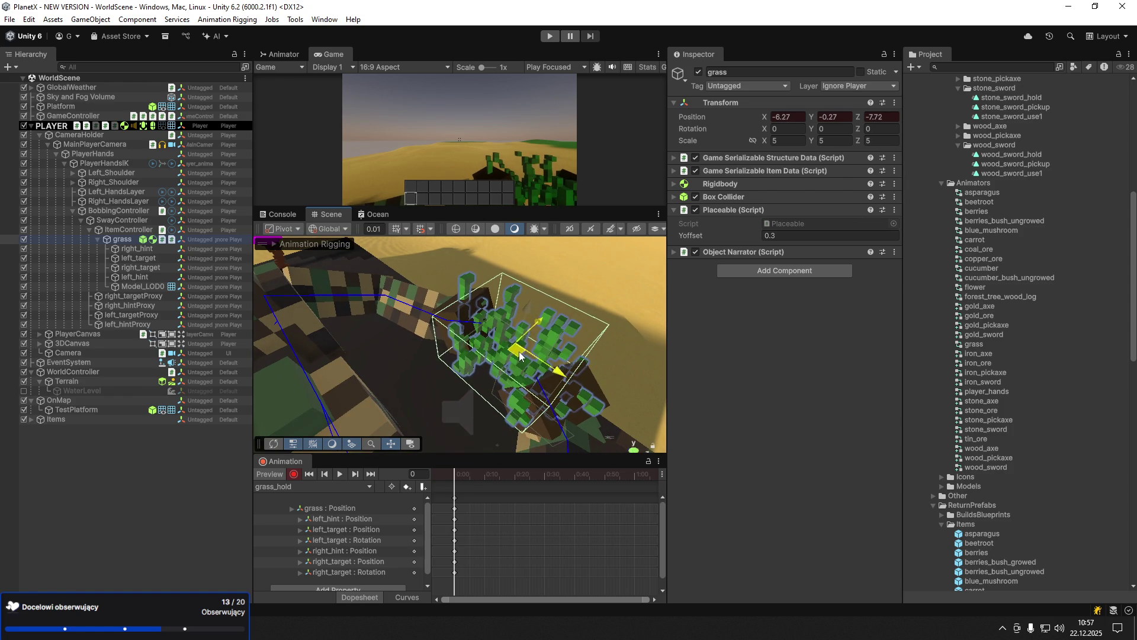
left_click(303, 489)
left_click(470, 510)
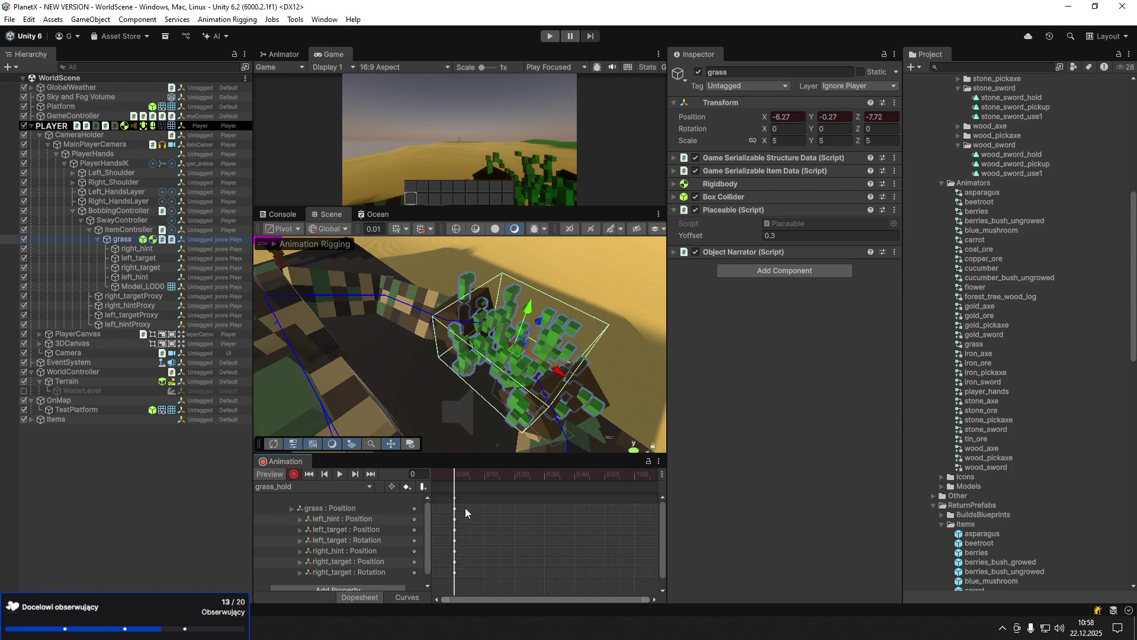
left_click(338, 488)
left_click(291, 517)
type("gro")
key("BackSpace")
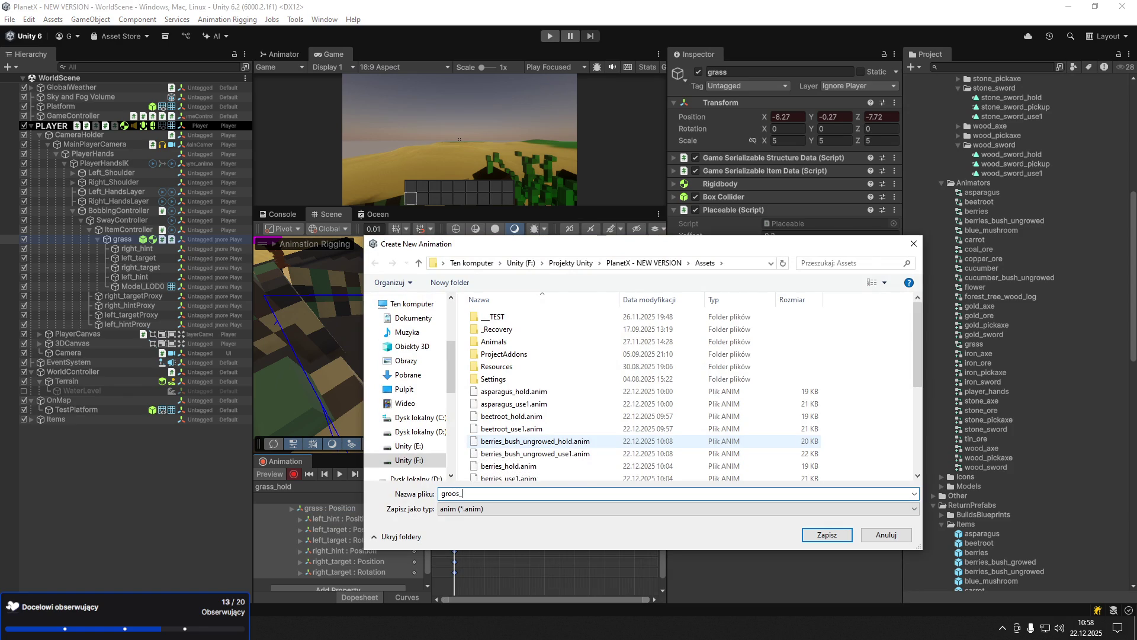
type("ass_")
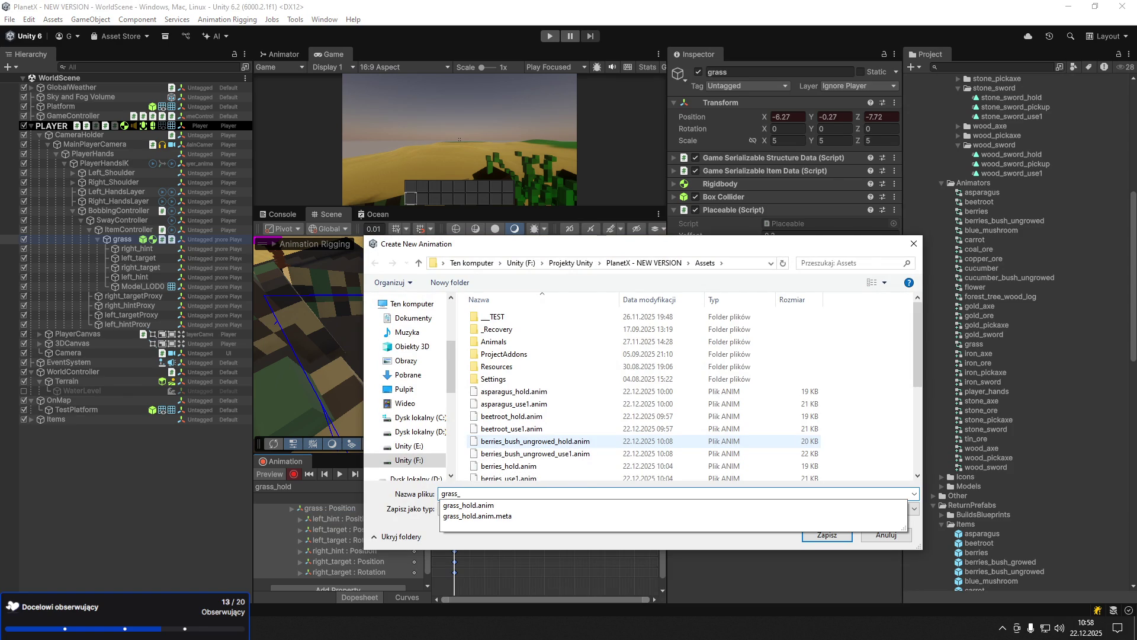
type("use1.ani")
key("Return")
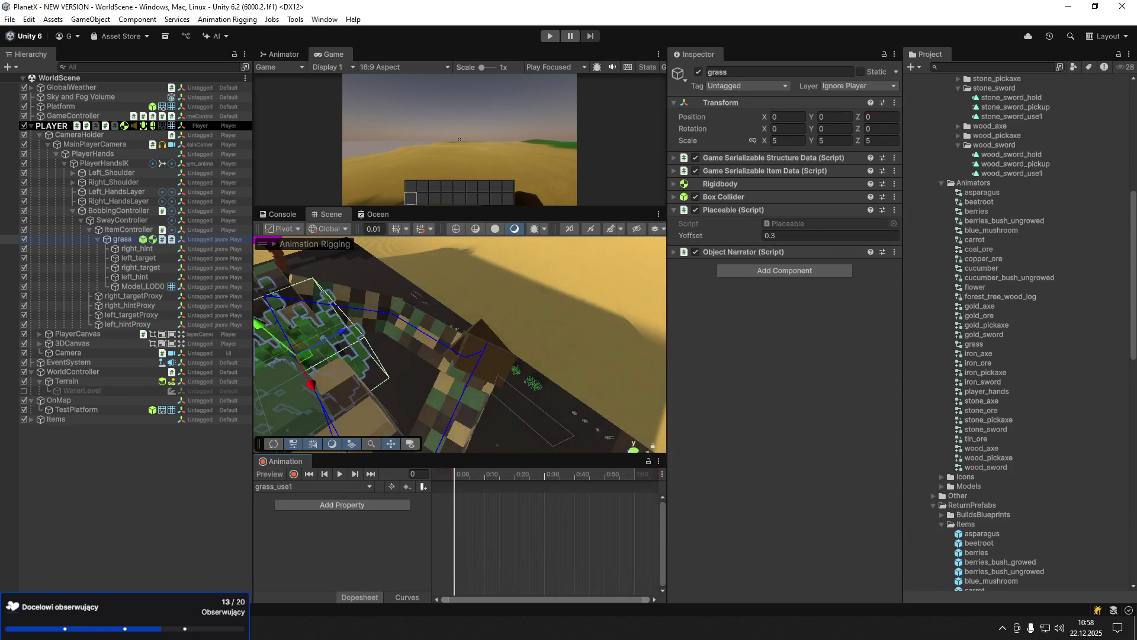
- Record grass_use1 keys: grass pushed forward on Z and rotated at frame 15, then frame 40
left_click(294, 474)
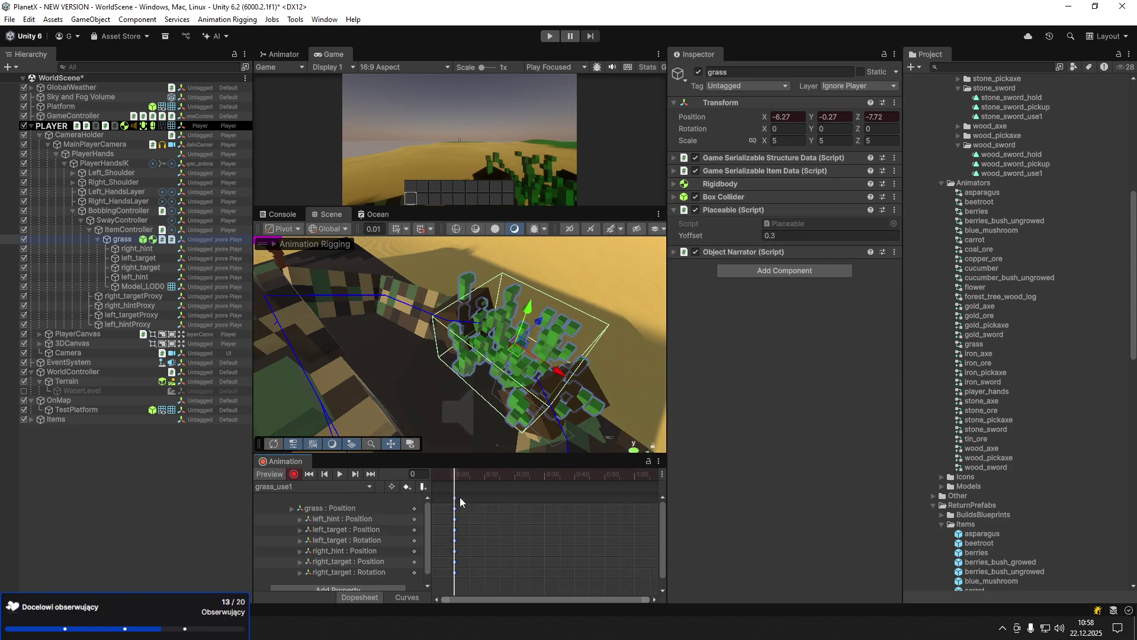
mouse_move(476, 403)
left_mouse_down()
mouse_move(502, 329)
mouse_move(344, 466)
left_mouse_up()
left_click(500, 474)
mouse_move(538, 365)
left_mouse_down()
mouse_move(508, 368)
mouse_move(492, 353)
mouse_move(507, 432)
left_mouse_up()
key("e")
left_click(554, 474)
left_click_drag(554, 481, 575, 480)
key("w")
key("e")
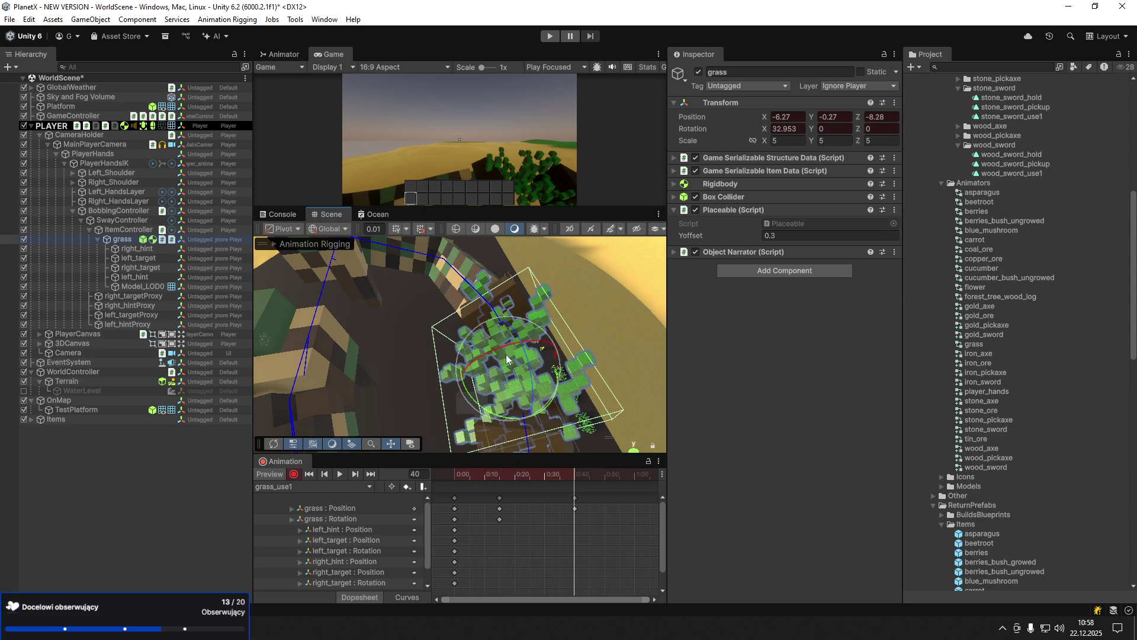